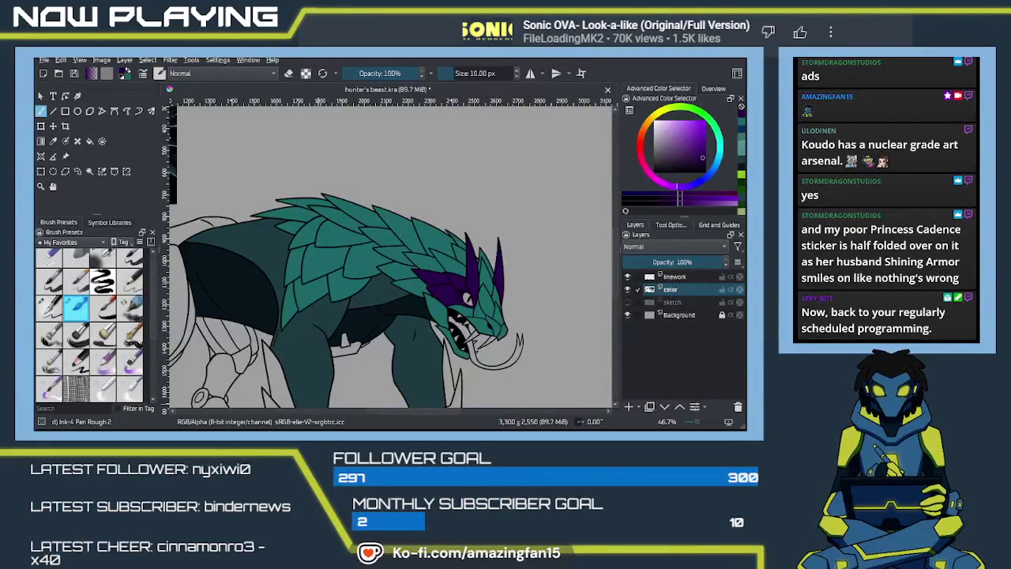
Fill the front leg spikes purple, then undo those fills
{"action": "left_click", "coordinate": [476, 297]}
{"action": "mouse_move", "coordinate": [488, 309]}
{"action": "left_mouse_down"}
{"action": "mouse_move", "coordinate": [395, 298]}
{"action": "mouse_move", "coordinate": [413, 325]}
{"action": "left_mouse_up"}
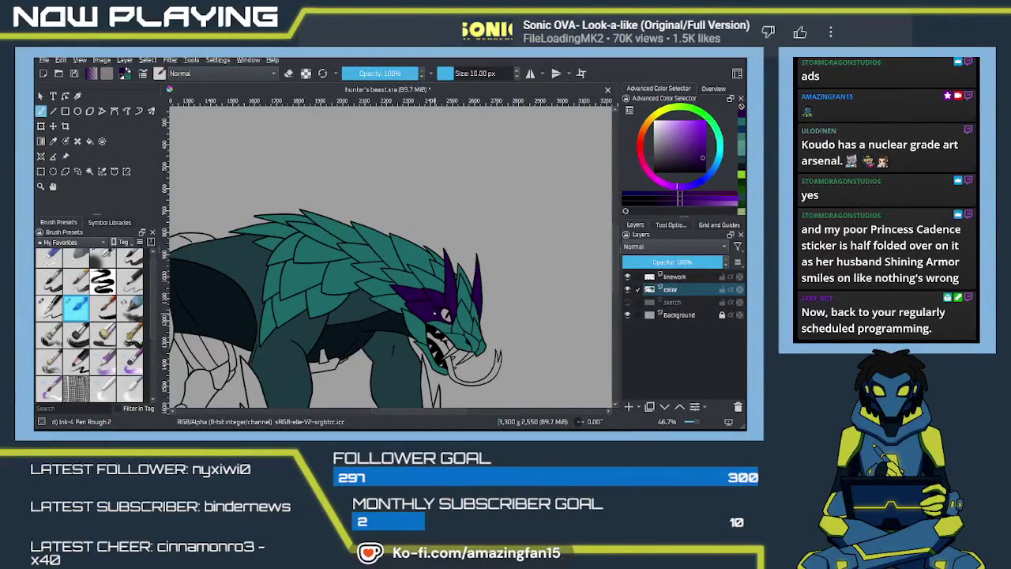
{"action": "mouse_move", "coordinate": [462, 322]}
{"action": "left_mouse_down"}
{"action": "mouse_move", "coordinate": [490, 291]}
{"action": "mouse_move", "coordinate": [433, 284]}
{"action": "mouse_move", "coordinate": [397, 318]}
{"action": "mouse_move", "coordinate": [436, 275]}
{"action": "left_mouse_up"}
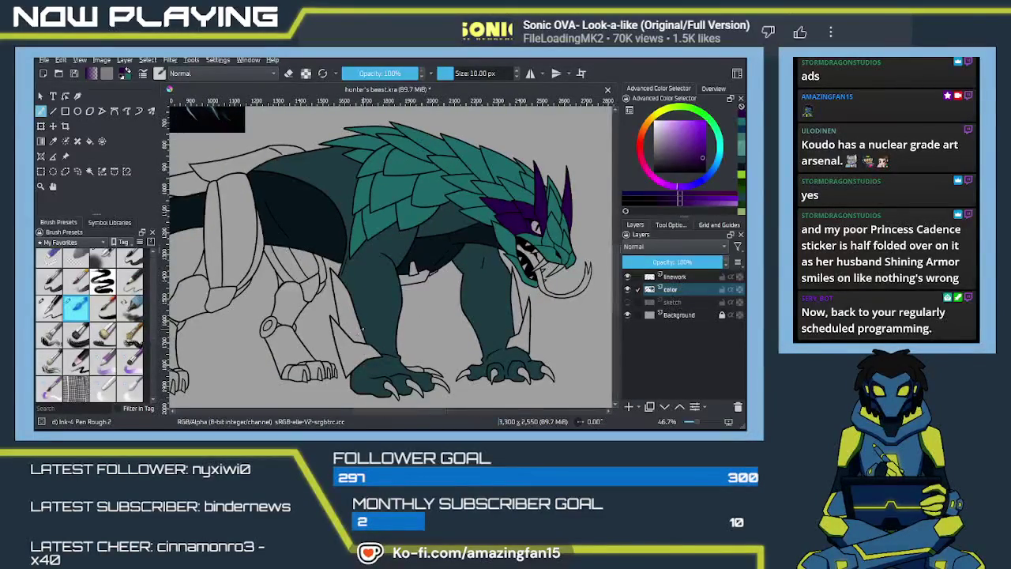
{"action": "key", "text": "f"}
{"action": "left_click_drag", "start_coordinate": [362, 330], "coordinate": [411, 348]}
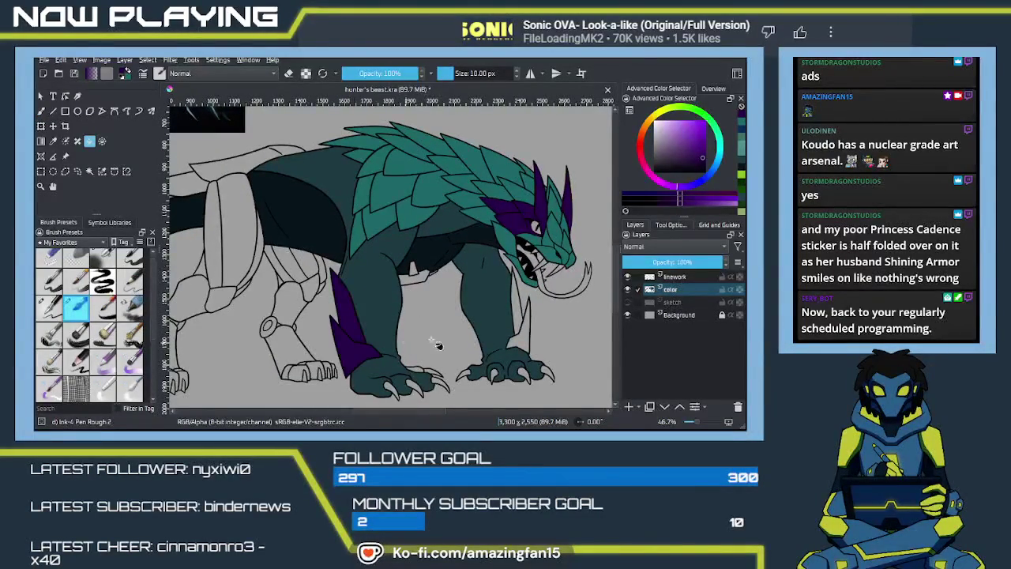
{"action": "left_click", "coordinate": [521, 312]}
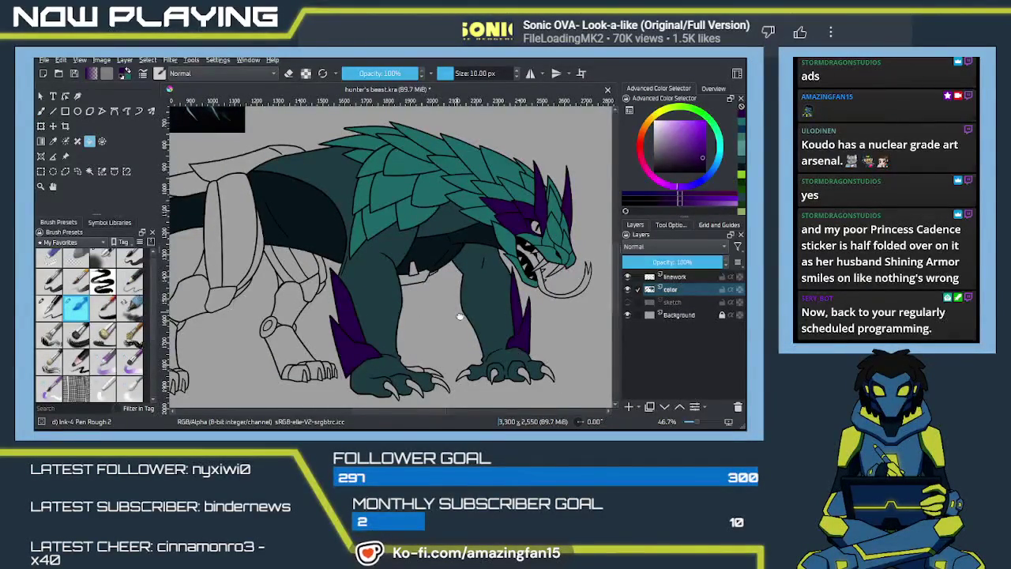
{"action": "left_click_drag", "start_coordinate": [524, 318], "coordinate": [390, 345]}
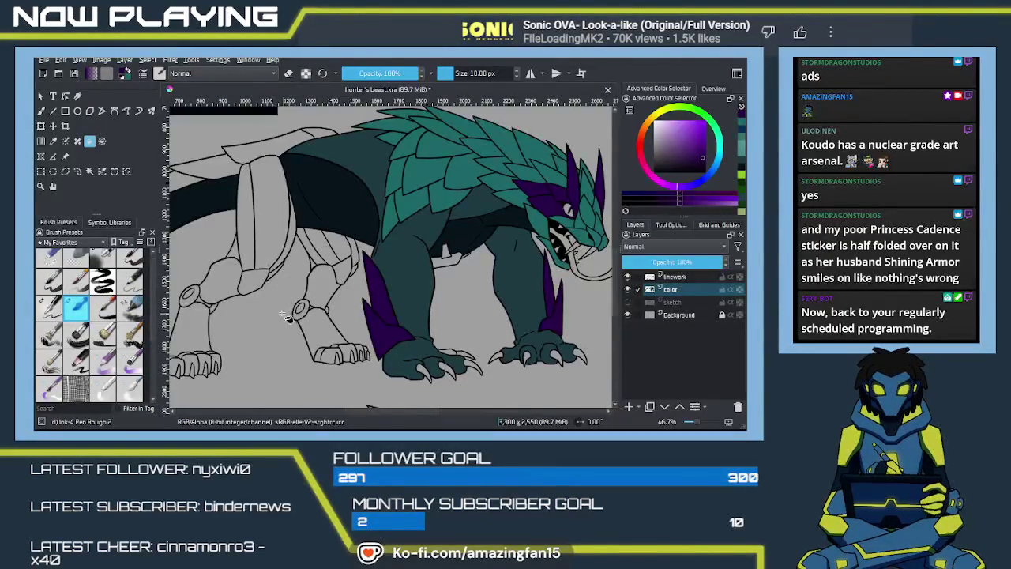
{"action": "key", "text": "ctrl+z"}
{"action": "key", "text": "ctrl+z"}
{"action": "key", "text": "ctrl+z"}
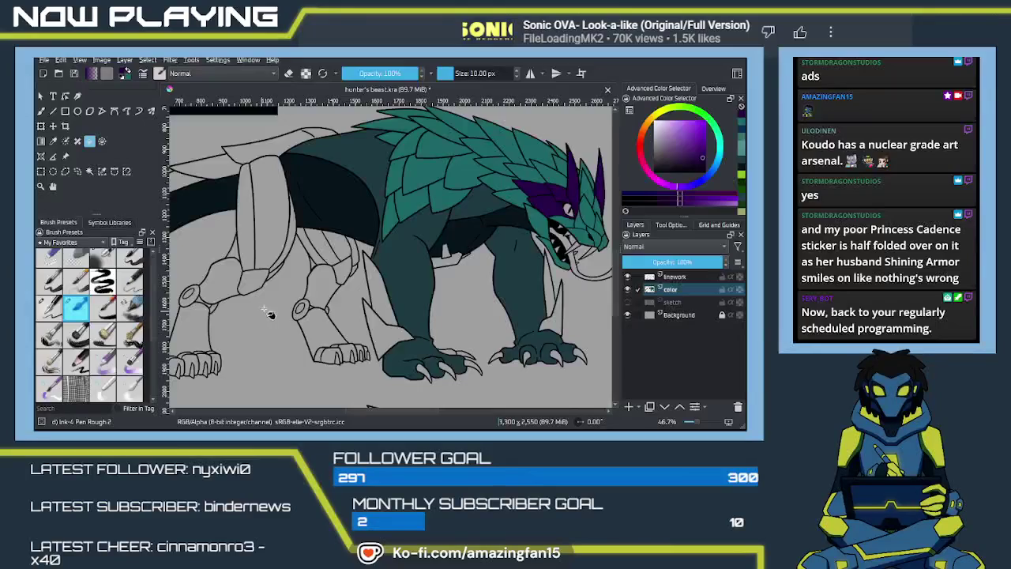
Fill the tail blade's tip purple, then return to the brush and check it
{"action": "mouse_move", "coordinate": [266, 316]}
{"action": "left_mouse_down"}
{"action": "mouse_move", "coordinate": [366, 195]}
{"action": "mouse_move", "coordinate": [441, 325]}
{"action": "left_mouse_up"}
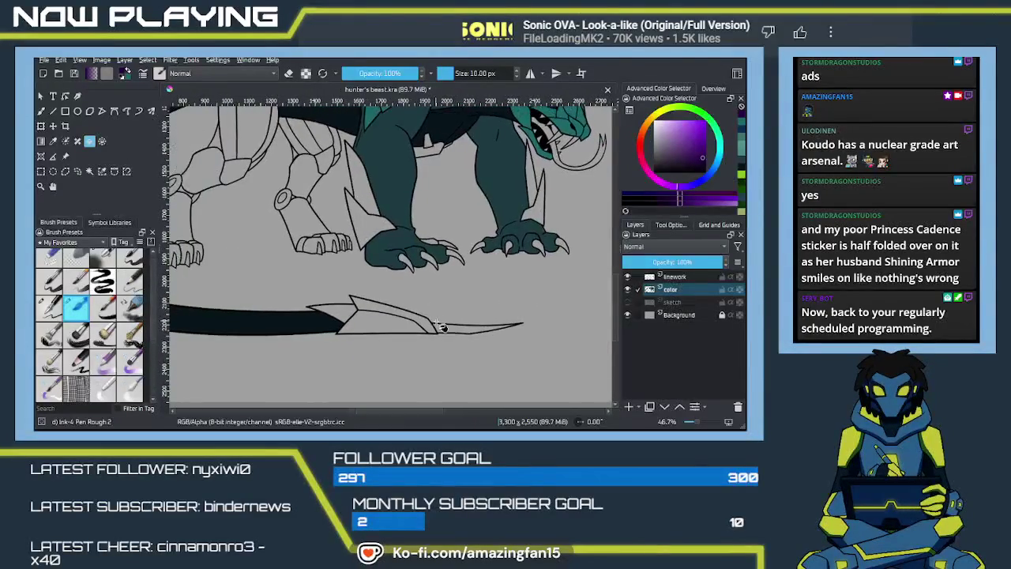
{"action": "left_click", "coordinate": [445, 330]}
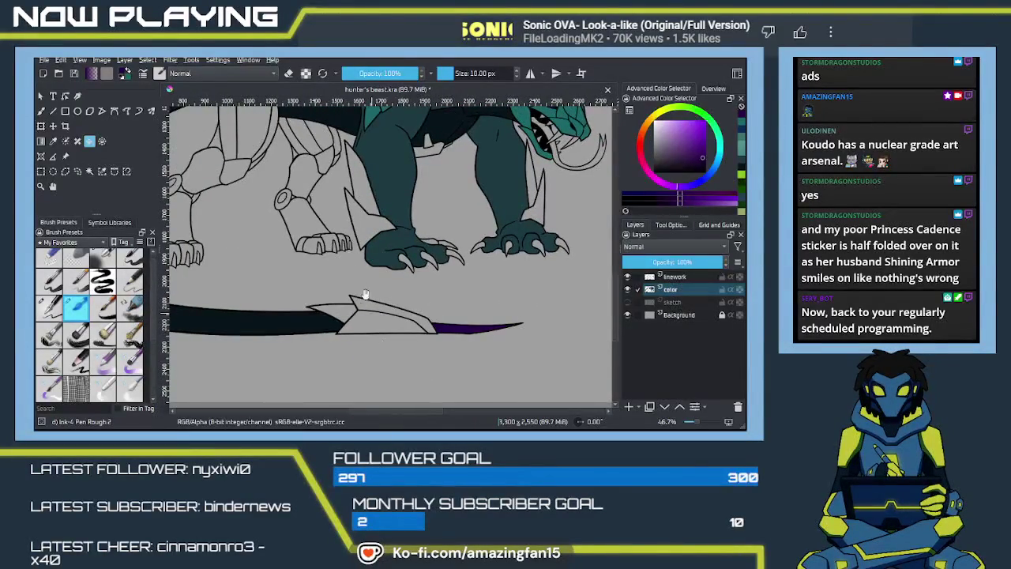
{"action": "mouse_move", "coordinate": [376, 313]}
{"action": "left_mouse_down"}
{"action": "mouse_move", "coordinate": [407, 203]}
{"action": "mouse_move", "coordinate": [431, 246]}
{"action": "mouse_move", "coordinate": [345, 286]}
{"action": "mouse_move", "coordinate": [357, 251]}
{"action": "left_mouse_up"}
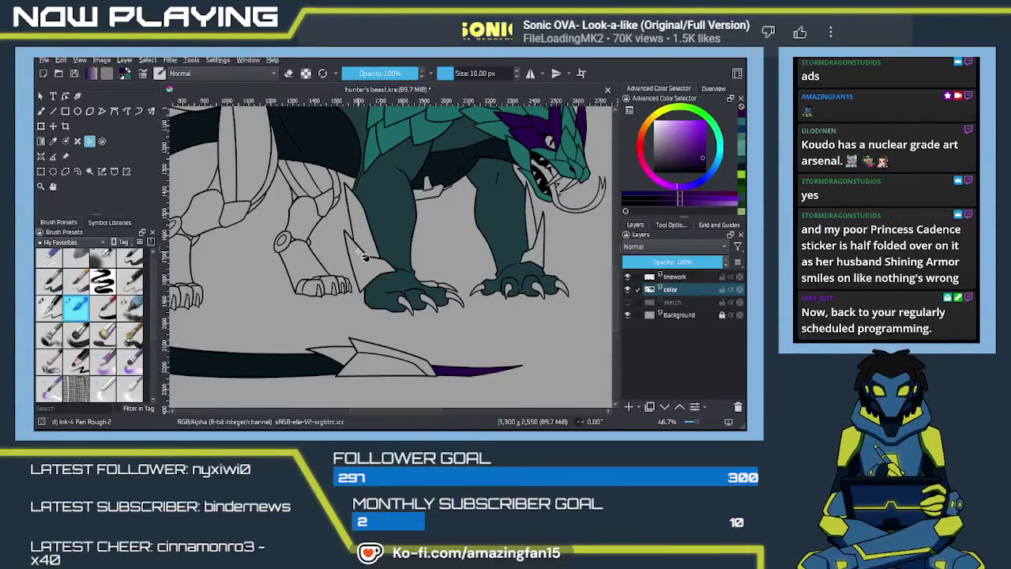
{"action": "key", "text": "b"}
{"action": "scroll", "coordinate": [502, 311], "scroll_direction": "up", "scroll_amount": 1}
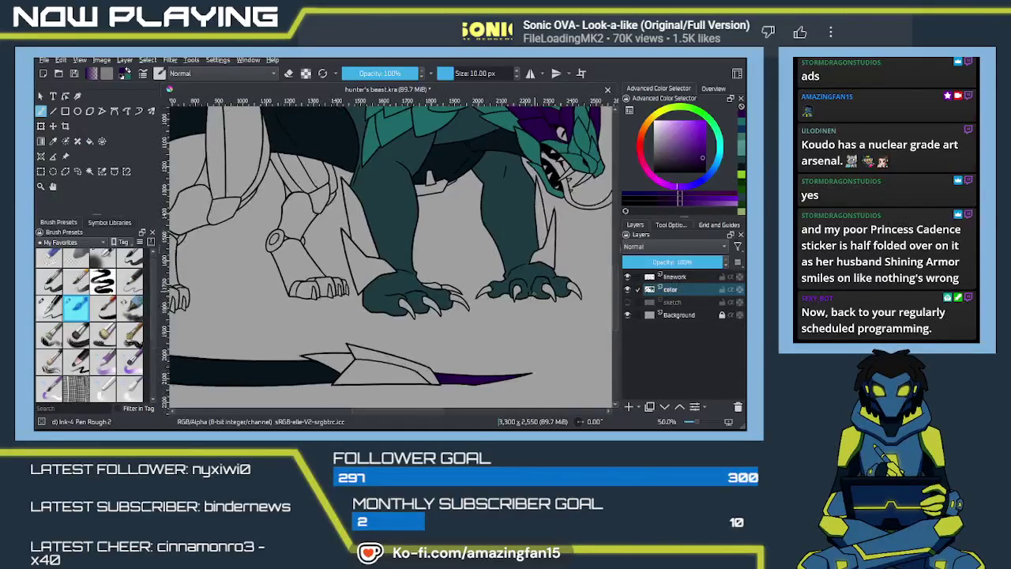
{"action": "scroll", "coordinate": [513, 320], "scroll_direction": "up", "scroll_amount": 1}
{"action": "scroll", "coordinate": [537, 332], "scroll_direction": "up", "scroll_amount": 1}
{"action": "left_click_drag", "start_coordinate": [551, 340], "coordinate": [466, 190]}
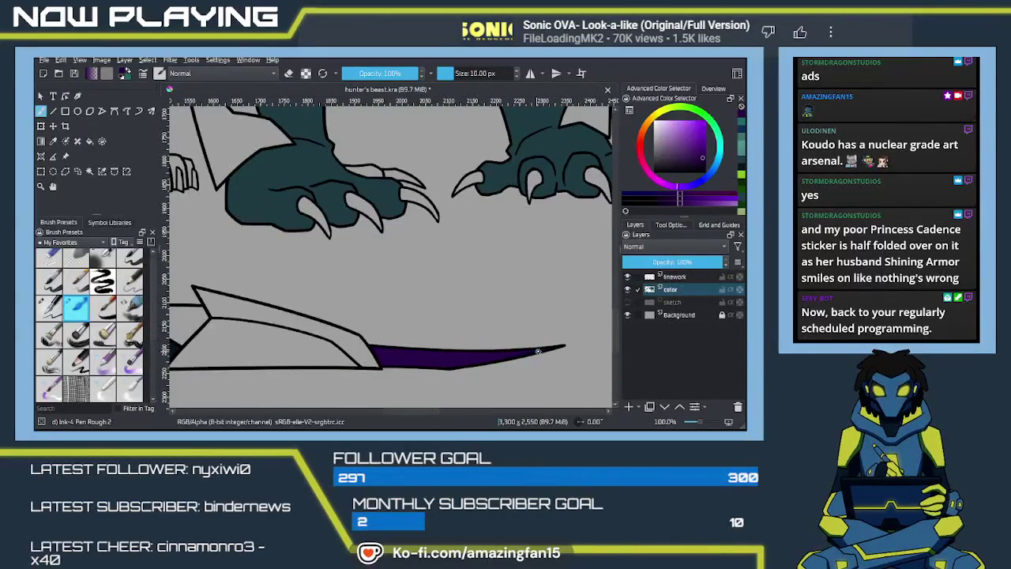
{"action": "mouse_move", "coordinate": [447, 288]}
{"action": "left_mouse_down"}
{"action": "mouse_move", "coordinate": [429, 293]}
{"action": "mouse_move", "coordinate": [408, 354]}
{"action": "left_mouse_up"}
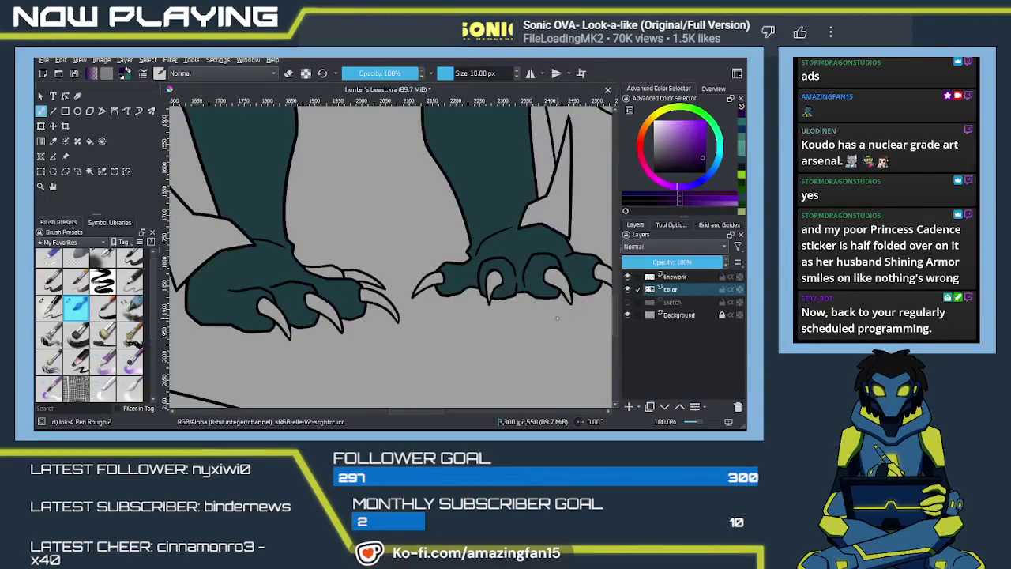
On the linework layer, extend the claw outline downward in black
{"action": "key", "text": "x"}
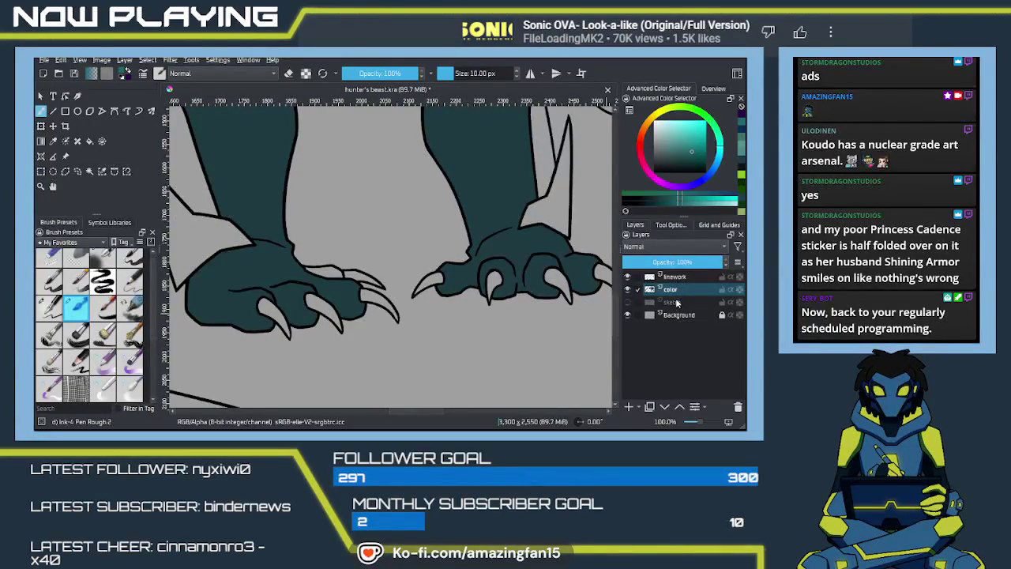
{"action": "left_click", "coordinate": [678, 277]}
{"action": "key", "text": "d"}
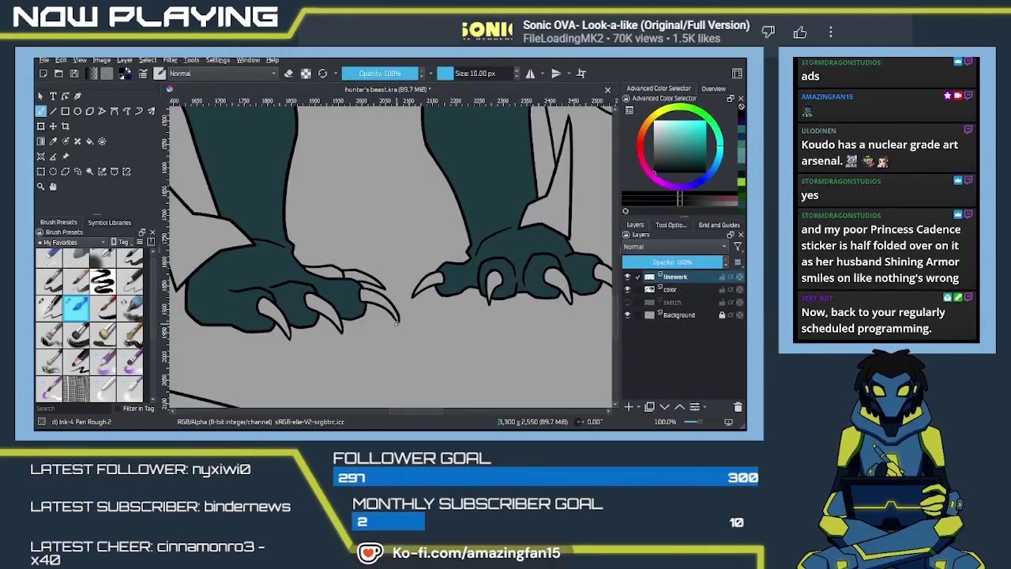
{"action": "left_click_drag", "start_coordinate": [393, 314], "coordinate": [397, 326]}
{"action": "scroll", "coordinate": [397, 324], "scroll_direction": "up", "scroll_amount": 1}
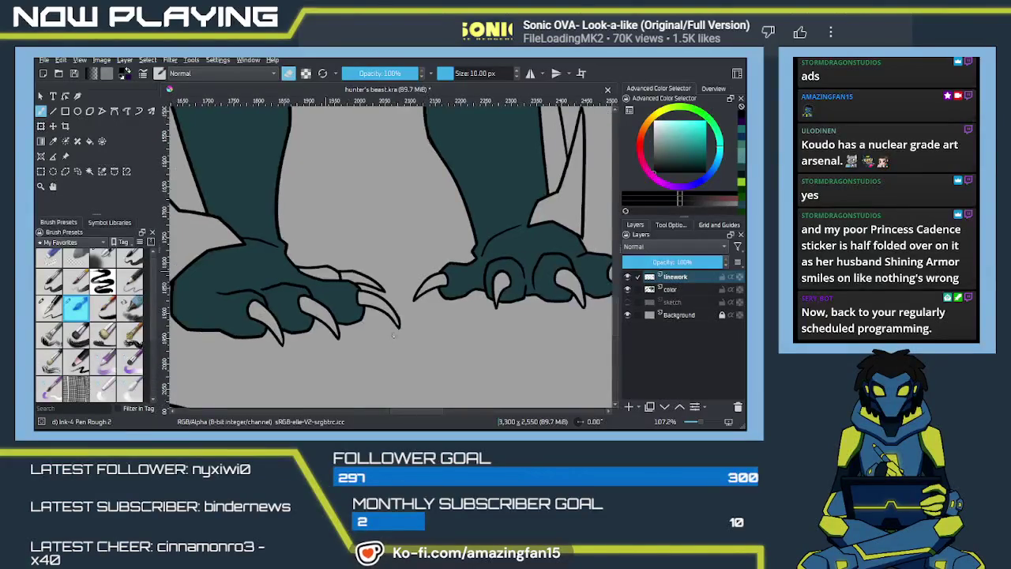
{"action": "scroll", "coordinate": [397, 324], "scroll_direction": "up", "scroll_amount": 2}
{"action": "scroll", "coordinate": [399, 329], "scroll_direction": "up", "scroll_amount": 1}
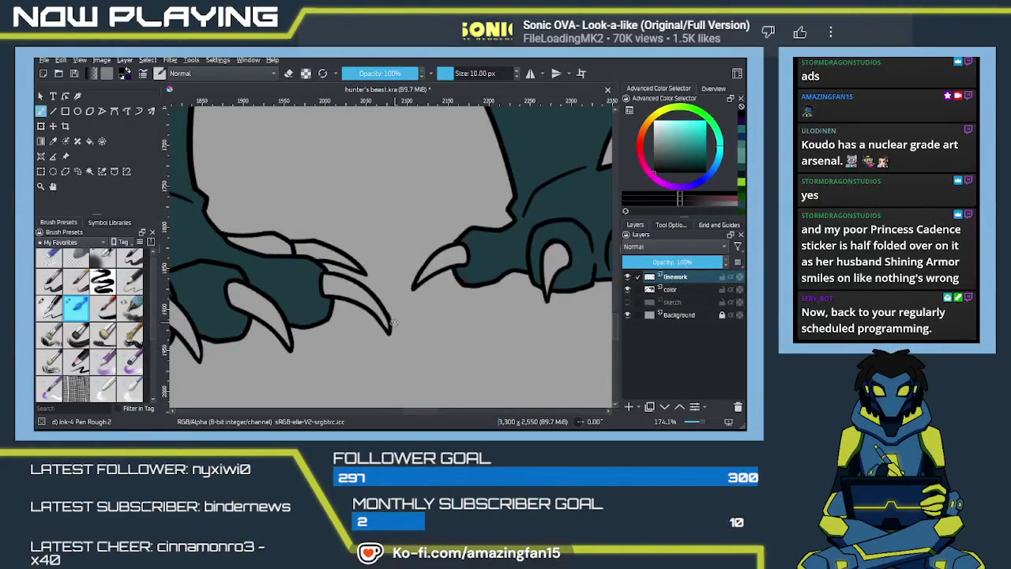
Redraw the claw-tip stroke, then undo it
{"action": "left_click_drag", "start_coordinate": [389, 314], "coordinate": [393, 333]}
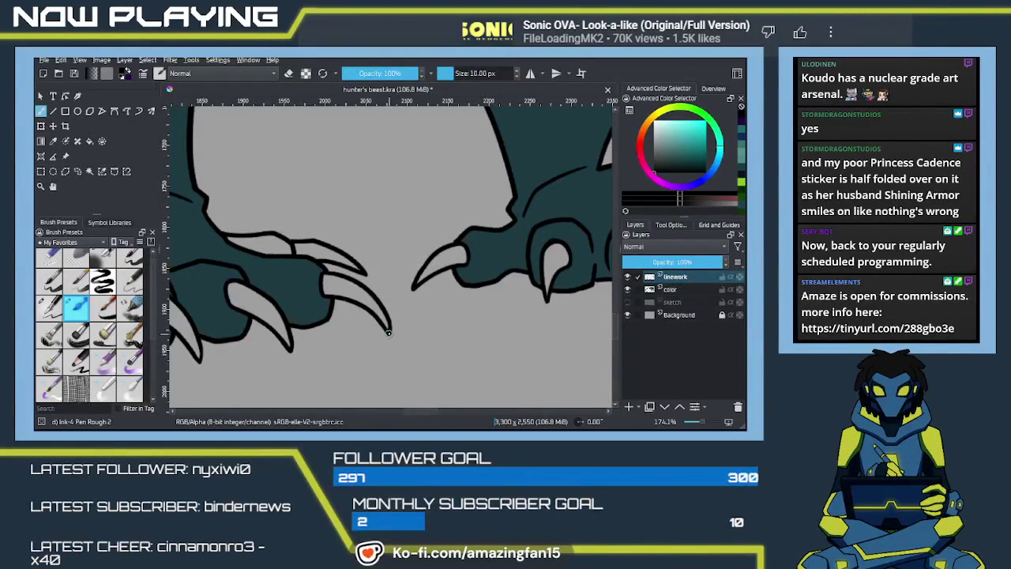
{"action": "key", "text": "ctrl+z"}
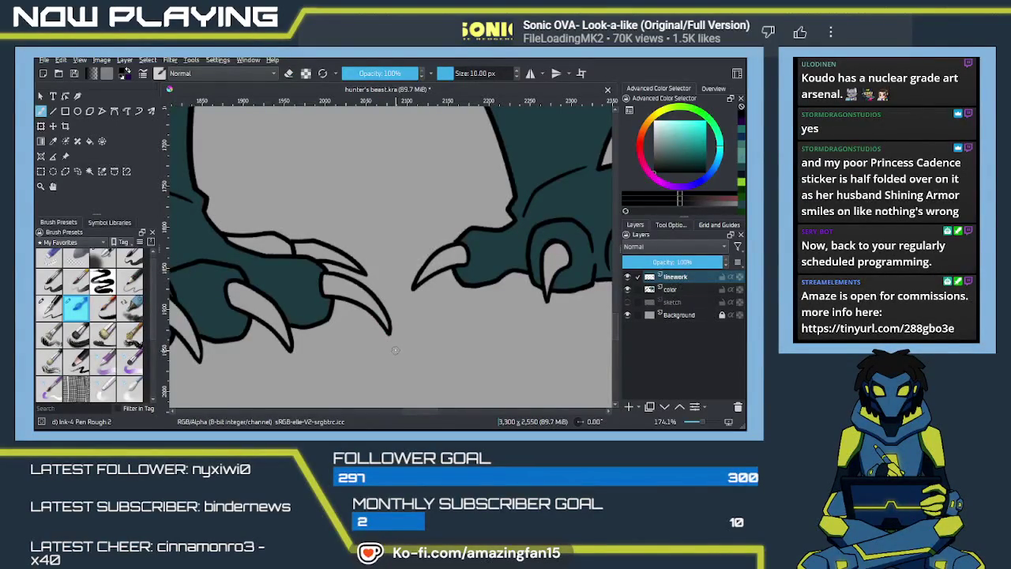
{"action": "scroll", "coordinate": [390, 333], "scroll_direction": "down", "scroll_amount": 2}
{"action": "scroll", "coordinate": [391, 333], "scroll_direction": "down", "scroll_amount": 2}
{"action": "scroll", "coordinate": [387, 338], "scroll_direction": "down", "scroll_amount": 2}
{"action": "scroll", "coordinate": [381, 346], "scroll_direction": "down", "scroll_amount": 1}
{"action": "scroll", "coordinate": [380, 346], "scroll_direction": "up", "scroll_amount": 1}
{"action": "scroll", "coordinate": [387, 334], "scroll_direction": "up", "scroll_amount": 2}
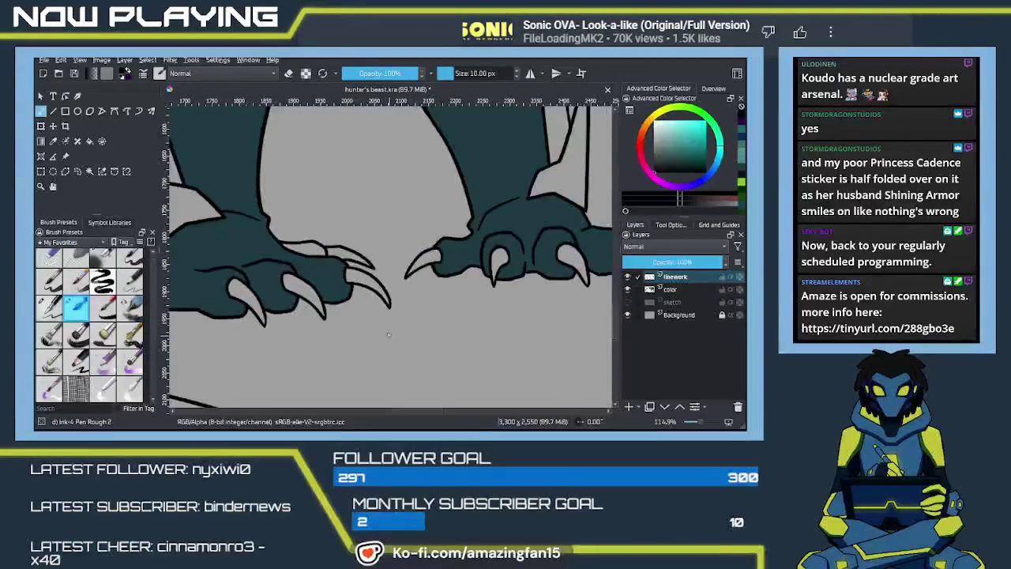
Switch the brush to eraser mode and reset the view to 100% zoom
{"action": "key", "text": "e"}
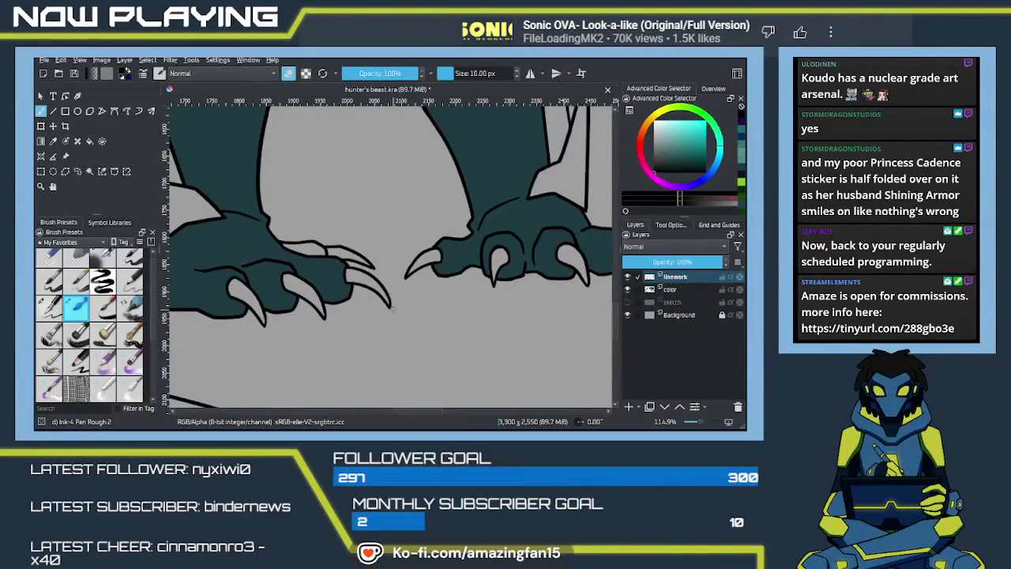
{"action": "key", "text": "1"}
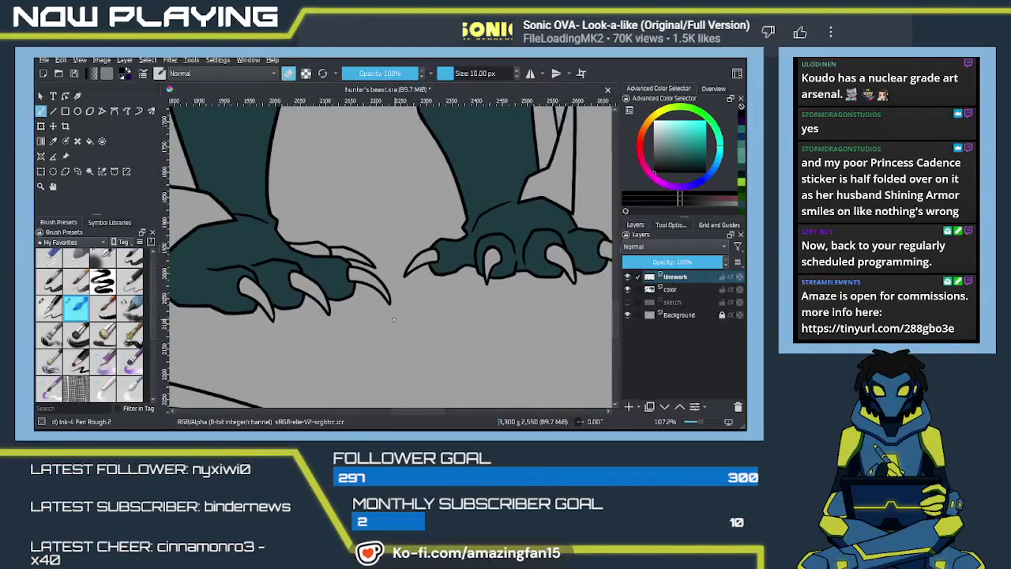
{"action": "scroll", "coordinate": [391, 324], "scroll_direction": "down", "scroll_amount": 3}
{"action": "left_click_drag", "start_coordinate": [391, 275], "coordinate": [417, 350]}
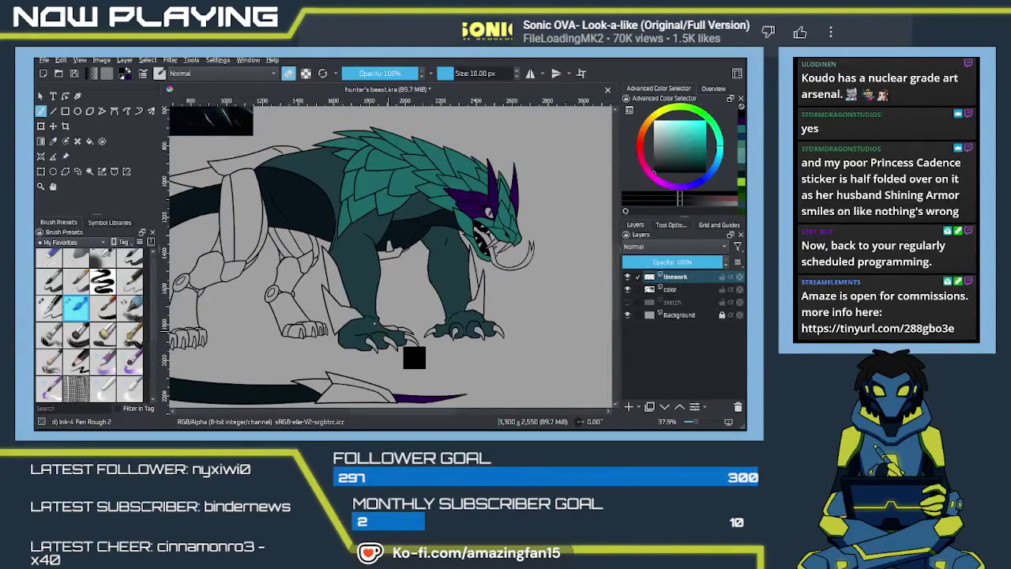
Save 'hunter's beast.kra' and switch to the Fill tool with purple as the colour
{"action": "key", "text": "ctrl+s"}
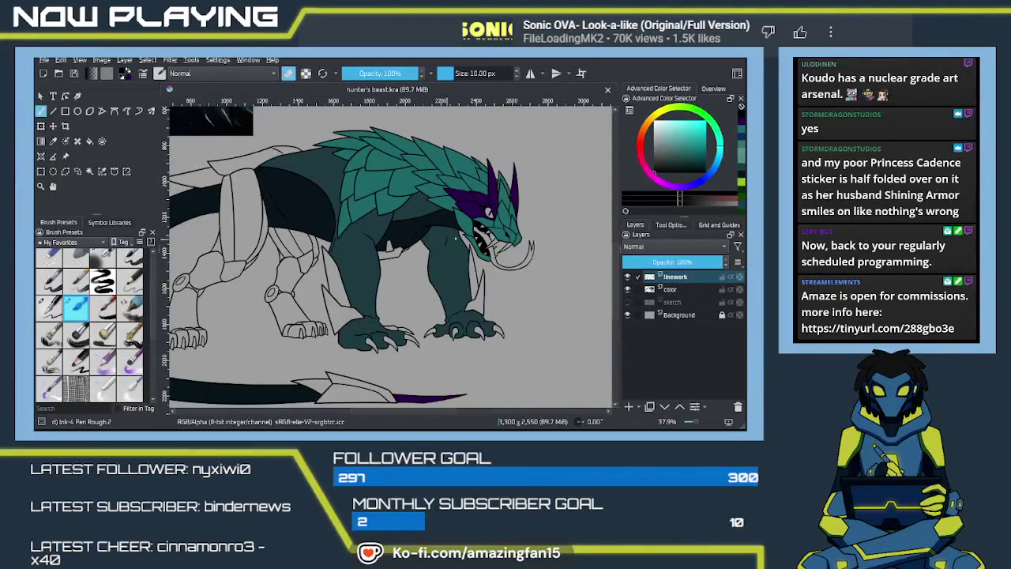
{"action": "key", "text": "e"}
{"action": "key", "text": "f"}
{"action": "key", "text": "plus"}
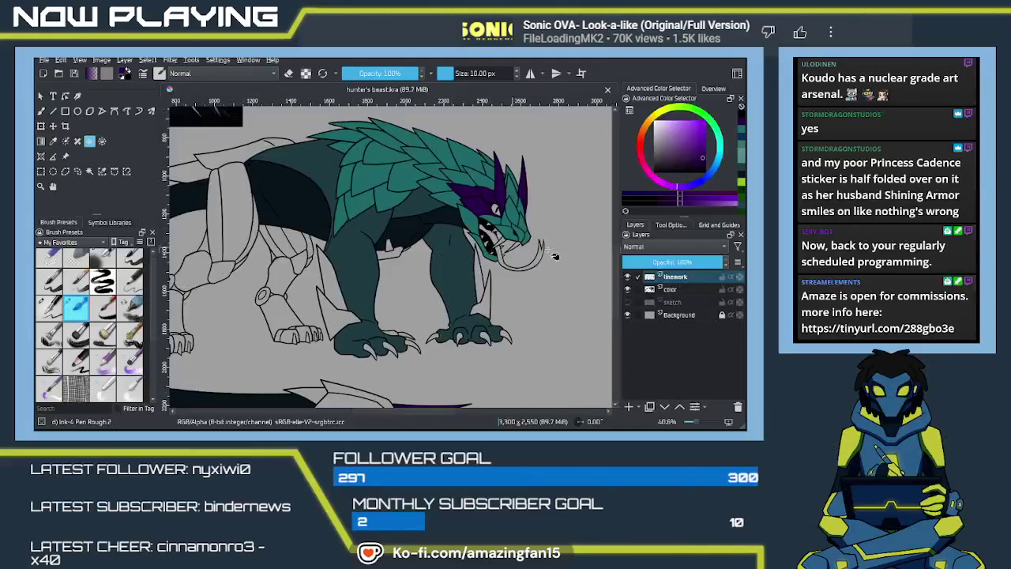
On the color layer, fill the first three back spine scales purple
{"action": "key", "text": "plus"}
{"action": "left_click", "coordinate": [670, 289]}
{"action": "left_click_drag", "start_coordinate": [485, 133], "coordinate": [447, 289]}
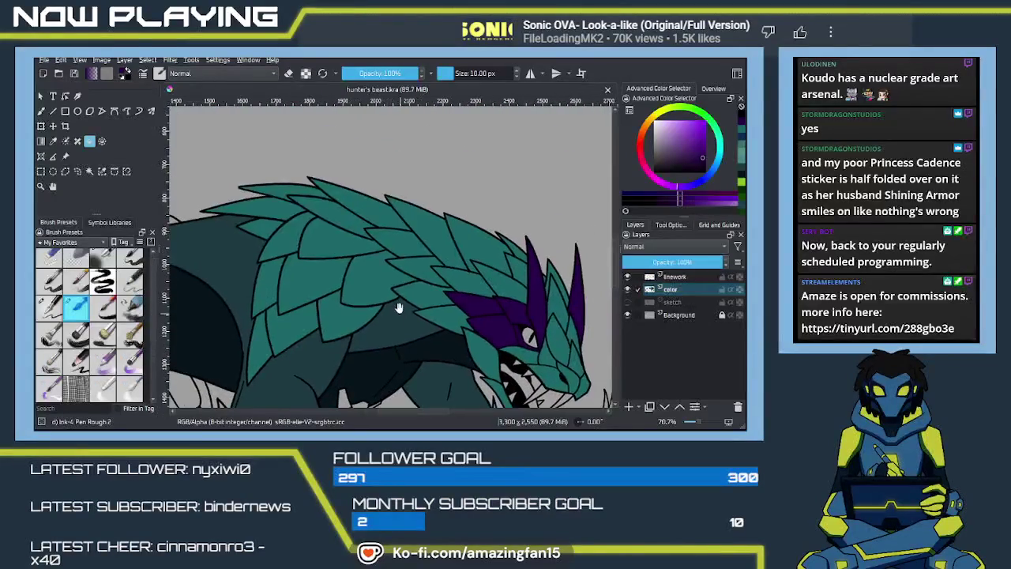
{"action": "left_click", "coordinate": [427, 269]}
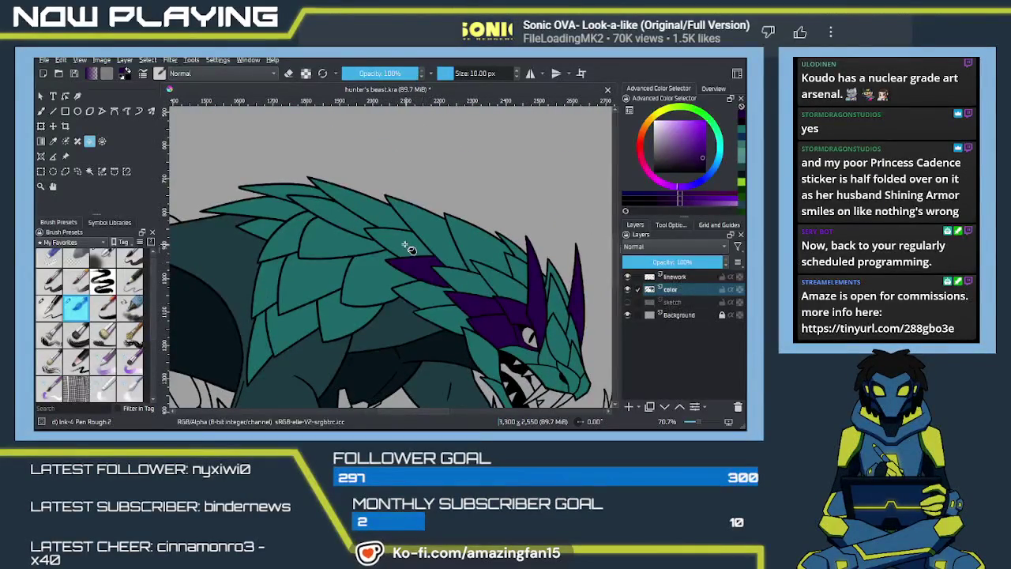
{"action": "left_click", "coordinate": [399, 237]}
{"action": "left_click", "coordinate": [388, 214]}
{"action": "scroll", "coordinate": [416, 282], "scroll_direction": "down", "scroll_amount": 2}
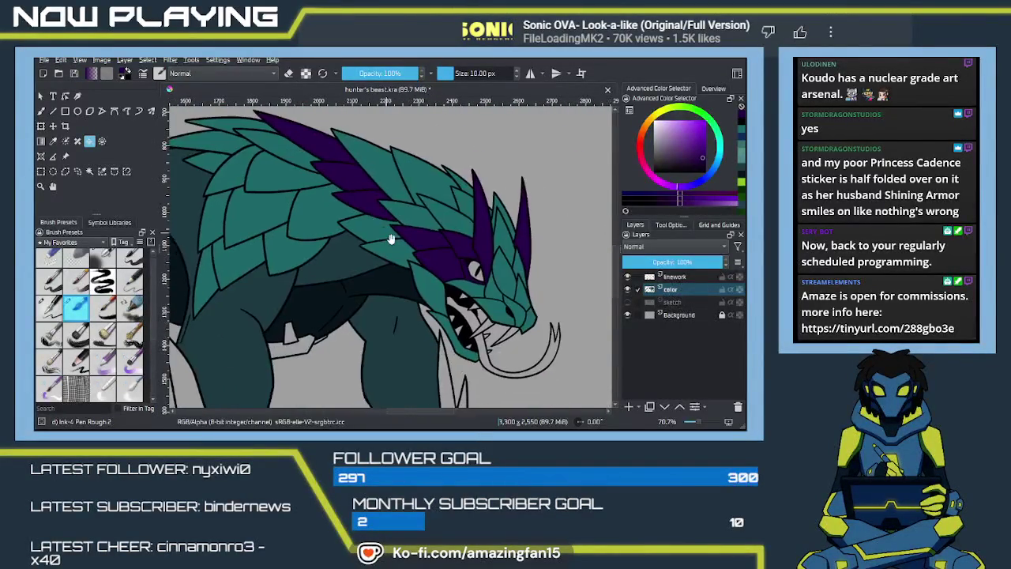
{"action": "scroll", "coordinate": [394, 279], "scroll_direction": "up", "scroll_amount": 2}
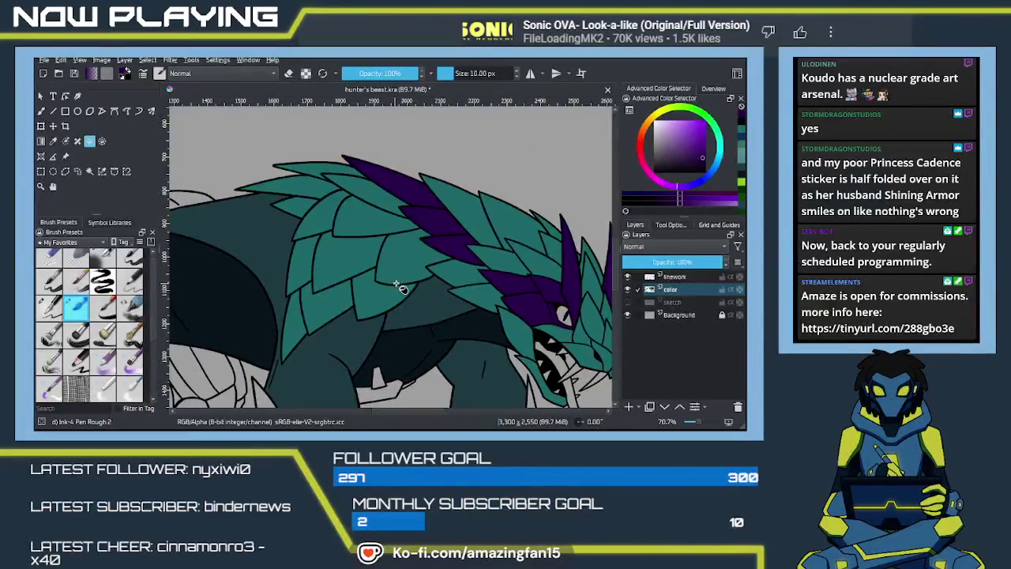
Fill four more back spine scales and the long spine scale purple
{"action": "left_click", "coordinate": [379, 284]}
{"action": "left_click", "coordinate": [357, 267]}
{"action": "left_click", "coordinate": [336, 237]}
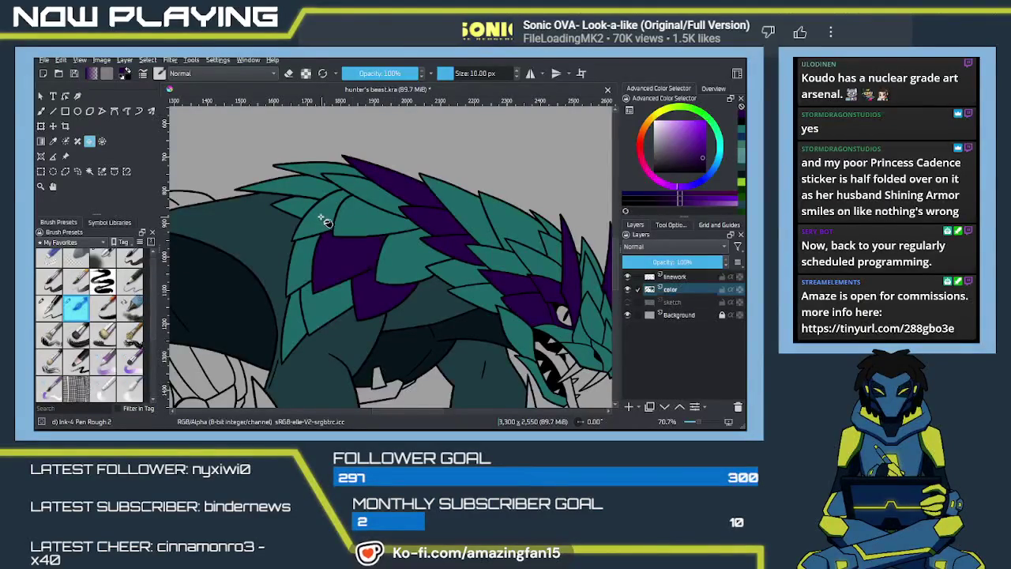
{"action": "left_click", "coordinate": [324, 209]}
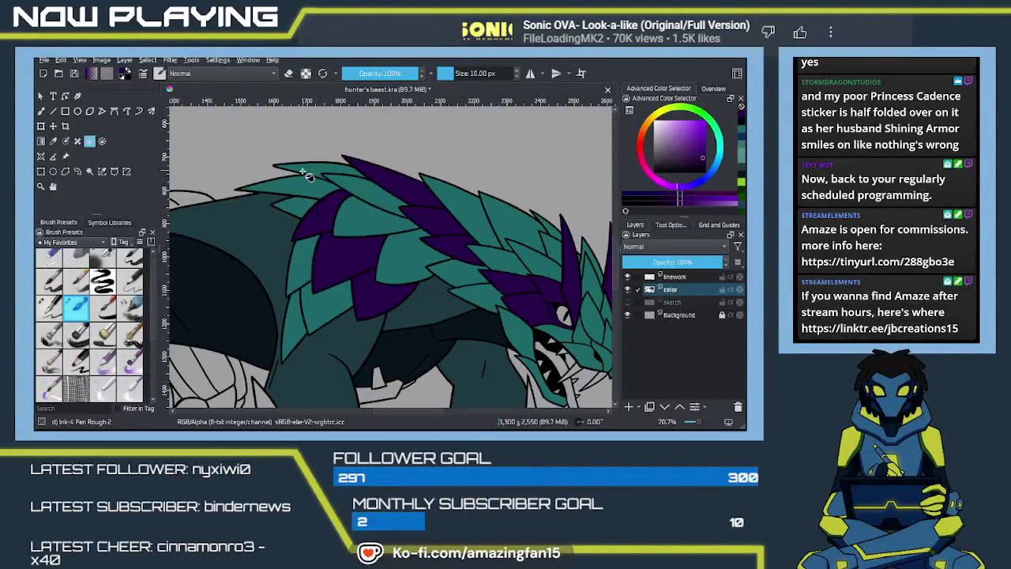
{"action": "left_click", "coordinate": [308, 195]}
{"action": "mouse_move", "coordinate": [411, 280]}
{"action": "left_mouse_down"}
{"action": "mouse_move", "coordinate": [299, 235]}
{"action": "mouse_move", "coordinate": [364, 232]}
{"action": "left_mouse_up"}
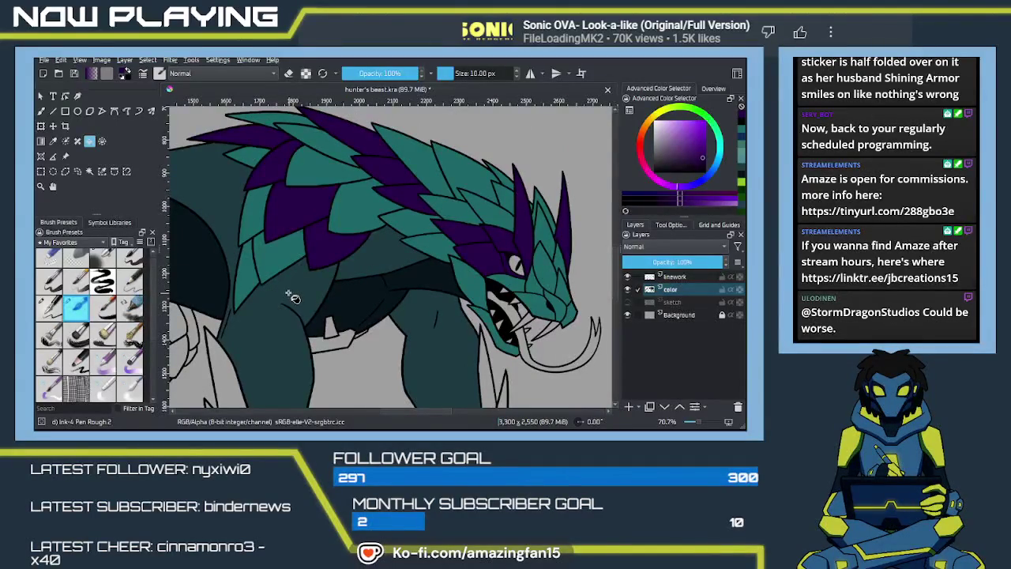
Fill a scale and the underside with darker teal, then sample the scales' teal
{"action": "left_click", "coordinate": [422, 223]}
{"action": "left_click", "coordinate": [434, 253]}
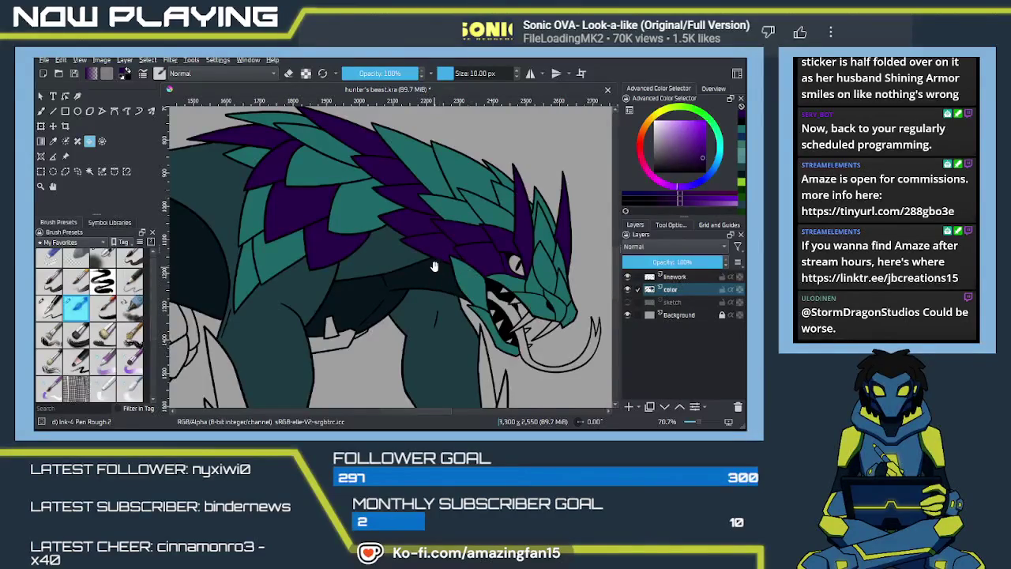
{"action": "left_click_drag", "start_coordinate": [433, 267], "coordinate": [357, 304]}
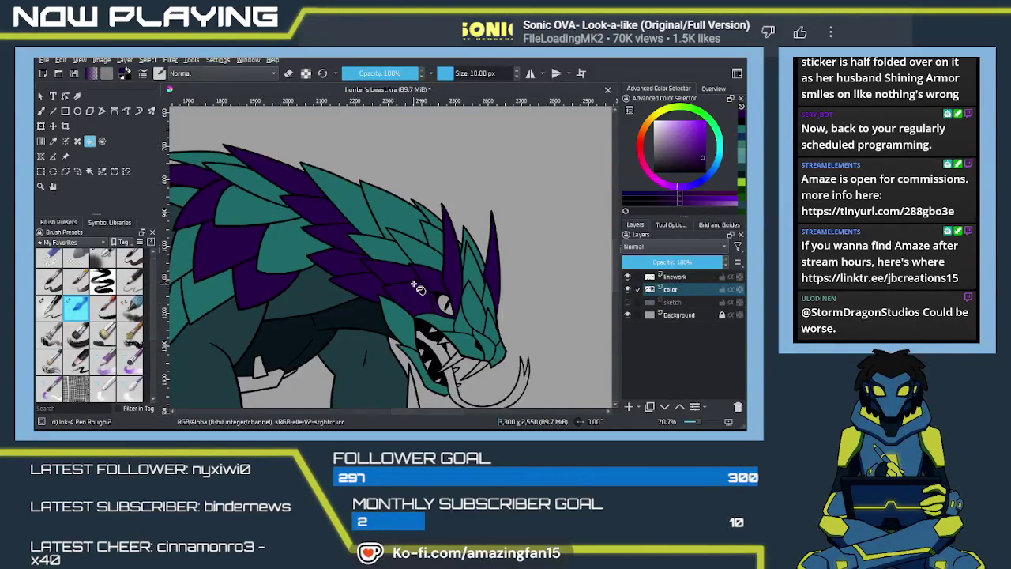
{"action": "left_click", "coordinate": [399, 286], "text": "ctrl"}
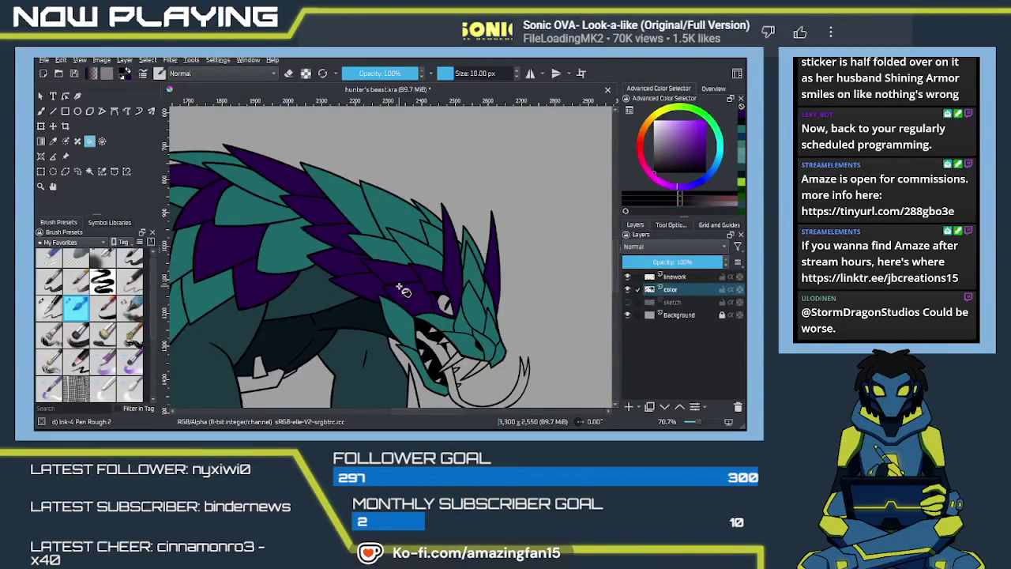
{"action": "left_click", "coordinate": [393, 266], "text": "ctrl"}
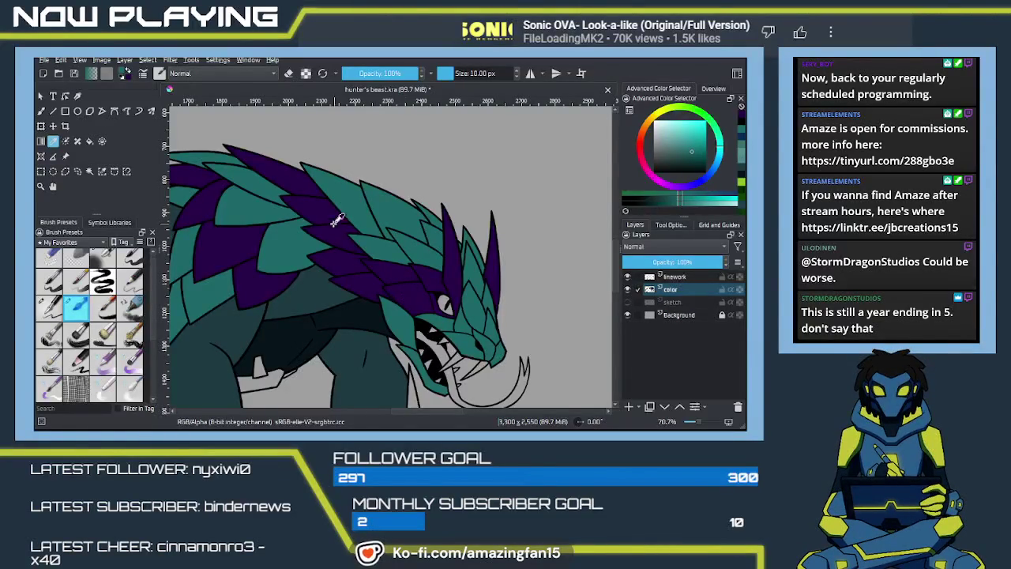
Refill two stray purple patches with teal
{"action": "key", "text": "f"}
{"action": "left_click", "coordinate": [388, 273]}
{"action": "left_click", "coordinate": [410, 302]}
{"action": "left_click_drag", "start_coordinate": [410, 301], "coordinate": [353, 295]}
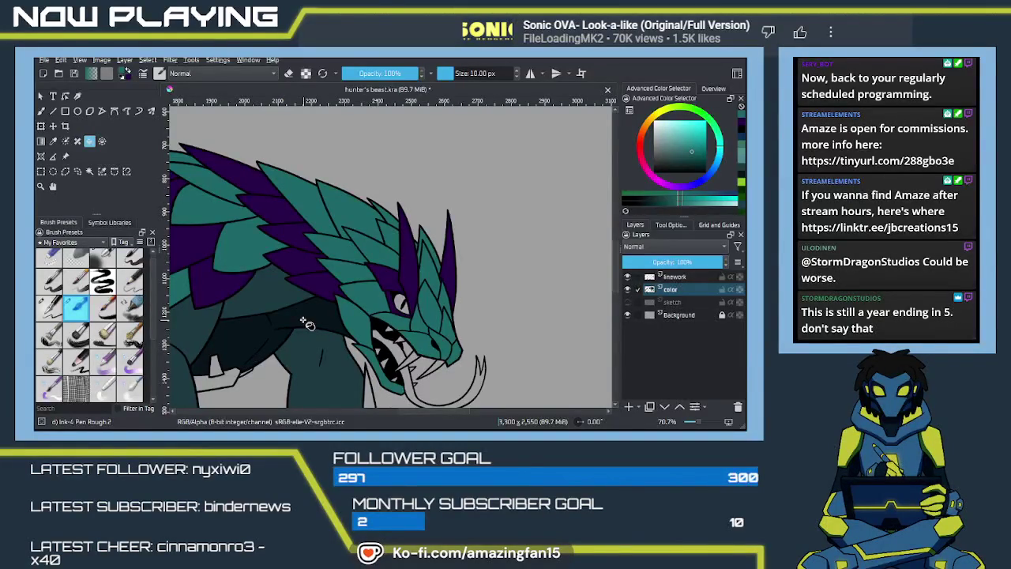
Zoom in on the head spikes and paint purple to extend a spine scale
{"action": "left_click_drag", "start_coordinate": [306, 323], "coordinate": [371, 344]}
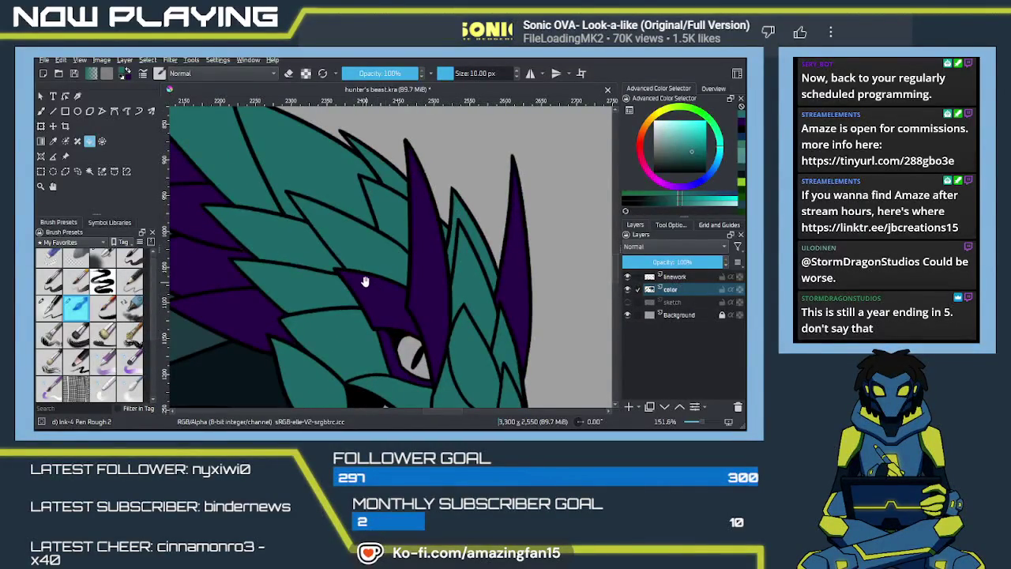
{"action": "mouse_move", "coordinate": [364, 278]}
{"action": "left_mouse_down"}
{"action": "mouse_move", "coordinate": [422, 334]}
{"action": "mouse_move", "coordinate": [417, 298]}
{"action": "mouse_move", "coordinate": [391, 255]}
{"action": "left_mouse_up"}
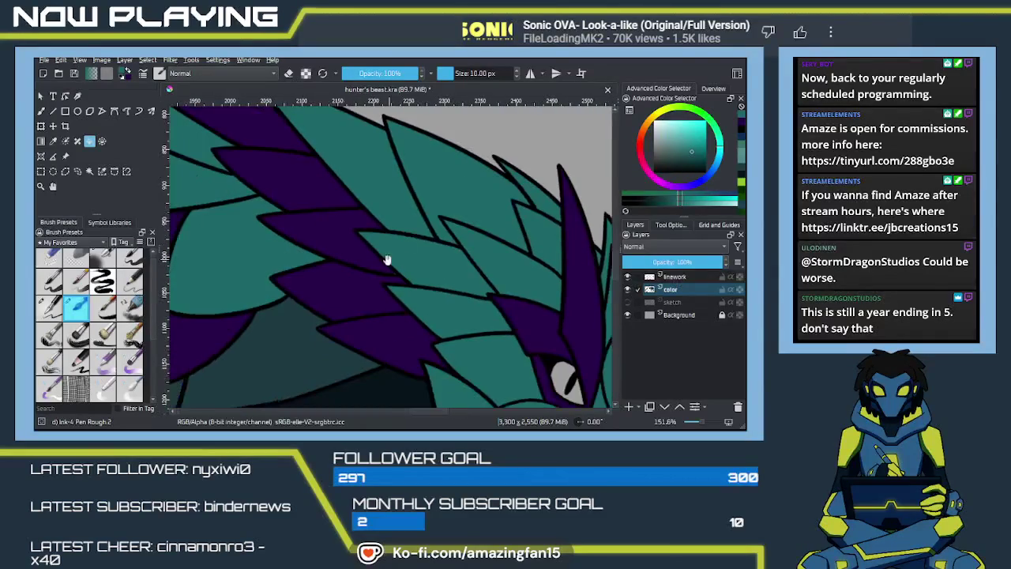
{"action": "left_click", "coordinate": [370, 297]}
{"action": "key", "text": "b"}
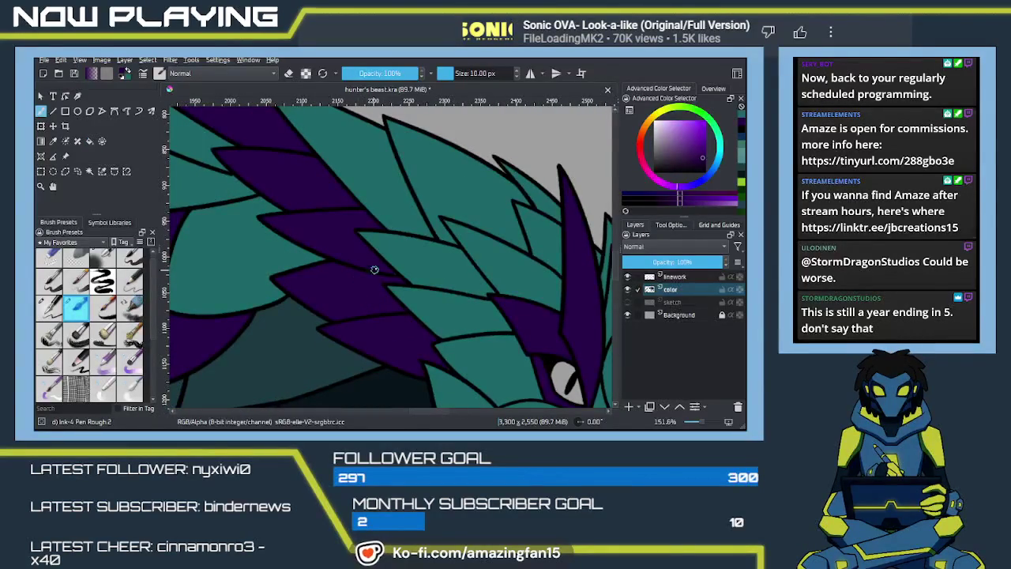
{"action": "left_click_drag", "start_coordinate": [382, 317], "coordinate": [374, 285]}
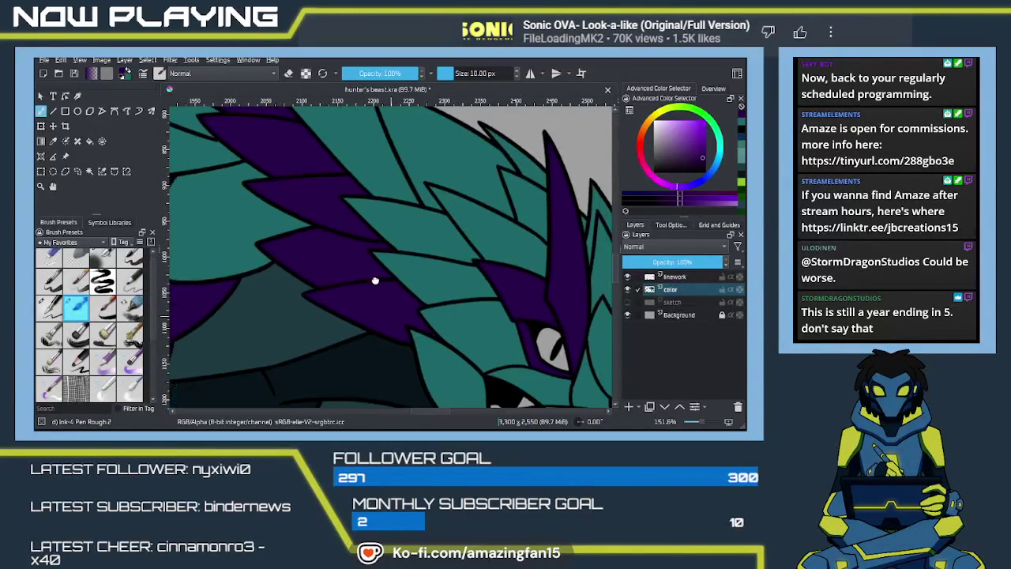
{"action": "left_click_drag", "start_coordinate": [436, 335], "coordinate": [403, 311]}
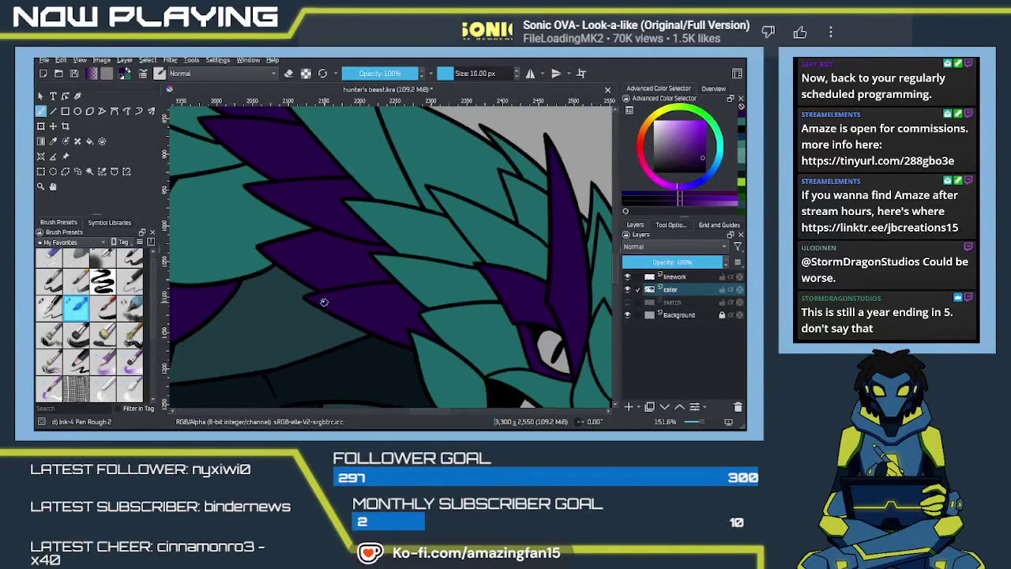
Sample teal from a scale, review the head spikes, and pick a dark colour
{"action": "mouse_move", "coordinate": [337, 284]}
{"action": "left_mouse_down"}
{"action": "mouse_move", "coordinate": [368, 301]}
{"action": "mouse_move", "coordinate": [379, 293]}
{"action": "mouse_move", "coordinate": [367, 284]}
{"action": "mouse_move", "coordinate": [368, 190]}
{"action": "mouse_move", "coordinate": [400, 330]}
{"action": "mouse_move", "coordinate": [350, 233]}
{"action": "left_mouse_up"}
{"action": "mouse_move", "coordinate": [400, 289]}
{"action": "left_mouse_down"}
{"action": "mouse_move", "coordinate": [406, 276]}
{"action": "mouse_move", "coordinate": [315, 298]}
{"action": "left_mouse_up"}
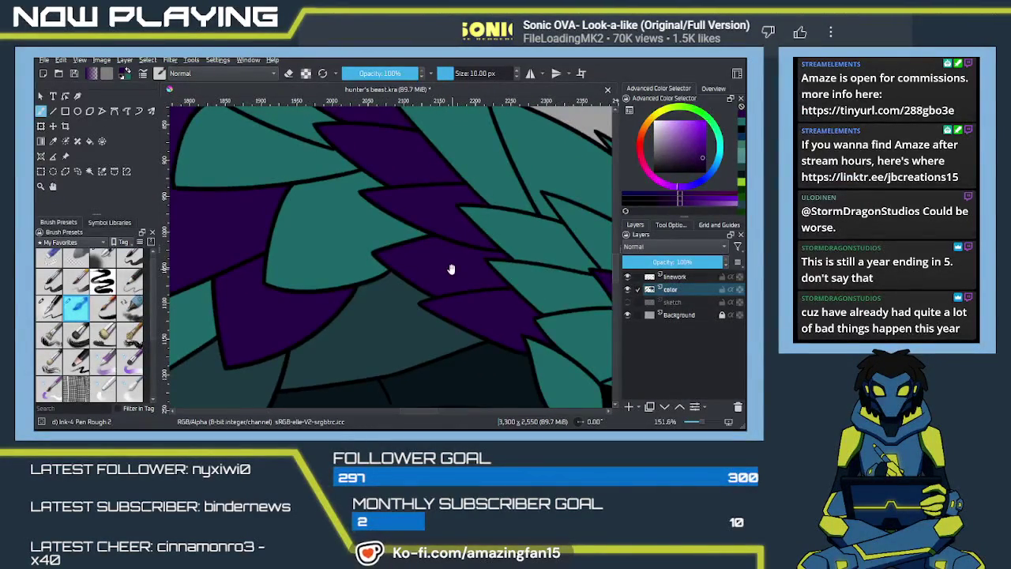
{"action": "mouse_move", "coordinate": [453, 269]}
{"action": "left_mouse_down"}
{"action": "mouse_move", "coordinate": [366, 411]}
{"action": "mouse_move", "coordinate": [372, 295]}
{"action": "mouse_move", "coordinate": [388, 293]}
{"action": "mouse_move", "coordinate": [391, 306]}
{"action": "left_mouse_up"}
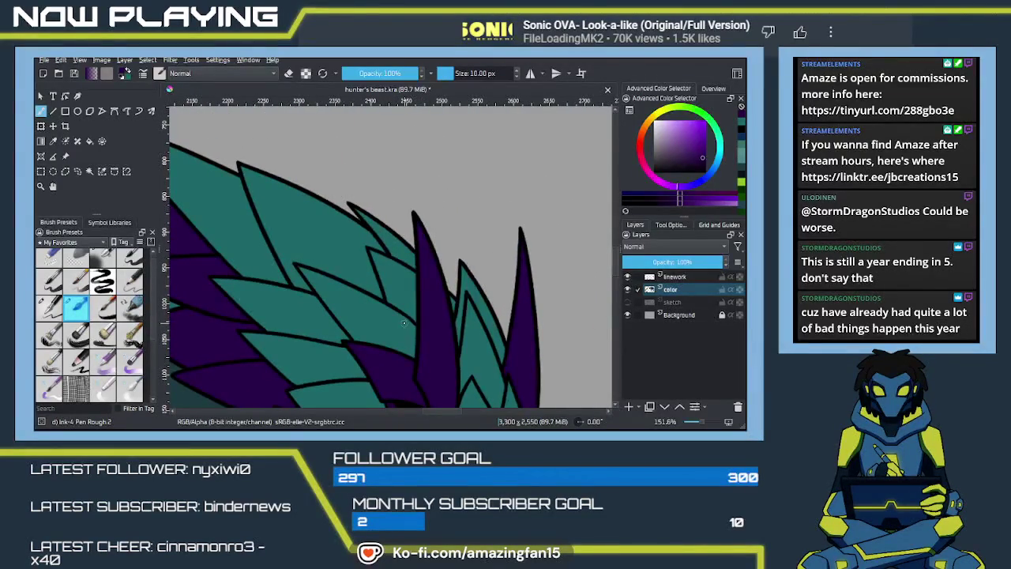
{"action": "left_click", "coordinate": [387, 304], "text": "ctrl"}
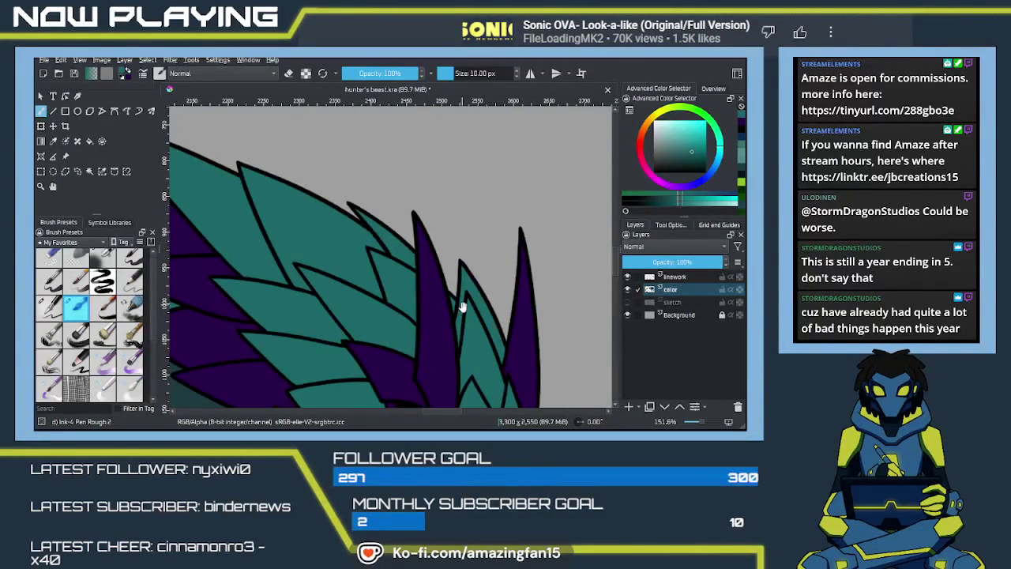
{"action": "left_click_drag", "start_coordinate": [457, 299], "coordinate": [427, 248]}
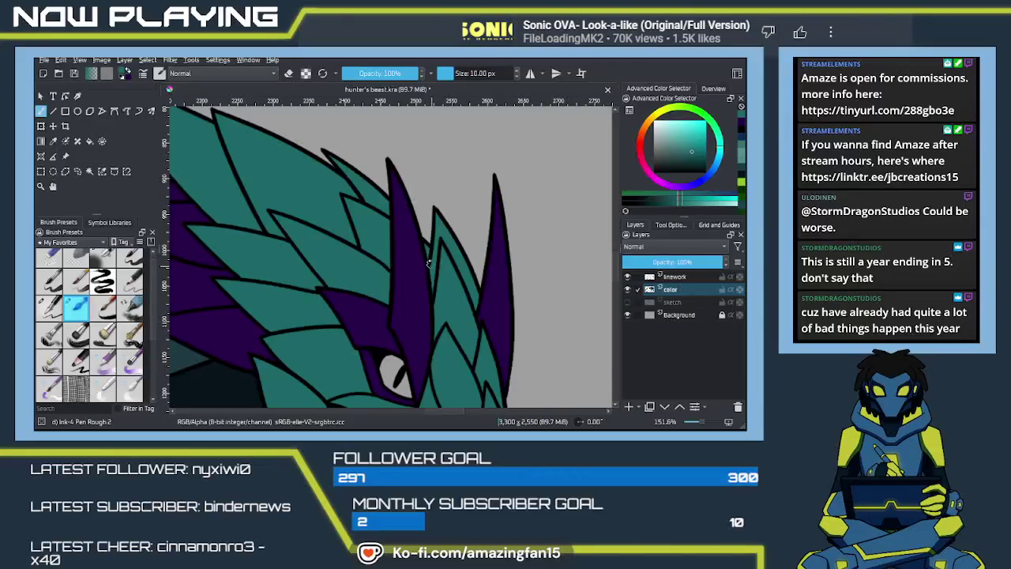
{"action": "scroll", "coordinate": [439, 289], "scroll_direction": "down", "scroll_amount": 2}
{"action": "scroll", "coordinate": [450, 276], "scroll_direction": "down", "scroll_amount": 2}
{"action": "scroll", "coordinate": [462, 261], "scroll_direction": "down", "scroll_amount": 2}
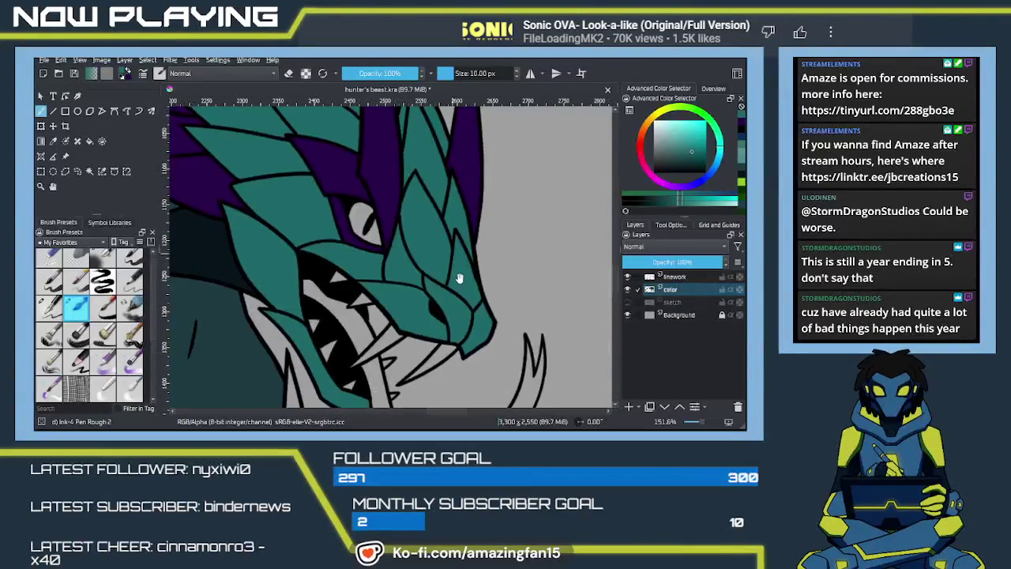
{"action": "mouse_move", "coordinate": [413, 266]}
{"action": "left_mouse_down"}
{"action": "mouse_move", "coordinate": [505, 253]}
{"action": "mouse_move", "coordinate": [417, 276]}
{"action": "left_mouse_up"}
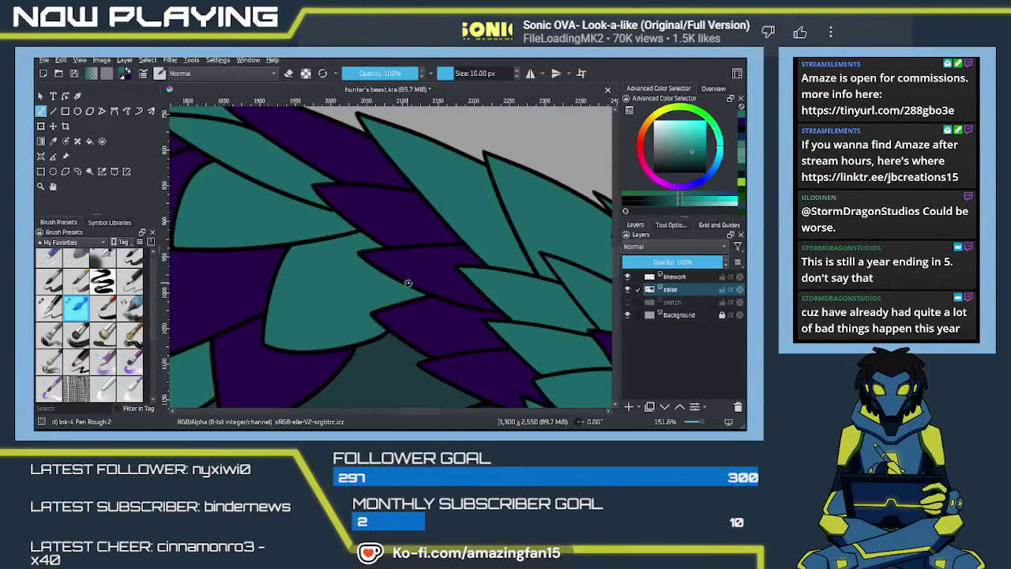
{"action": "scroll", "coordinate": [407, 283], "scroll_direction": "down", "scroll_amount": 1}
{"action": "scroll", "coordinate": [404, 286], "scroll_direction": "down", "scroll_amount": 2}
{"action": "scroll", "coordinate": [401, 288], "scroll_direction": "down", "scroll_amount": 2}
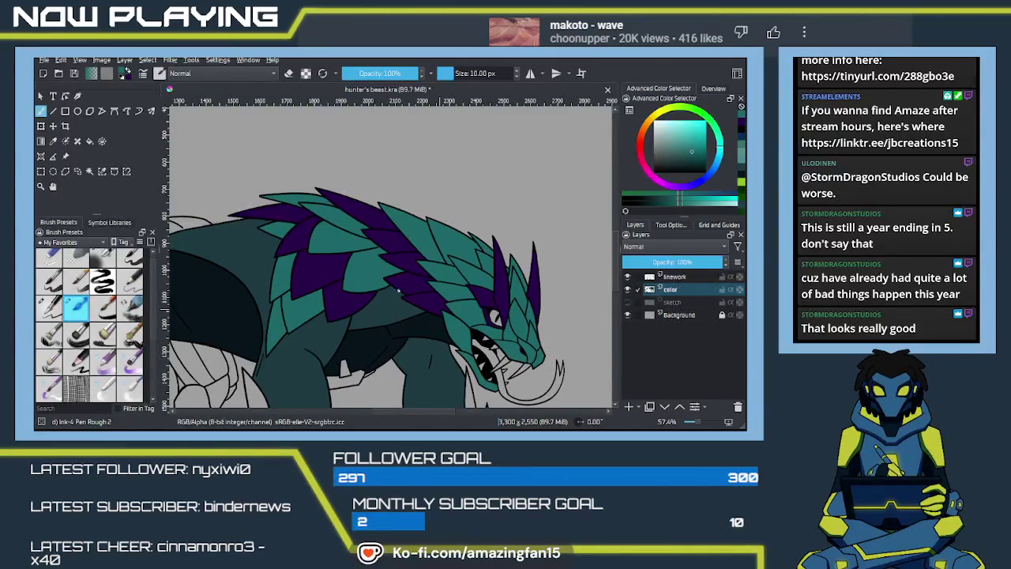
{"action": "left_click", "coordinate": [253, 283], "text": "ctrl"}
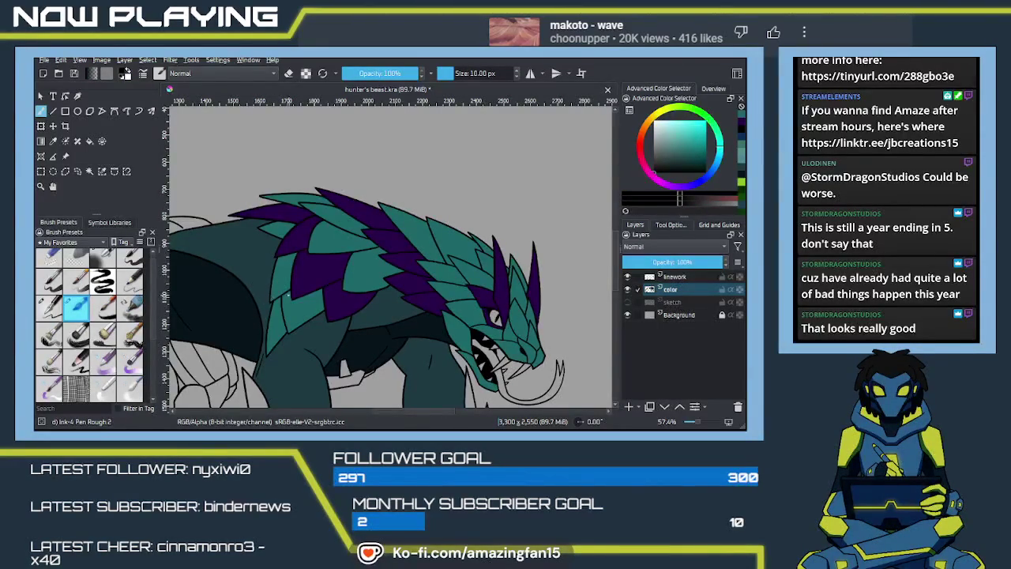
Sample purple and fill four shoulder feathers with it
{"action": "left_click", "coordinate": [320, 273], "text": "ctrl"}
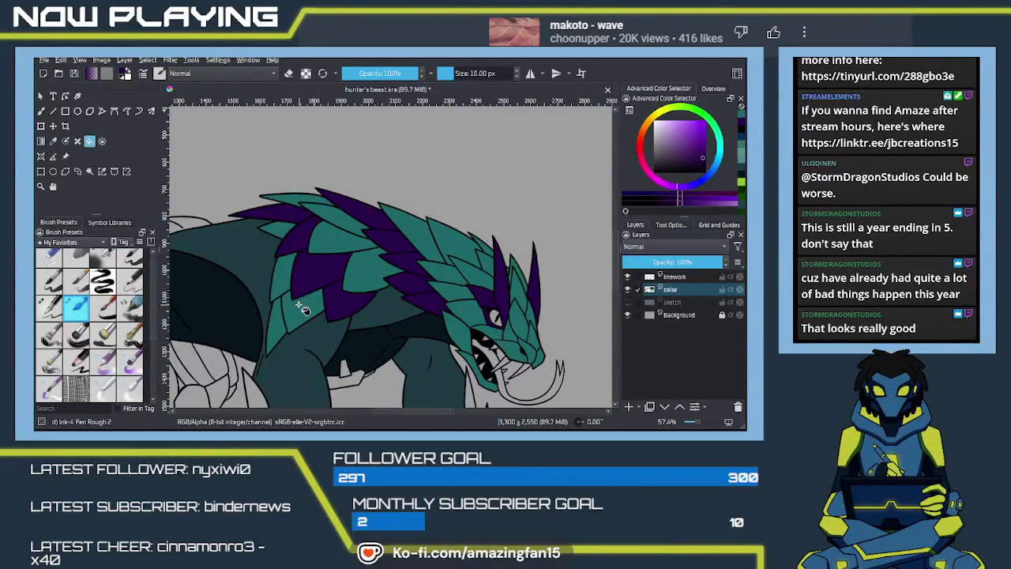
{"action": "left_click", "coordinate": [302, 308]}
{"action": "left_click", "coordinate": [276, 330]}
{"action": "left_click", "coordinate": [289, 284]}
{"action": "left_click", "coordinate": [278, 235]}
Zoom out to review the body, then zoom back in
{"action": "scroll", "coordinate": [323, 221], "scroll_direction": "down", "scroll_amount": 3}
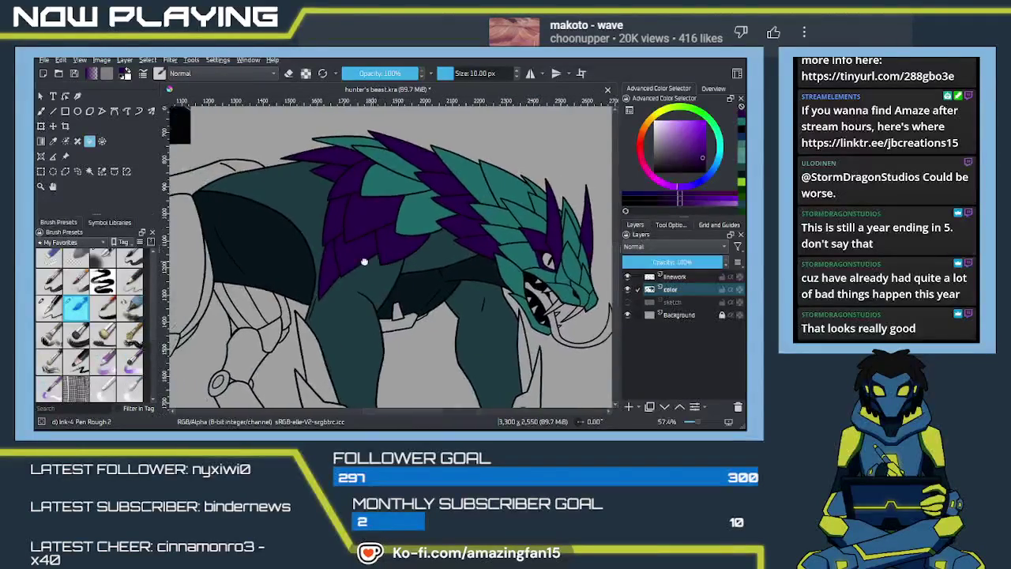
{"action": "scroll", "coordinate": [348, 273], "scroll_direction": "up", "scroll_amount": 2}
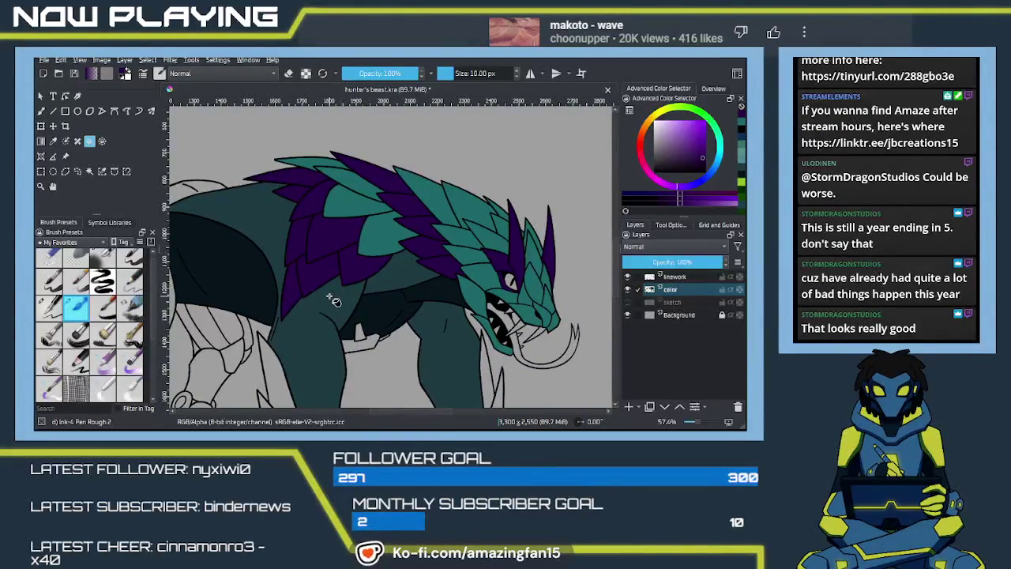
{"action": "left_click_drag", "start_coordinate": [323, 287], "coordinate": [351, 291]}
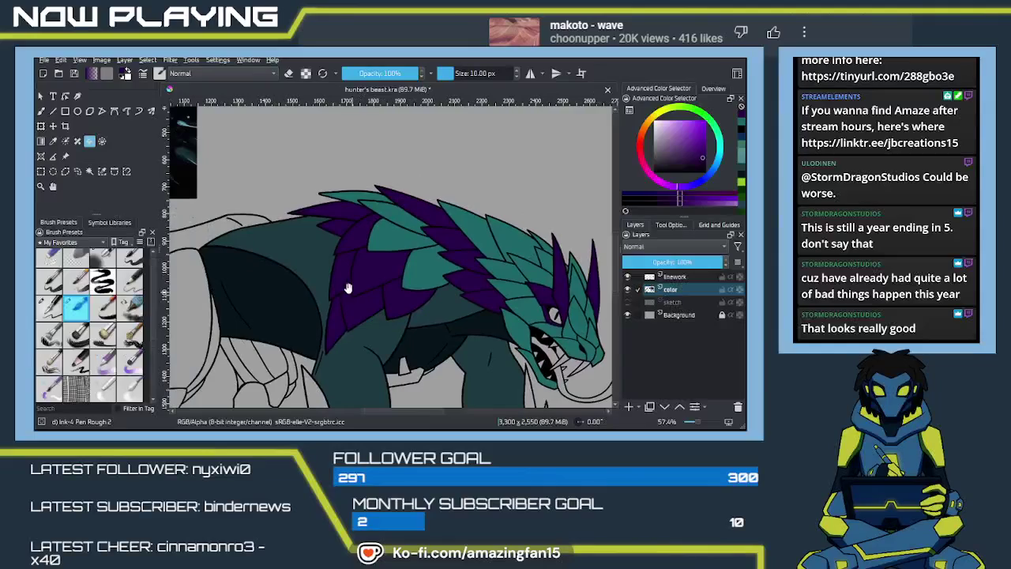
{"action": "scroll", "coordinate": [348, 287], "scroll_direction": "down", "scroll_amount": 2}
{"action": "scroll", "coordinate": [352, 288], "scroll_direction": "down", "scroll_amount": 2}
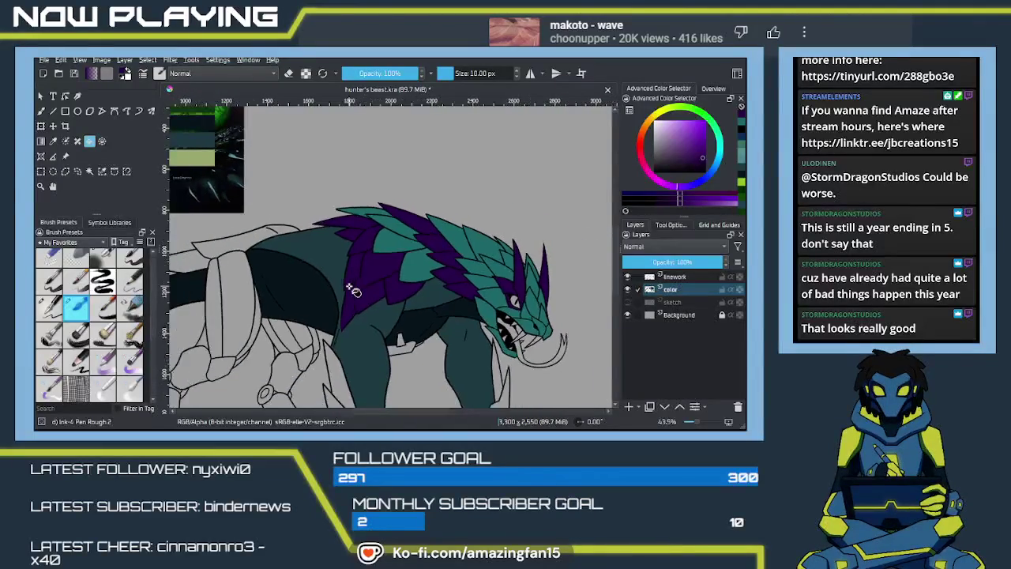
{"action": "scroll", "coordinate": [353, 293], "scroll_direction": "down", "scroll_amount": 2}
{"action": "scroll", "coordinate": [352, 292], "scroll_direction": "down", "scroll_amount": 1}
{"action": "scroll", "coordinate": [352, 293], "scroll_direction": "down", "scroll_amount": 1}
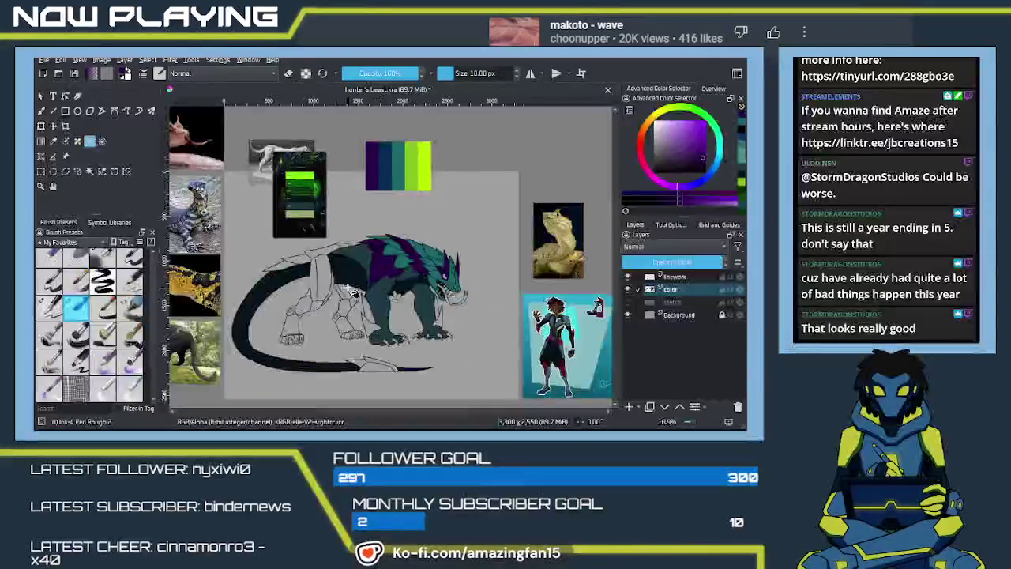
{"action": "scroll", "coordinate": [352, 292], "scroll_direction": "down", "scroll_amount": 1}
{"action": "scroll", "coordinate": [352, 292], "scroll_direction": "up", "scroll_amount": 3}
{"action": "scroll", "coordinate": [347, 297], "scroll_direction": "up", "scroll_amount": 1}
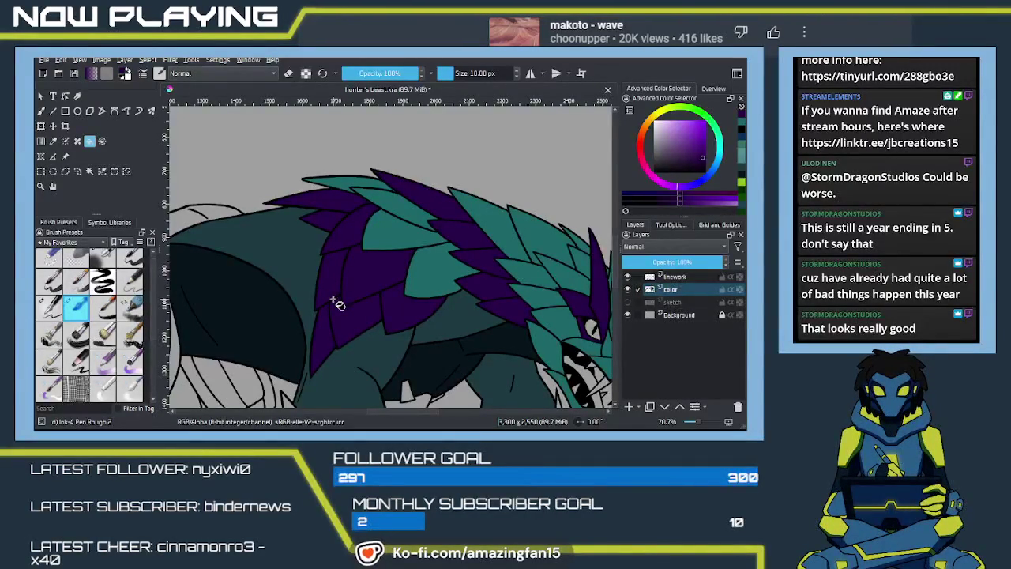
Sample the scales' teal and fill five purple back feathers with it
{"action": "key", "text": "x"}
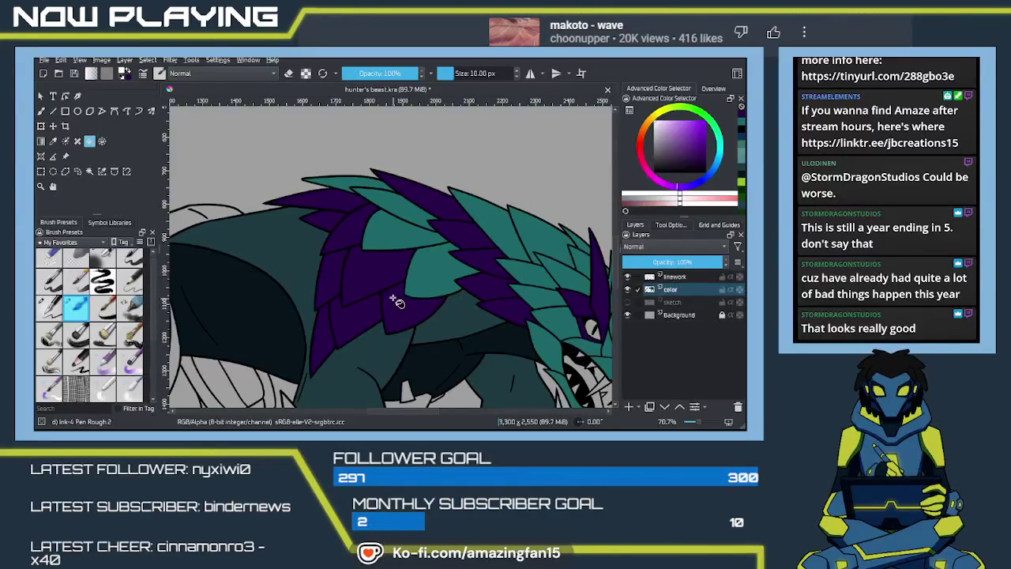
{"action": "key", "text": "p"}
{"action": "left_click", "coordinate": [410, 249]}
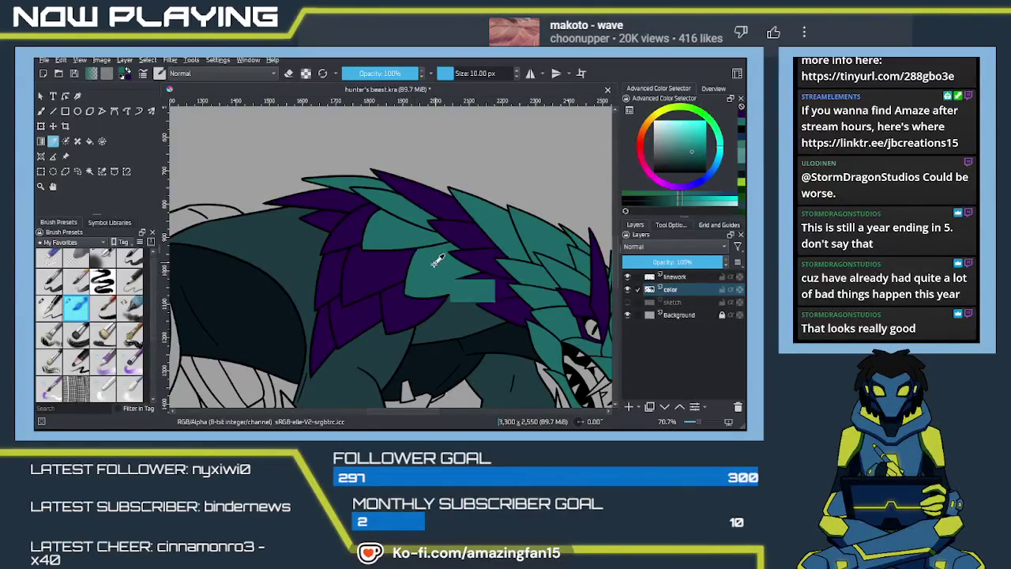
{"action": "key", "text": "f"}
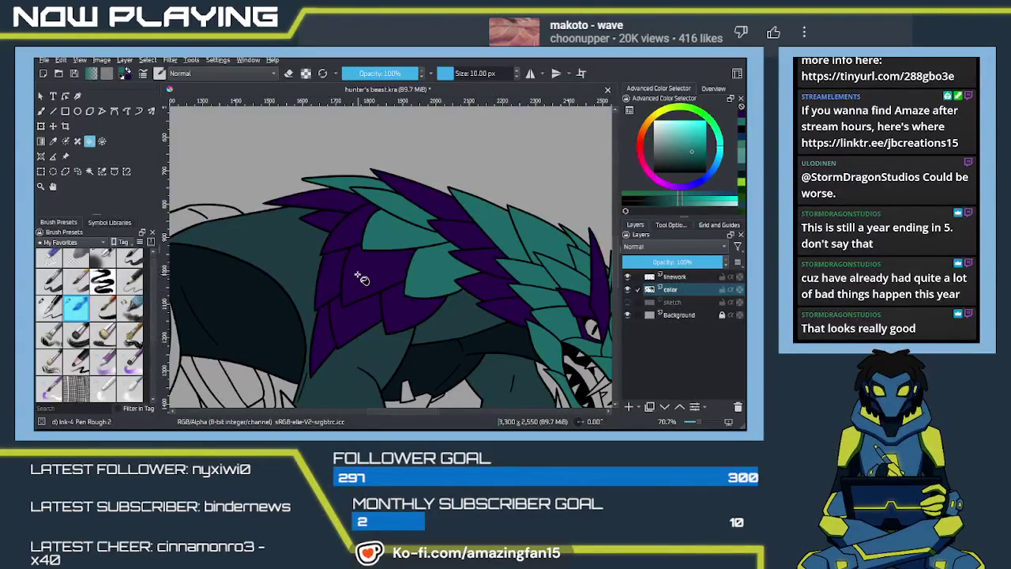
{"action": "left_click", "coordinate": [338, 276]}
{"action": "left_click", "coordinate": [369, 278]}
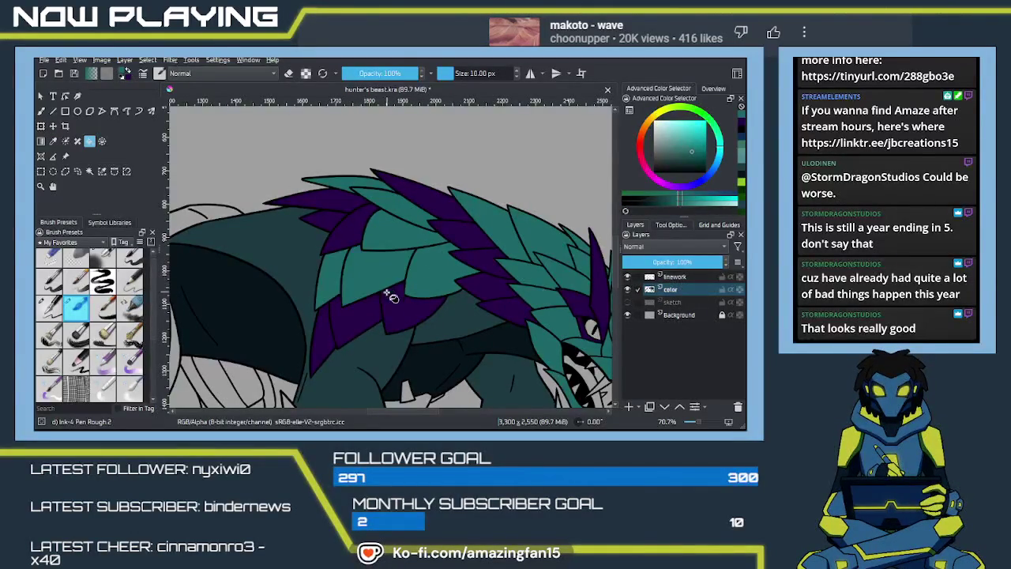
{"action": "left_click", "coordinate": [408, 310]}
{"action": "left_click", "coordinate": [361, 327]}
{"action": "left_click", "coordinate": [320, 349]}
Pan and zoom out to review the recoloured back feathers and head
{"action": "mouse_move", "coordinate": [427, 242]}
{"action": "left_mouse_down"}
{"action": "mouse_move", "coordinate": [350, 335]}
{"action": "mouse_move", "coordinate": [447, 288]}
{"action": "left_mouse_up"}
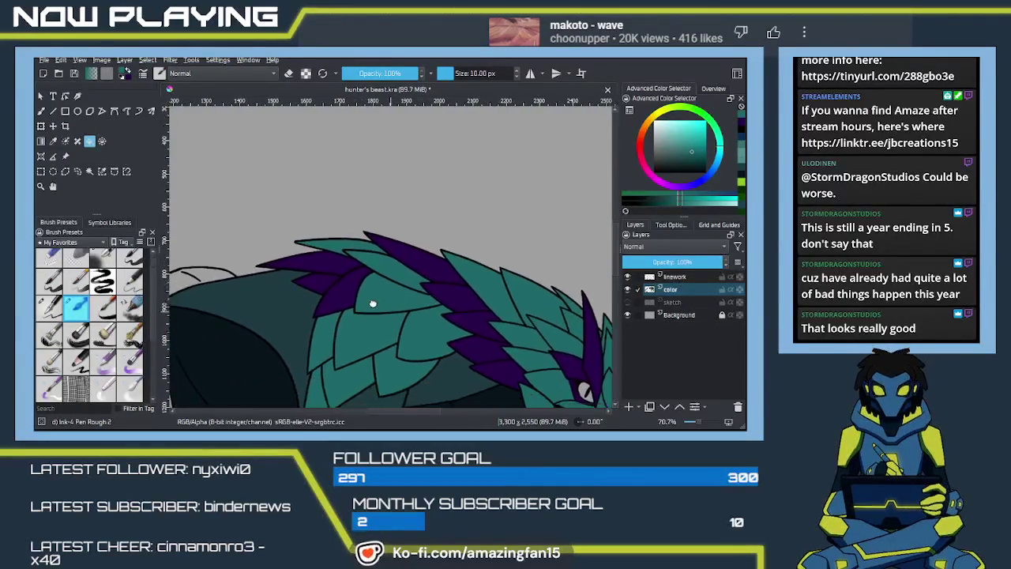
{"action": "mouse_move", "coordinate": [387, 304]}
{"action": "left_mouse_down"}
{"action": "mouse_move", "coordinate": [394, 232]}
{"action": "mouse_move", "coordinate": [445, 276]}
{"action": "mouse_move", "coordinate": [390, 323]}
{"action": "mouse_move", "coordinate": [340, 330]}
{"action": "mouse_move", "coordinate": [411, 292]}
{"action": "left_mouse_up"}
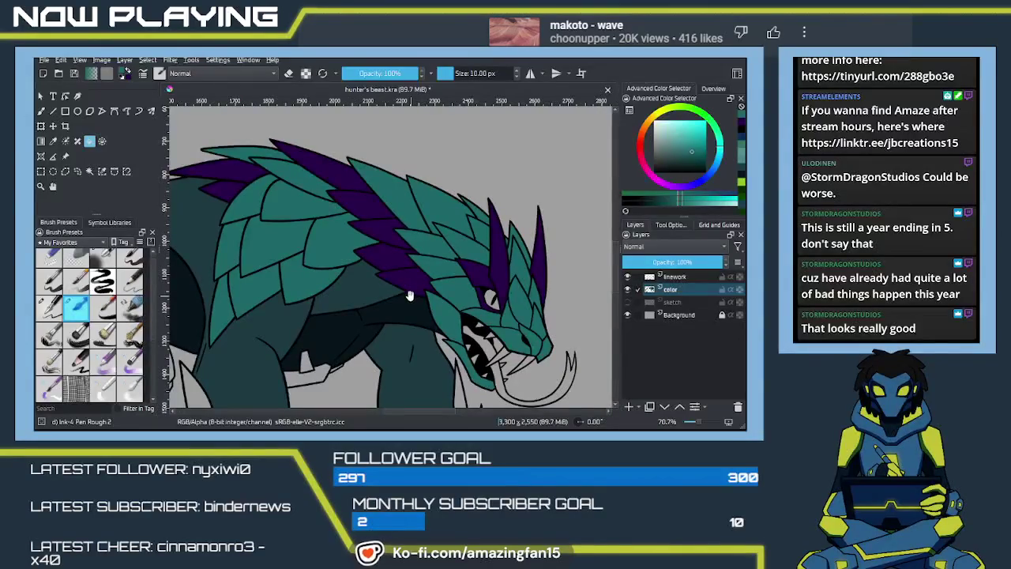
{"action": "mouse_move", "coordinate": [407, 295]}
{"action": "left_mouse_down"}
{"action": "mouse_move", "coordinate": [441, 307]}
{"action": "mouse_move", "coordinate": [413, 303]}
{"action": "left_mouse_up"}
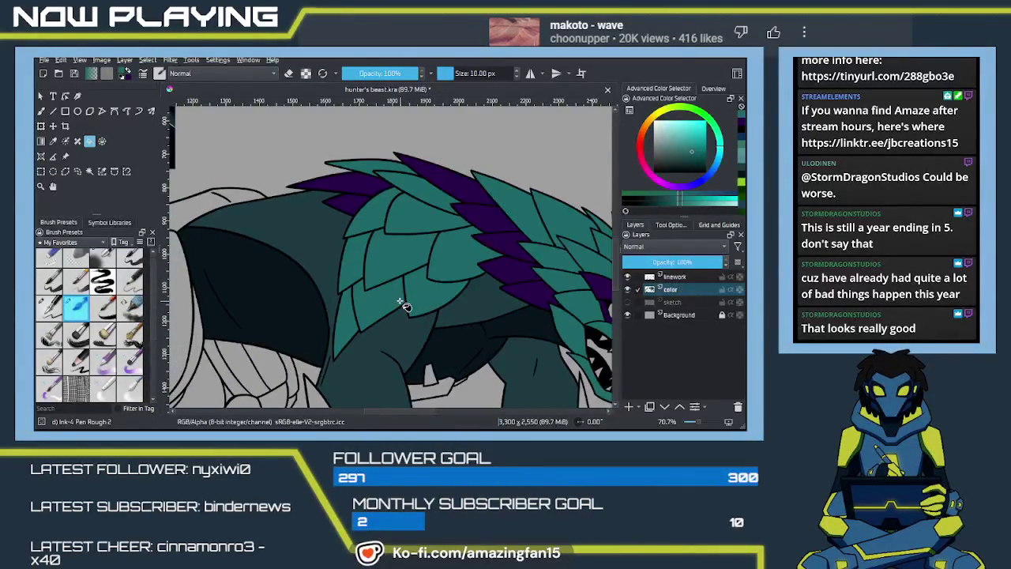
{"action": "scroll", "coordinate": [397, 300], "scroll_direction": "down", "scroll_amount": 2}
{"action": "scroll", "coordinate": [395, 304], "scroll_direction": "down", "scroll_amount": 2}
{"action": "scroll", "coordinate": [393, 305], "scroll_direction": "down", "scroll_amount": 2}
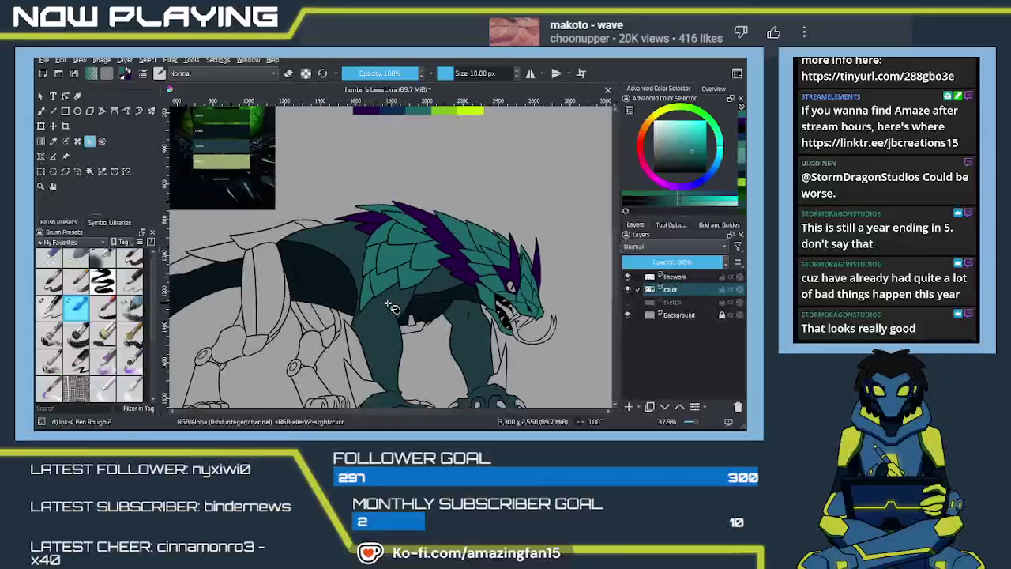
{"action": "scroll", "coordinate": [391, 307], "scroll_direction": "down", "scroll_amount": 1}
{"action": "scroll", "coordinate": [392, 307], "scroll_direction": "down", "scroll_amount": 1}
{"action": "scroll", "coordinate": [390, 310], "scroll_direction": "down", "scroll_amount": 1}
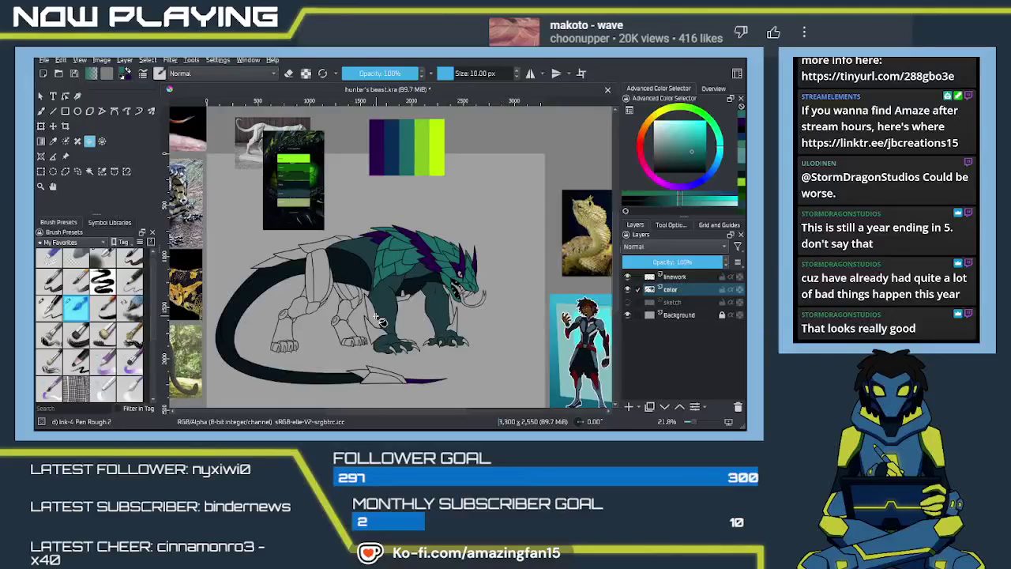
Brush teal over the purple lower edge of the tail blade
{"action": "key", "text": "p"}
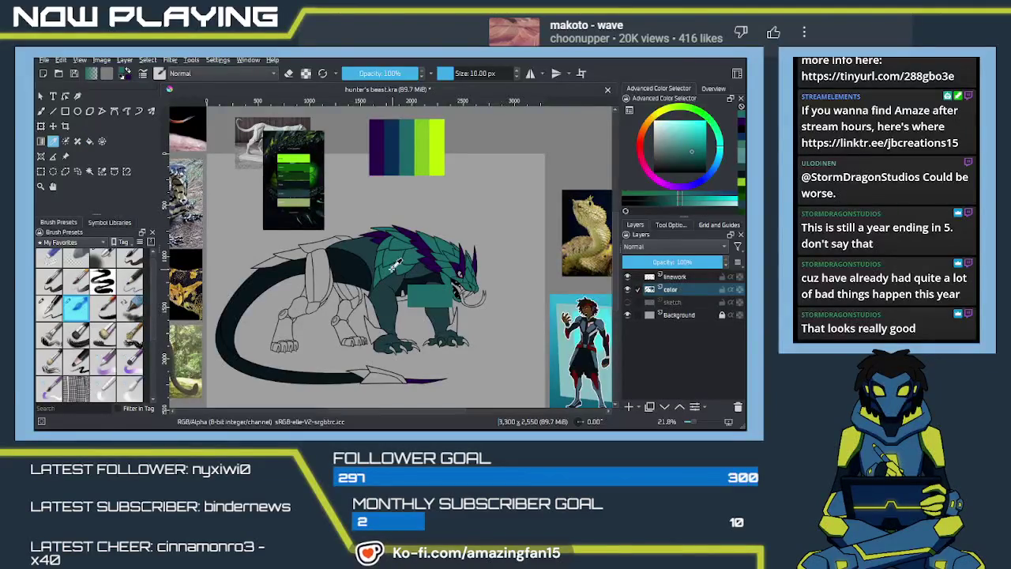
{"action": "scroll", "coordinate": [410, 358], "scroll_direction": "up", "scroll_amount": 1}
{"action": "scroll", "coordinate": [413, 354], "scroll_direction": "up", "scroll_amount": 1}
{"action": "scroll", "coordinate": [442, 362], "scroll_direction": "up", "scroll_amount": 1}
{"action": "left_click_drag", "start_coordinate": [452, 364], "coordinate": [416, 214]}
{"action": "key", "text": "b"}
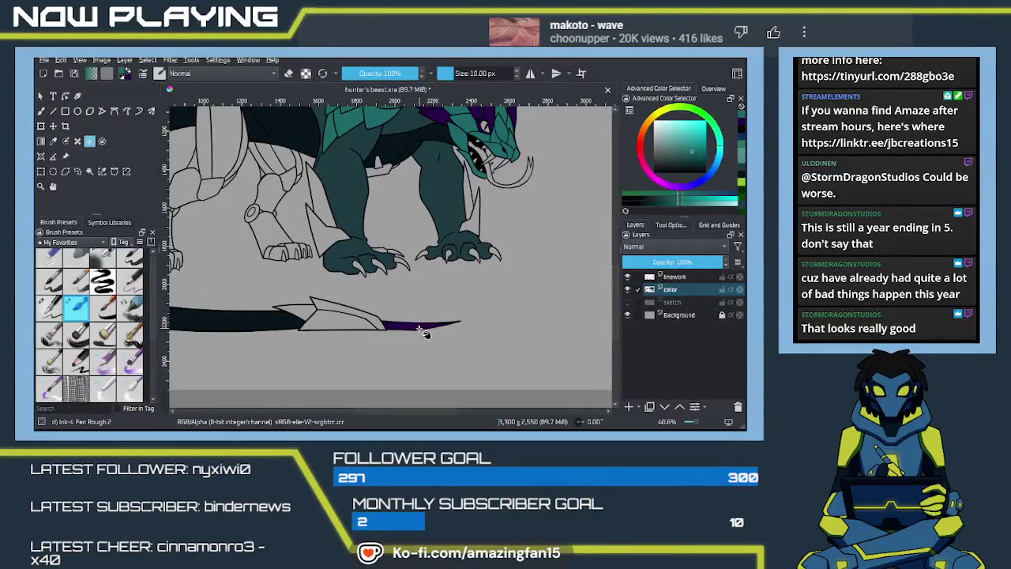
{"action": "mouse_move", "coordinate": [410, 333]}
{"action": "left_mouse_down"}
{"action": "mouse_move", "coordinate": [446, 324]}
{"action": "mouse_move", "coordinate": [445, 347]}
{"action": "mouse_move", "coordinate": [443, 325]}
{"action": "mouse_move", "coordinate": [455, 333]}
{"action": "left_mouse_up"}
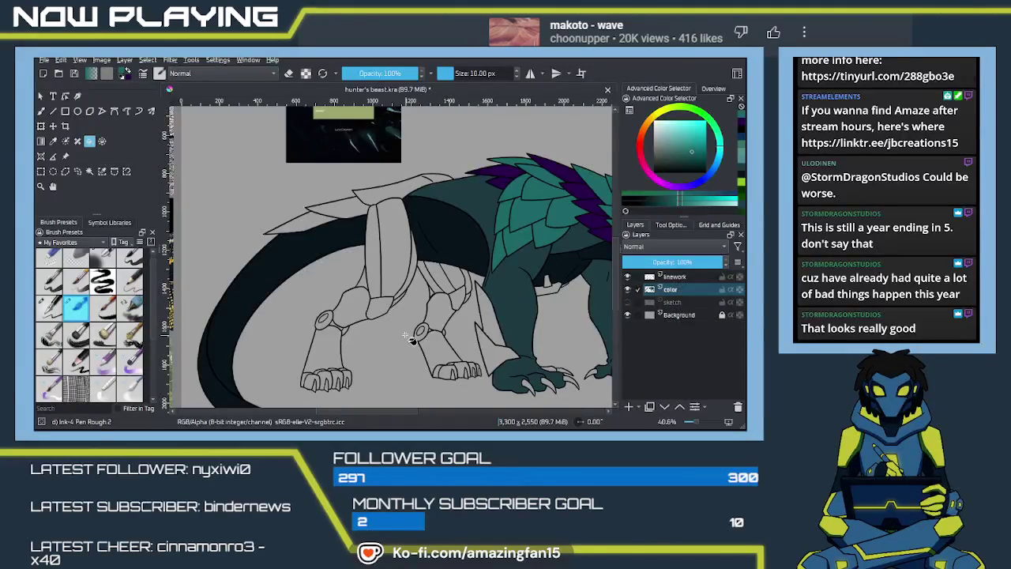
{"action": "left_click_drag", "start_coordinate": [466, 323], "coordinate": [394, 332]}
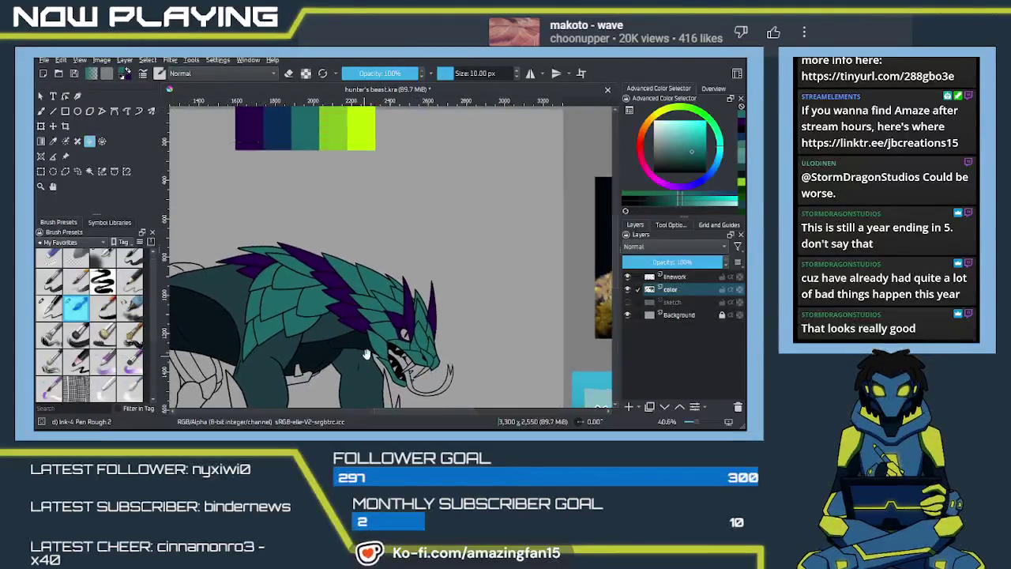
Sample the lime green palette swatch and fill the beast's eye with it
{"action": "key", "text": "p"}
{"action": "left_click", "coordinate": [371, 196]}
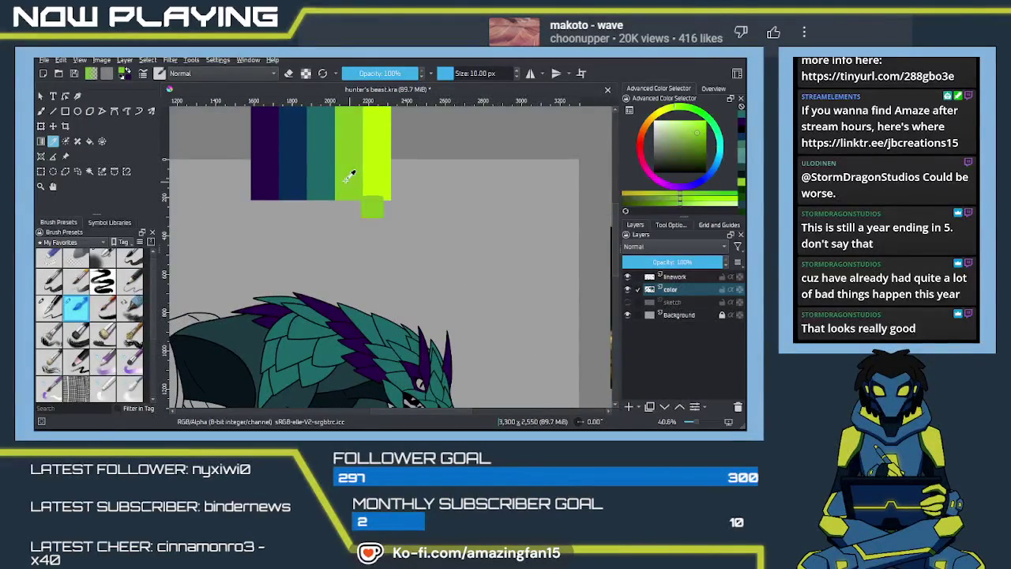
{"action": "left_click_drag", "start_coordinate": [393, 330], "coordinate": [379, 201]}
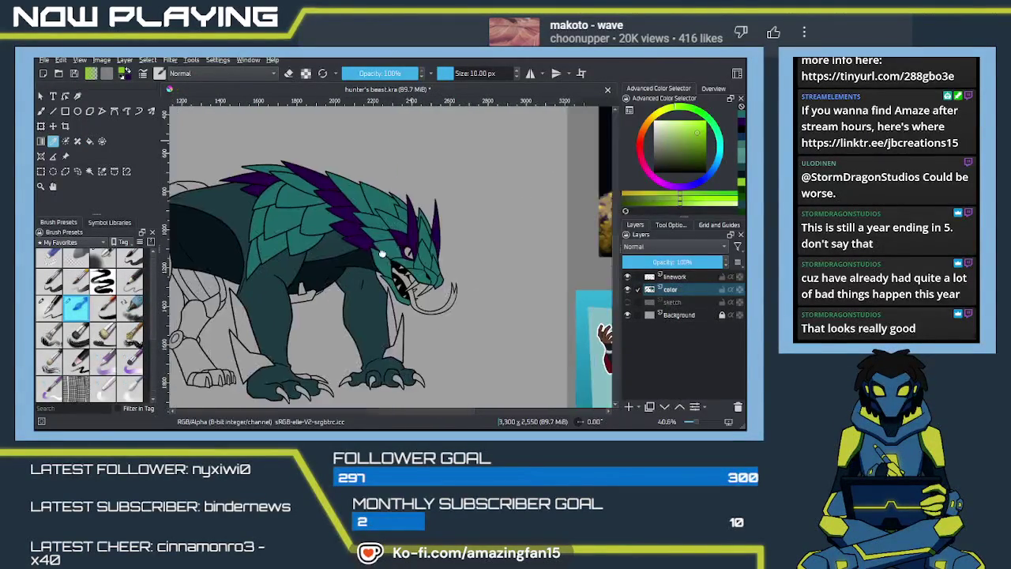
{"action": "key", "text": "f"}
{"action": "scroll", "coordinate": [393, 268], "scroll_direction": "up", "scroll_amount": 1}
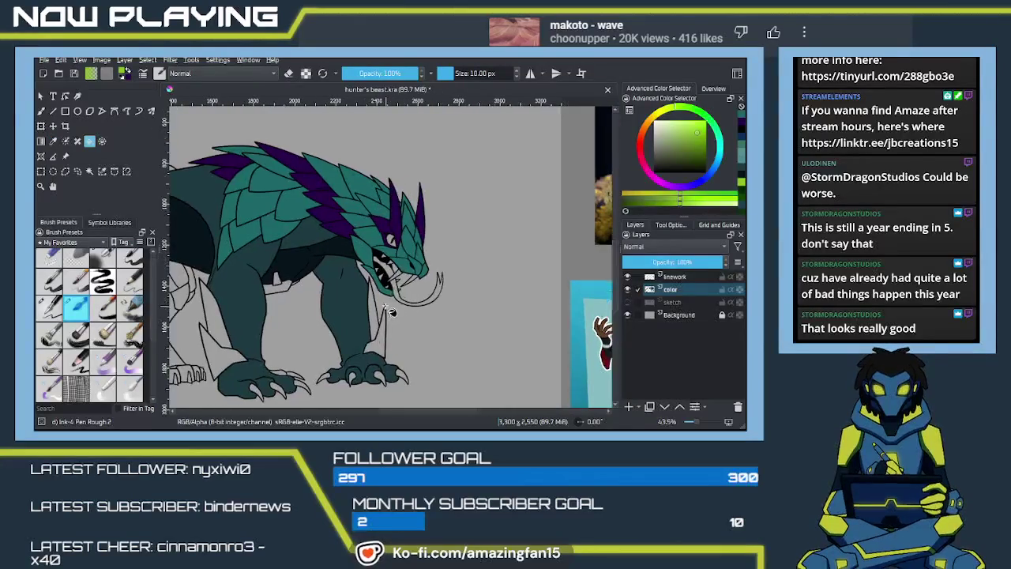
{"action": "scroll", "coordinate": [392, 257], "scroll_direction": "up", "scroll_amount": 2}
{"action": "left_click", "coordinate": [391, 221]}
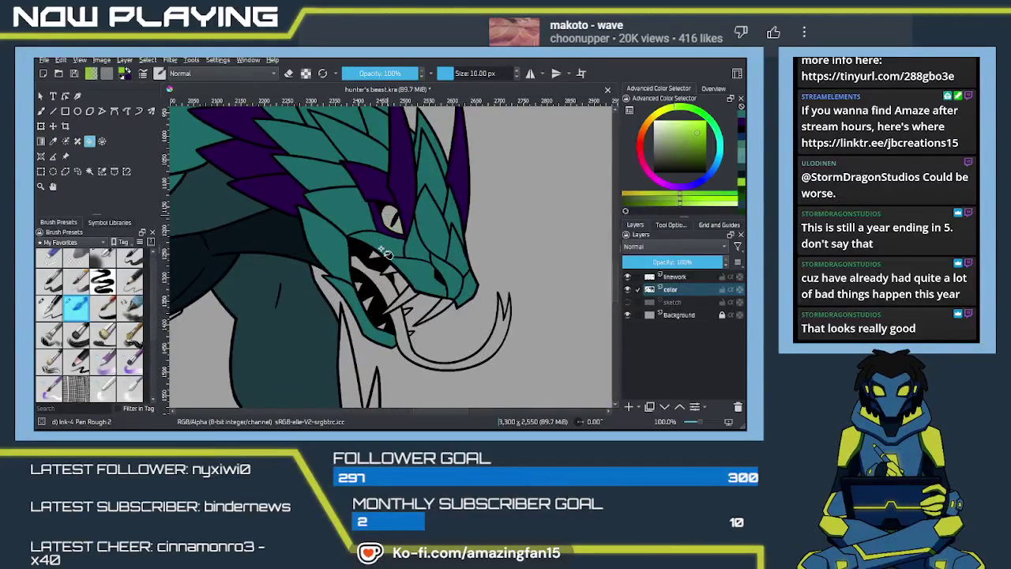
{"action": "scroll", "coordinate": [384, 289], "scroll_direction": "down", "scroll_amount": 1}
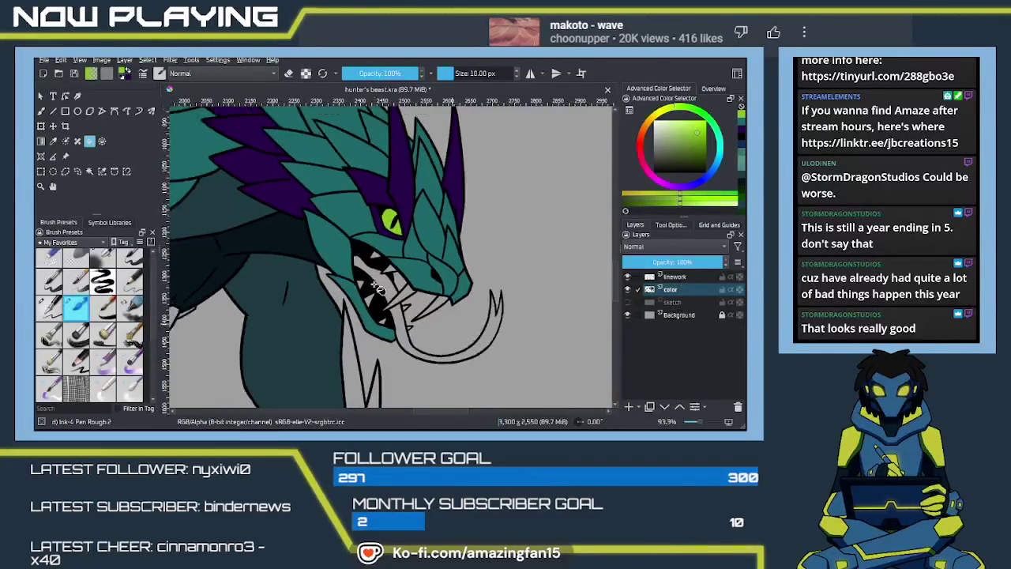
{"action": "scroll", "coordinate": [382, 289], "scroll_direction": "down", "scroll_amount": 1}
{"action": "scroll", "coordinate": [379, 289], "scroll_direction": "down", "scroll_amount": 1}
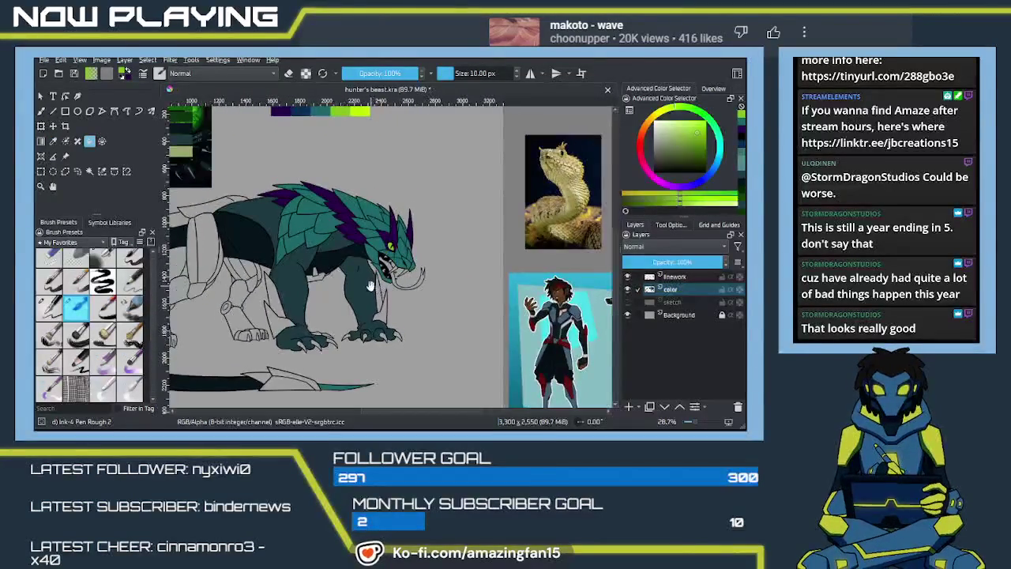
{"action": "scroll", "coordinate": [395, 290], "scroll_direction": "down", "scroll_amount": 1}
{"action": "scroll", "coordinate": [409, 289], "scroll_direction": "left", "scroll_amount": 1}
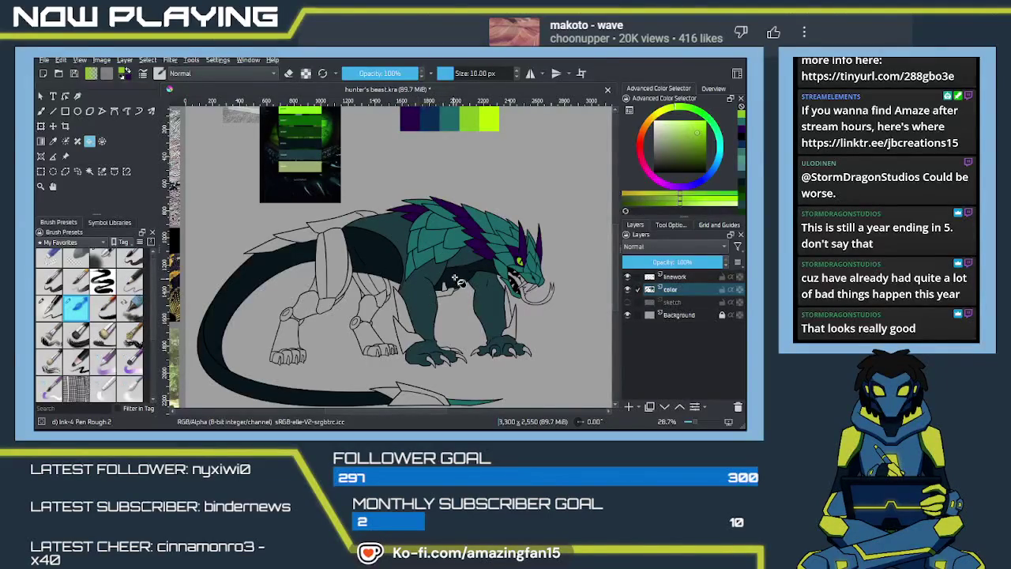
Paint the left front foot's claws purple, then sample the foot's teal
{"action": "left_click_drag", "start_coordinate": [470, 332], "coordinate": [442, 292]}
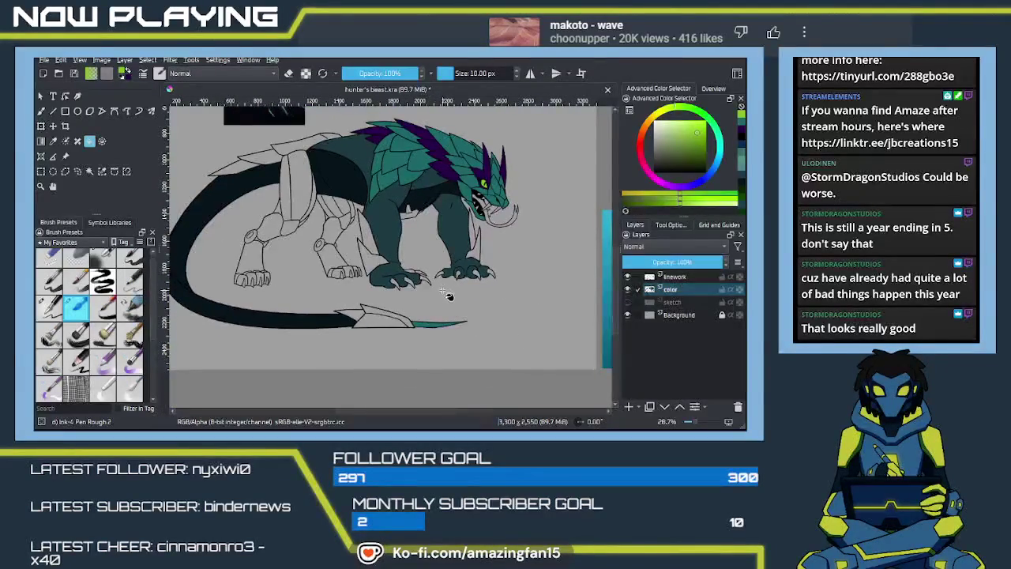
{"action": "scroll", "coordinate": [447, 297], "scroll_direction": "up", "scroll_amount": 5}
{"action": "mouse_move", "coordinate": [405, 320]}
{"action": "left_mouse_down"}
{"action": "mouse_move", "coordinate": [414, 348]}
{"action": "mouse_move", "coordinate": [456, 343]}
{"action": "left_mouse_up"}
{"action": "left_click_drag", "start_coordinate": [476, 303], "coordinate": [504, 333]}
{"action": "left_click_drag", "start_coordinate": [463, 297], "coordinate": [491, 311]}
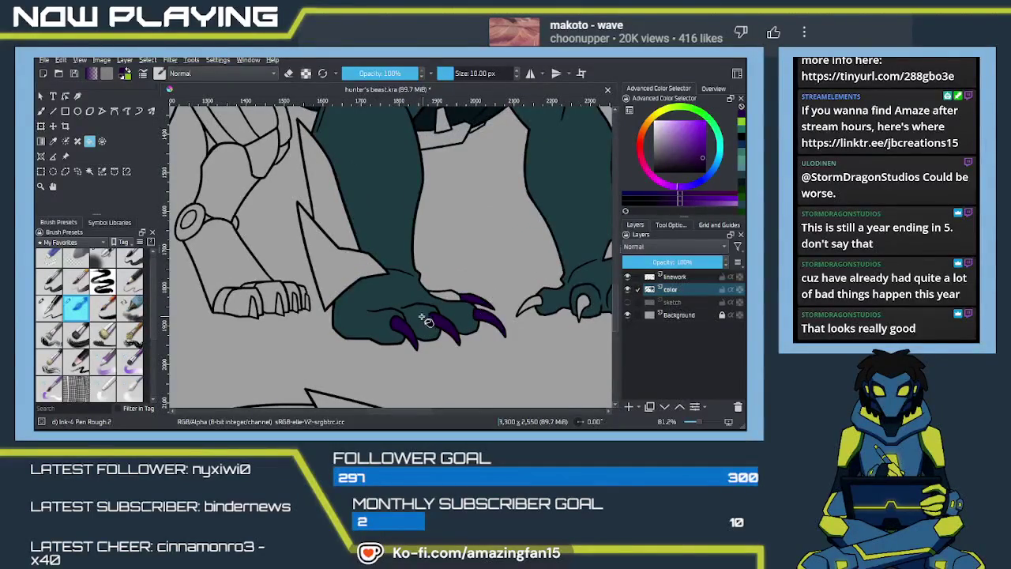
{"action": "left_click", "coordinate": [424, 318], "text": "ctrl"}
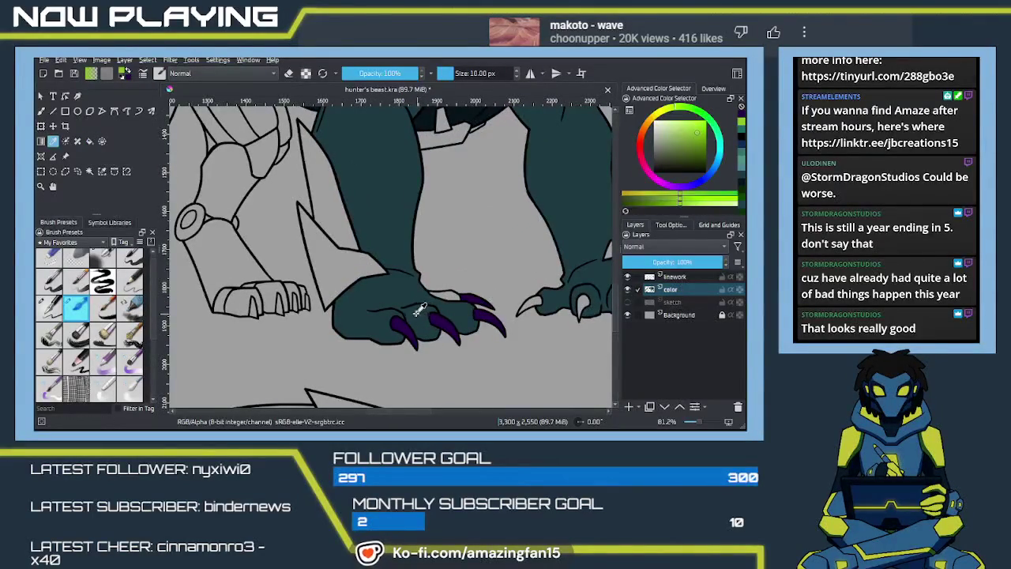
{"action": "left_click", "coordinate": [433, 304], "text": "ctrl"}
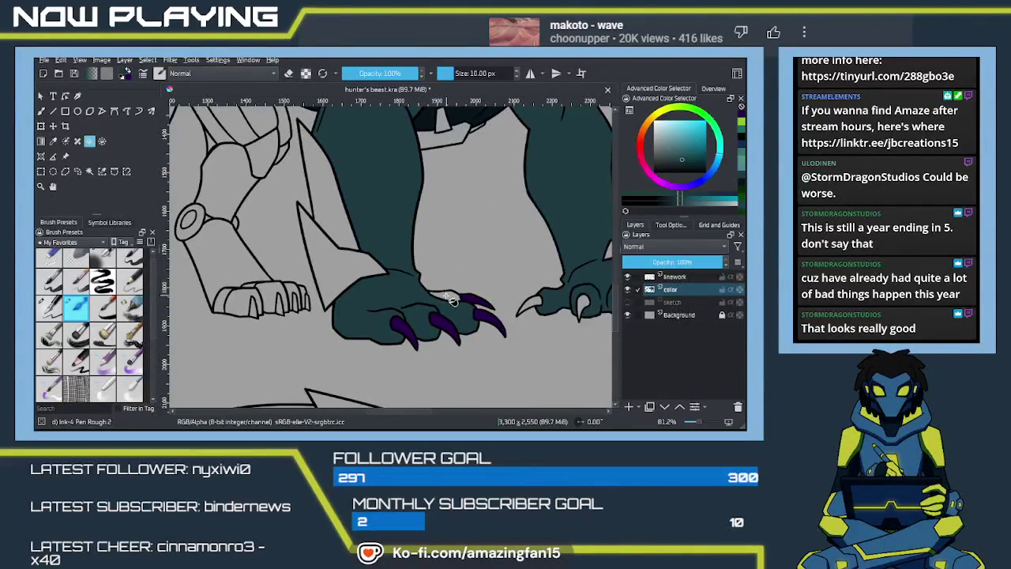
Paint the right front foot's leftmost, middle and rightmost claws purple
{"action": "left_click_drag", "start_coordinate": [499, 313], "coordinate": [433, 295]}
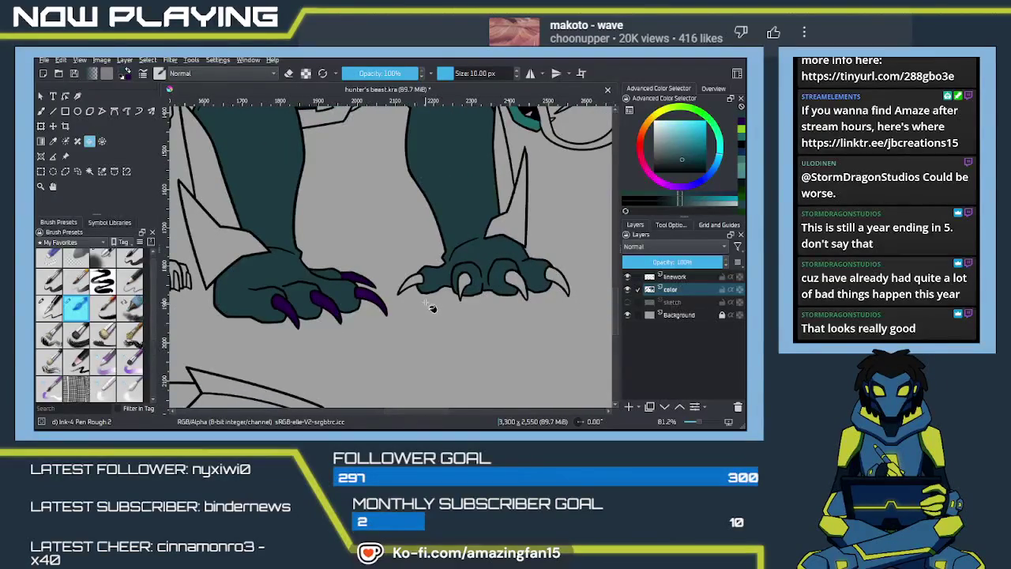
{"action": "key", "text": "x"}
{"action": "left_click_drag", "start_coordinate": [427, 283], "coordinate": [403, 289]}
{"action": "left_click_drag", "start_coordinate": [473, 275], "coordinate": [463, 295]}
{"action": "mouse_move", "coordinate": [515, 273]}
{"action": "left_mouse_down"}
{"action": "mouse_move", "coordinate": [523, 297]}
{"action": "mouse_move", "coordinate": [556, 278]}
{"action": "left_mouse_up"}
{"action": "scroll", "coordinate": [398, 339], "scroll_direction": "down", "scroll_amount": 1}
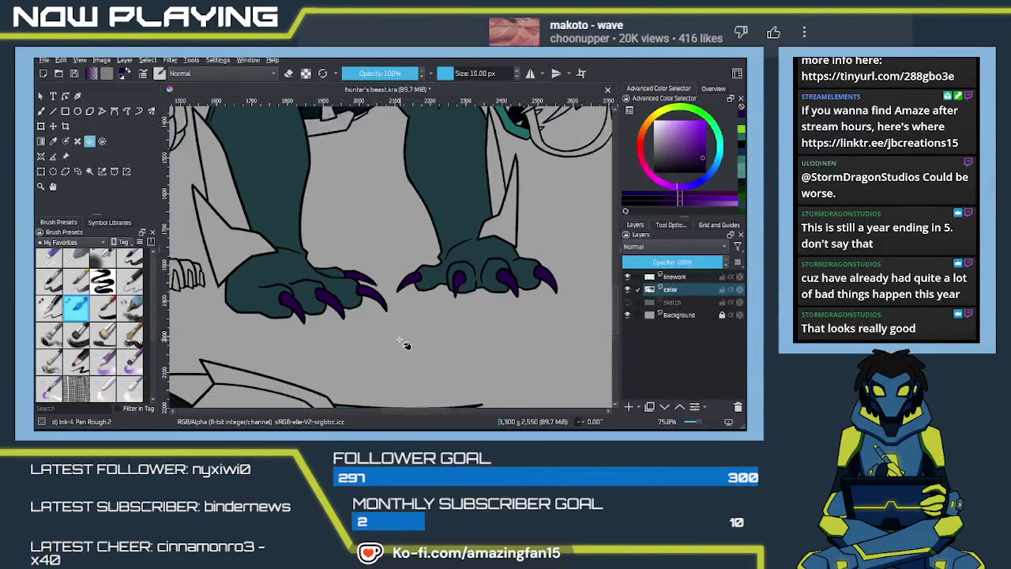
{"action": "scroll", "coordinate": [400, 342], "scroll_direction": "down", "scroll_amount": 2}
{"action": "scroll", "coordinate": [403, 341], "scroll_direction": "down", "scroll_amount": 1}
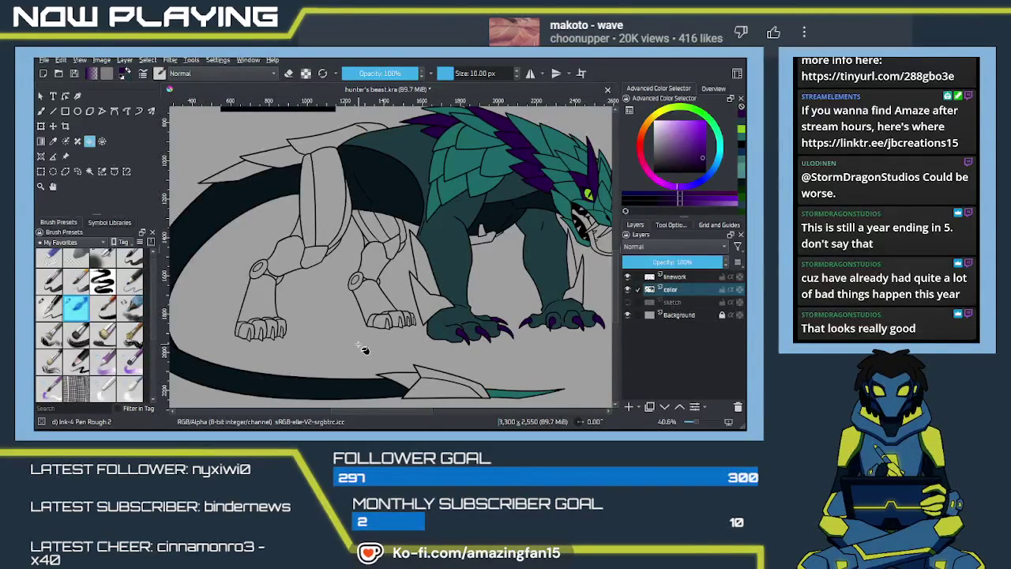
{"action": "mouse_move", "coordinate": [357, 343]}
{"action": "left_mouse_down"}
{"action": "mouse_move", "coordinate": [423, 275]}
{"action": "mouse_move", "coordinate": [457, 308]}
{"action": "left_mouse_up"}
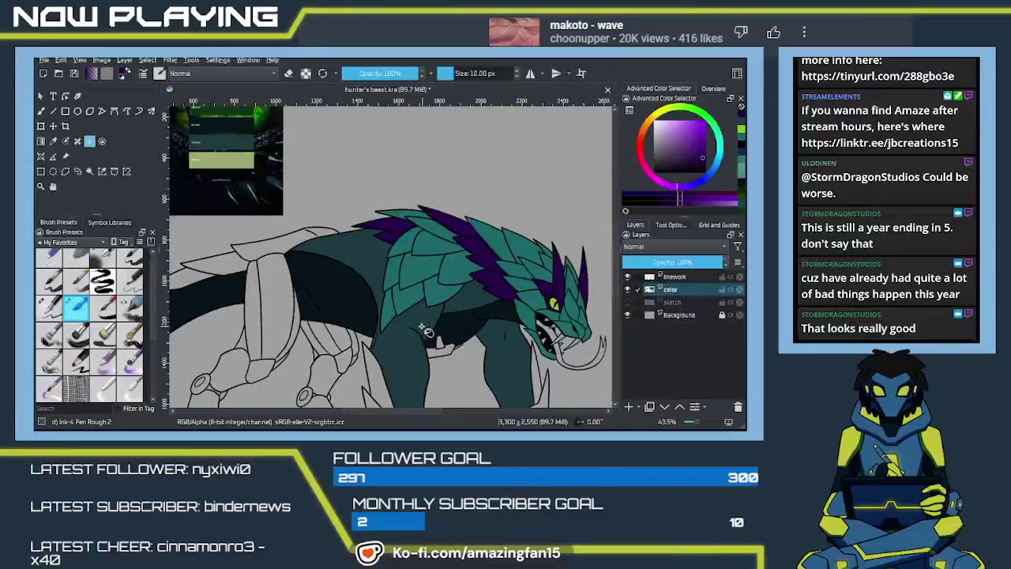
{"action": "left_click_drag", "start_coordinate": [413, 266], "coordinate": [445, 311]}
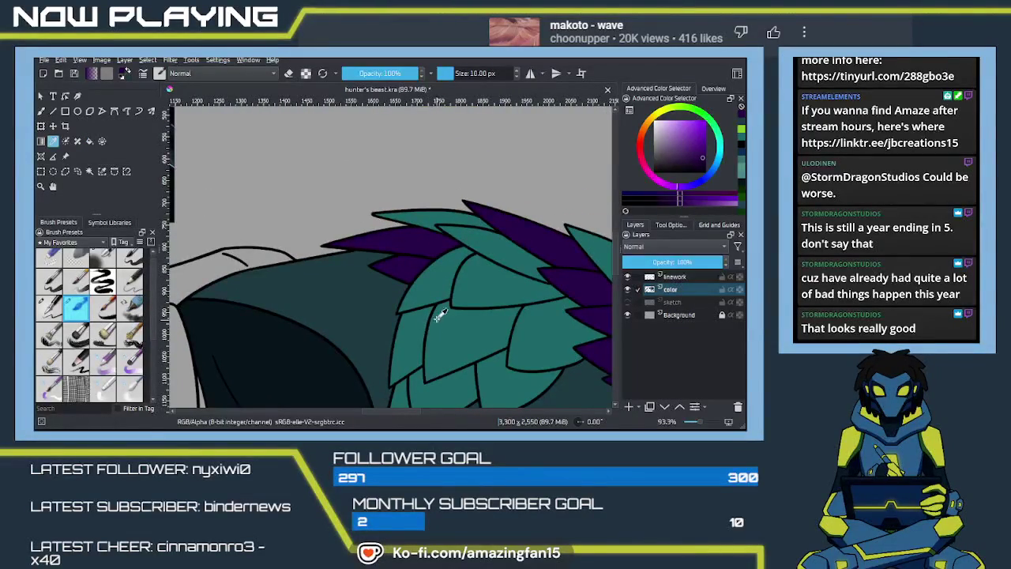
{"action": "left_click", "coordinate": [441, 312]}
{"action": "left_click", "coordinate": [400, 271]}
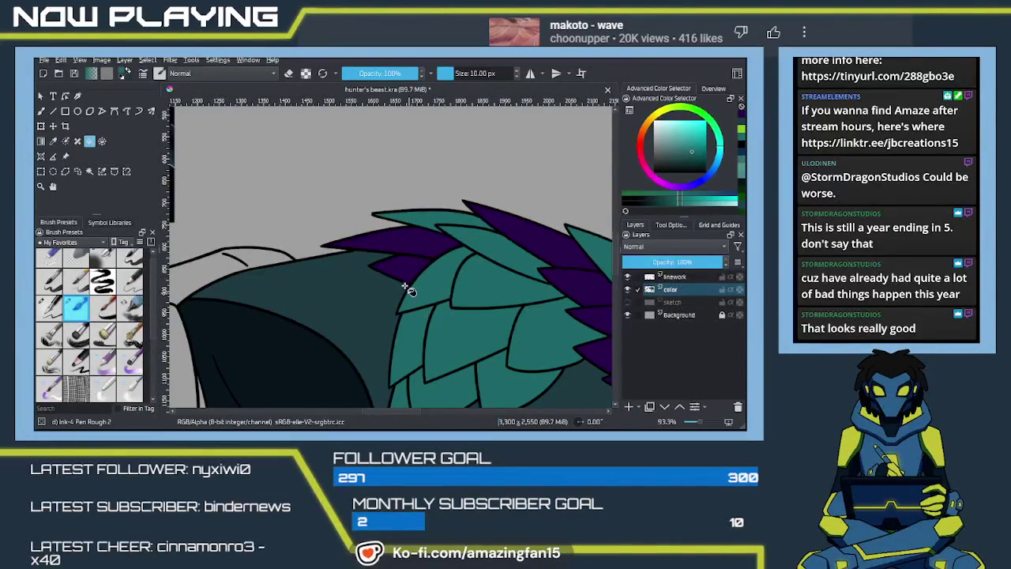
{"action": "left_click", "coordinate": [397, 253]}
{"action": "left_click_drag", "start_coordinate": [506, 323], "coordinate": [423, 326]}
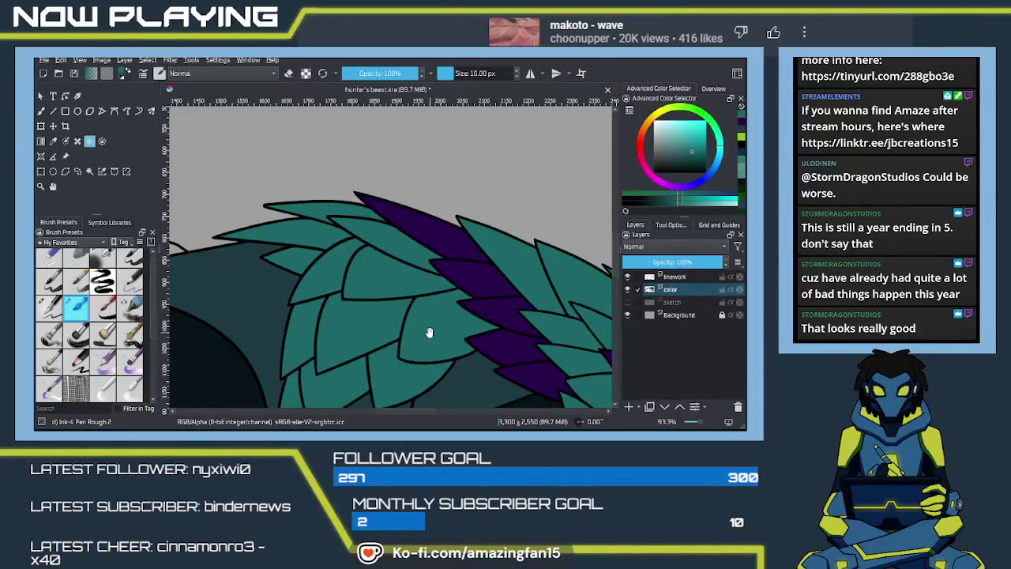
{"action": "left_click_drag", "start_coordinate": [429, 332], "coordinate": [397, 272]}
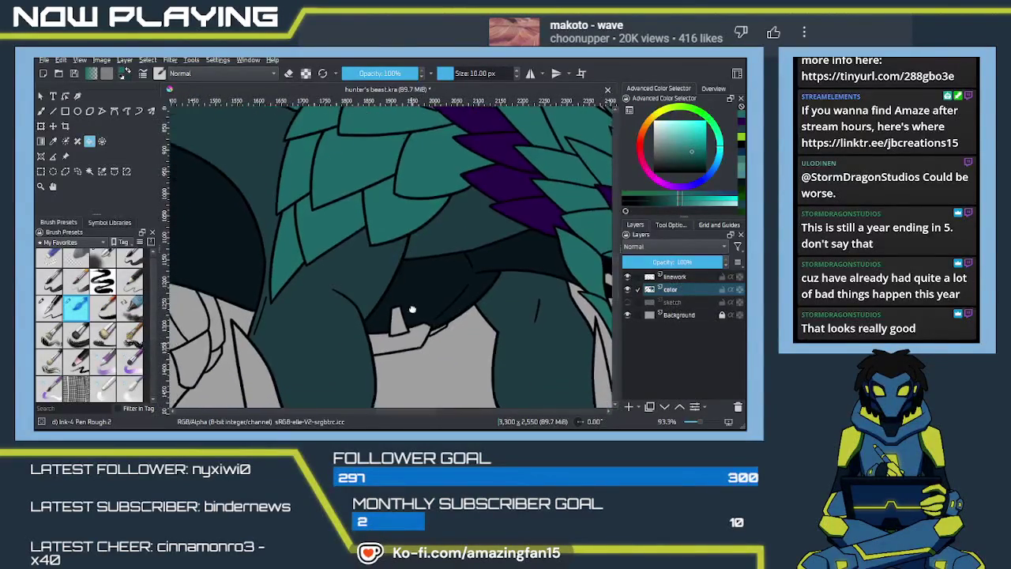
{"action": "left_click_drag", "start_coordinate": [401, 374], "coordinate": [383, 329]}
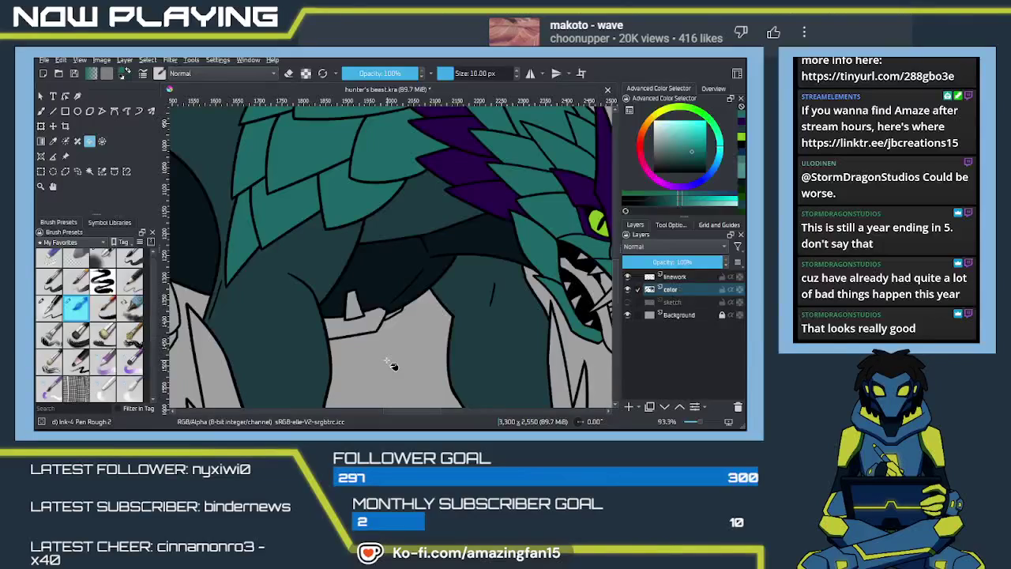
{"action": "scroll", "coordinate": [392, 365], "scroll_direction": "down", "scroll_amount": 2}
Sample the dark body shade from the drawing with the colour picker
{"action": "scroll", "coordinate": [396, 312], "scroll_direction": "down", "scroll_amount": 3}
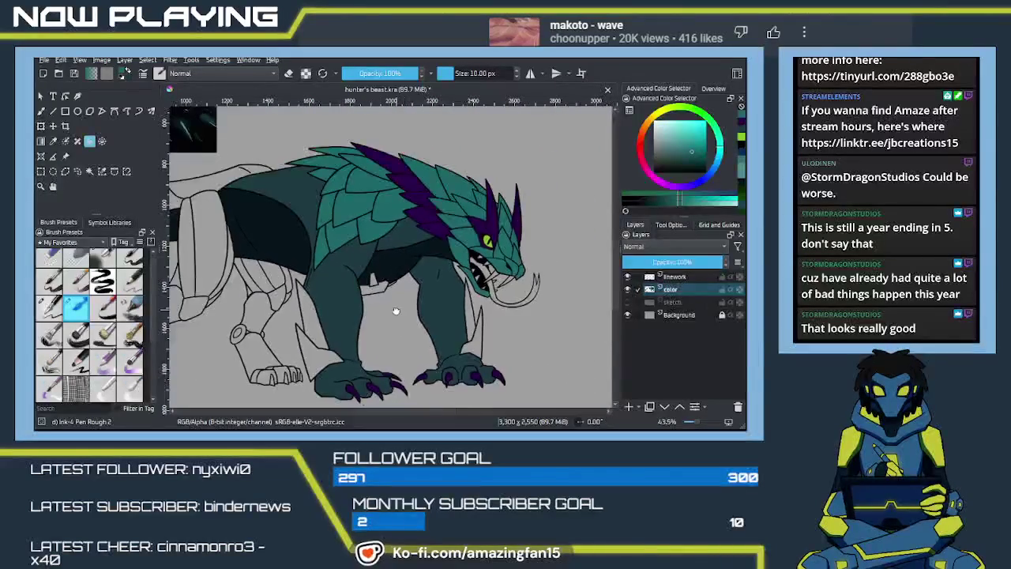
{"action": "left_click_drag", "start_coordinate": [396, 308], "coordinate": [392, 301]}
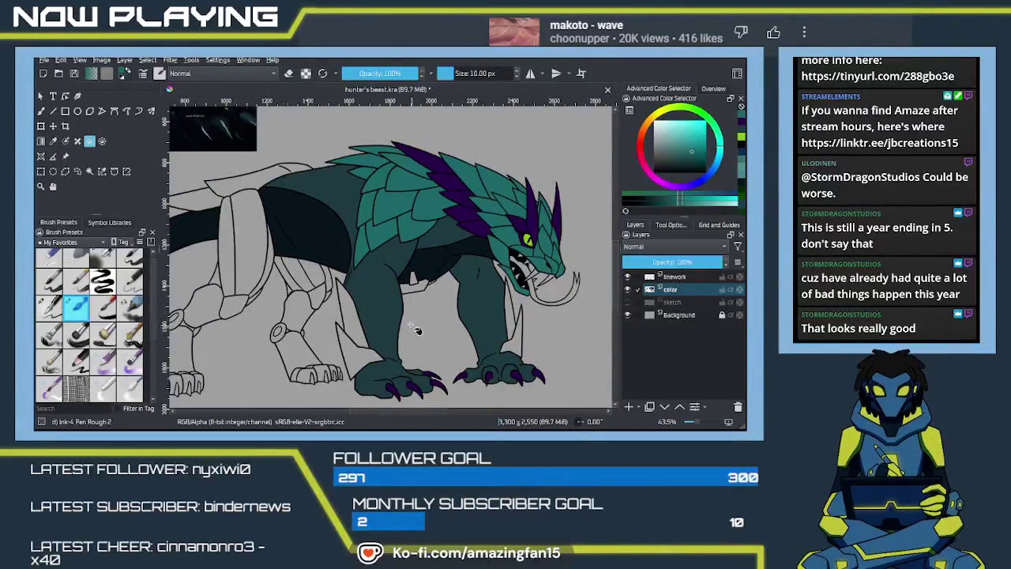
{"action": "key", "text": "p"}
{"action": "left_click", "coordinate": [314, 231]}
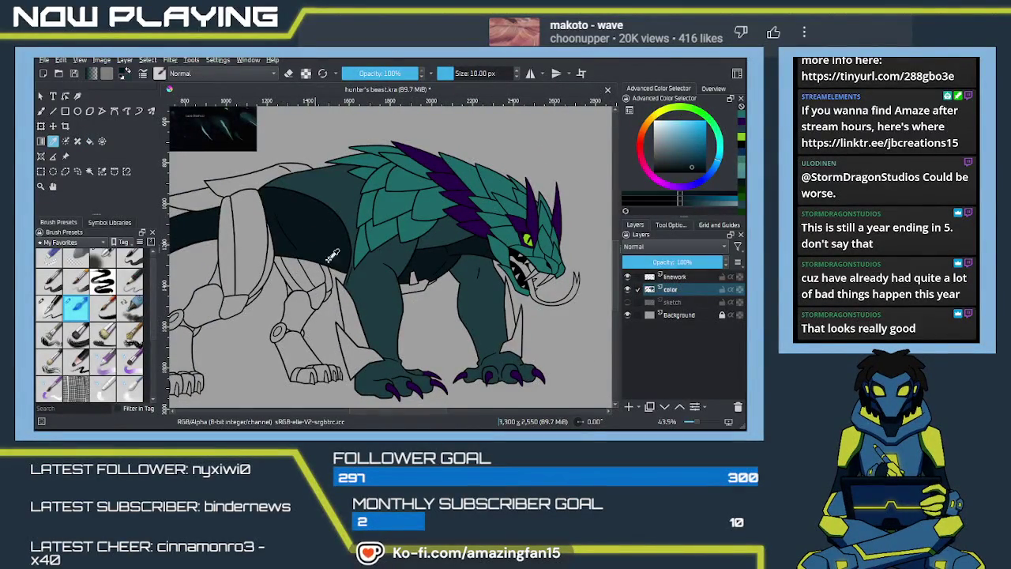
Fill the three hind-foot claws and the front-foot claws with the dark colour
{"action": "key", "text": "f"}
{"action": "left_click", "coordinate": [399, 392]}
{"action": "left_click", "coordinate": [421, 391]}
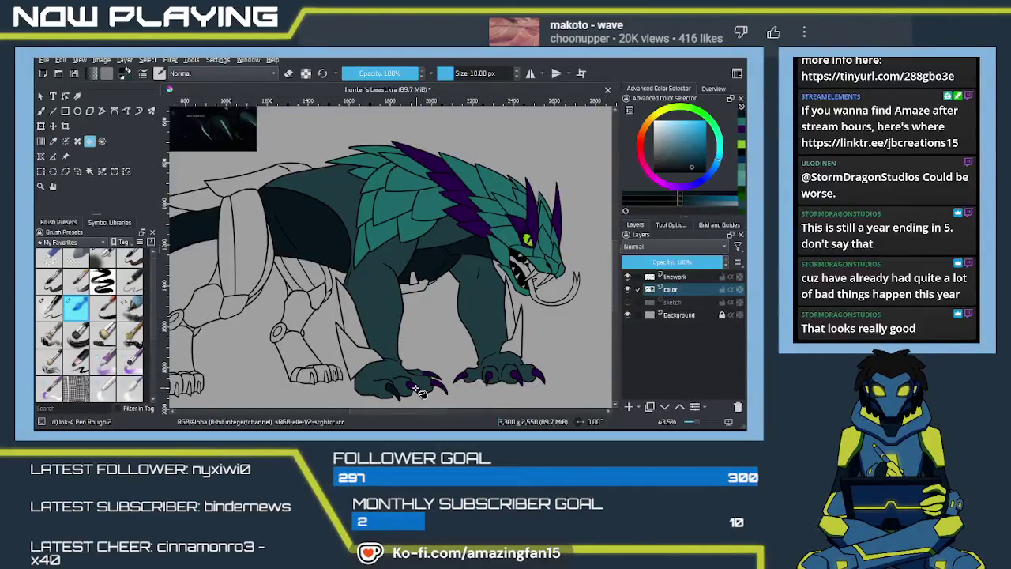
{"action": "left_click", "coordinate": [441, 387]}
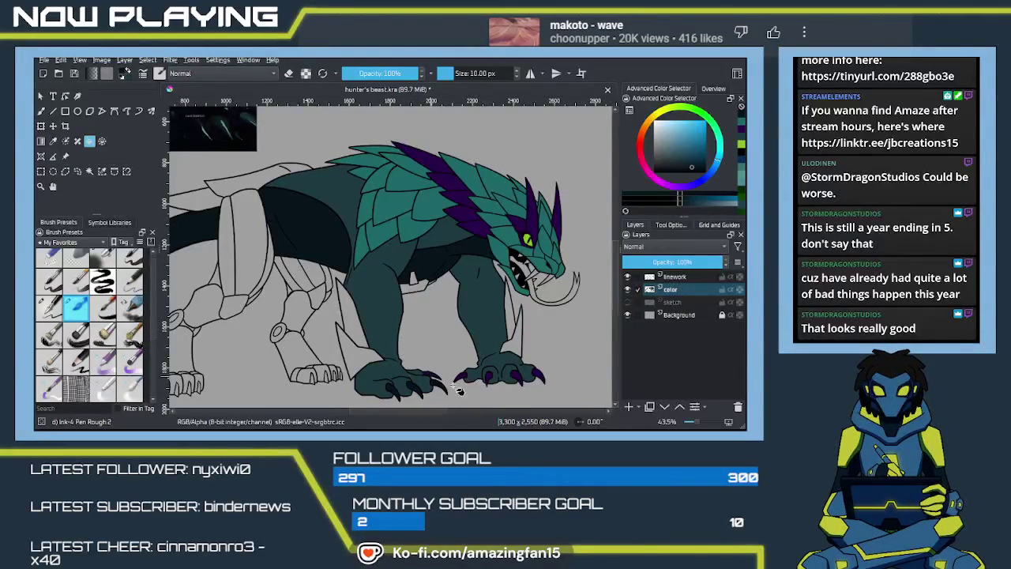
{"action": "left_click", "coordinate": [462, 378]}
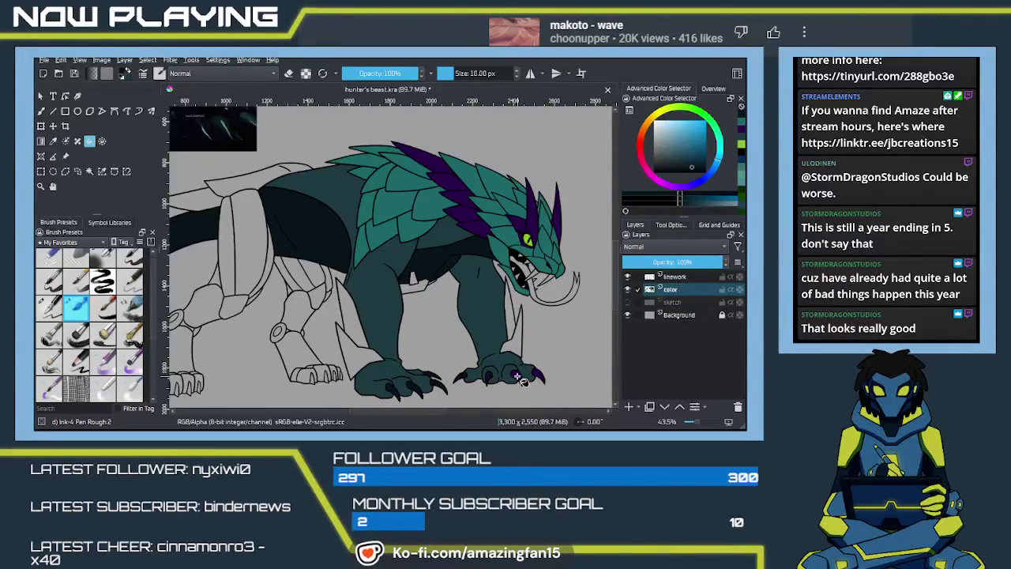
{"action": "left_click", "coordinate": [517, 376]}
{"action": "mouse_move", "coordinate": [495, 341]}
{"action": "left_mouse_down"}
{"action": "mouse_move", "coordinate": [409, 241]}
{"action": "mouse_move", "coordinate": [414, 271]}
{"action": "left_mouse_up"}
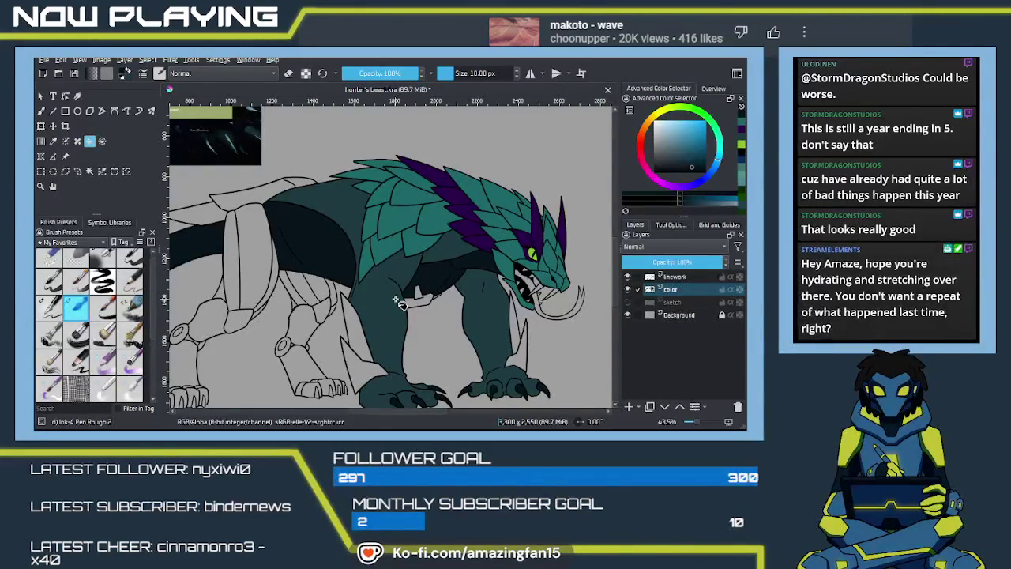
{"action": "scroll", "coordinate": [397, 303], "scroll_direction": "down", "scroll_amount": 2}
{"action": "scroll", "coordinate": [397, 303], "scroll_direction": "down", "scroll_amount": 1}
{"action": "scroll", "coordinate": [438, 285], "scroll_direction": "down", "scroll_amount": 1}
{"action": "scroll", "coordinate": [437, 283], "scroll_direction": "left", "scroll_amount": 1}
{"action": "scroll", "coordinate": [442, 281], "scroll_direction": "left", "scroll_amount": 2}
{"action": "scroll", "coordinate": [450, 278], "scroll_direction": "left", "scroll_amount": 2}
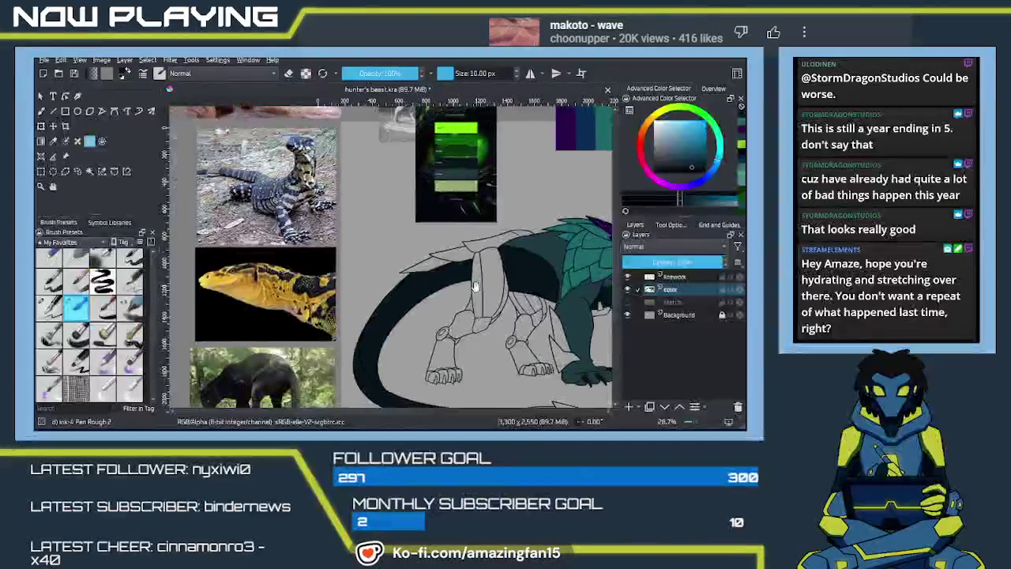
{"action": "scroll", "coordinate": [460, 274], "scroll_direction": "left", "scroll_amount": 1}
{"action": "scroll", "coordinate": [462, 277], "scroll_direction": "down", "scroll_amount": 2}
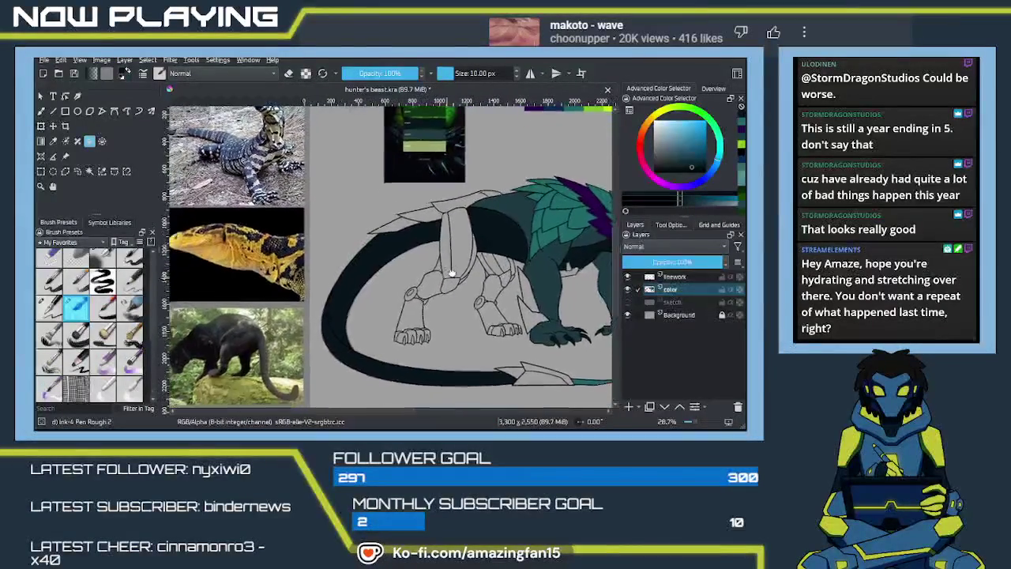
{"action": "scroll", "coordinate": [464, 278], "scroll_direction": "up", "scroll_amount": 2}
{"action": "scroll", "coordinate": [442, 288], "scroll_direction": "right", "scroll_amount": 2}
{"action": "scroll", "coordinate": [419, 296], "scroll_direction": "right", "scroll_amount": 2}
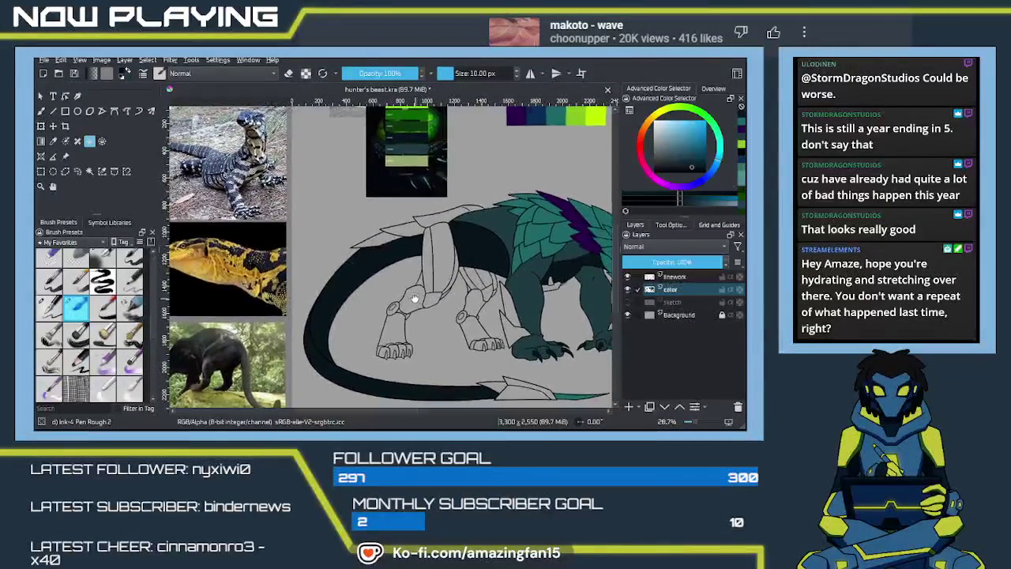
{"action": "scroll", "coordinate": [392, 310], "scroll_direction": "right", "scroll_amount": 1}
{"action": "scroll", "coordinate": [387, 308], "scroll_direction": "down", "scroll_amount": 1}
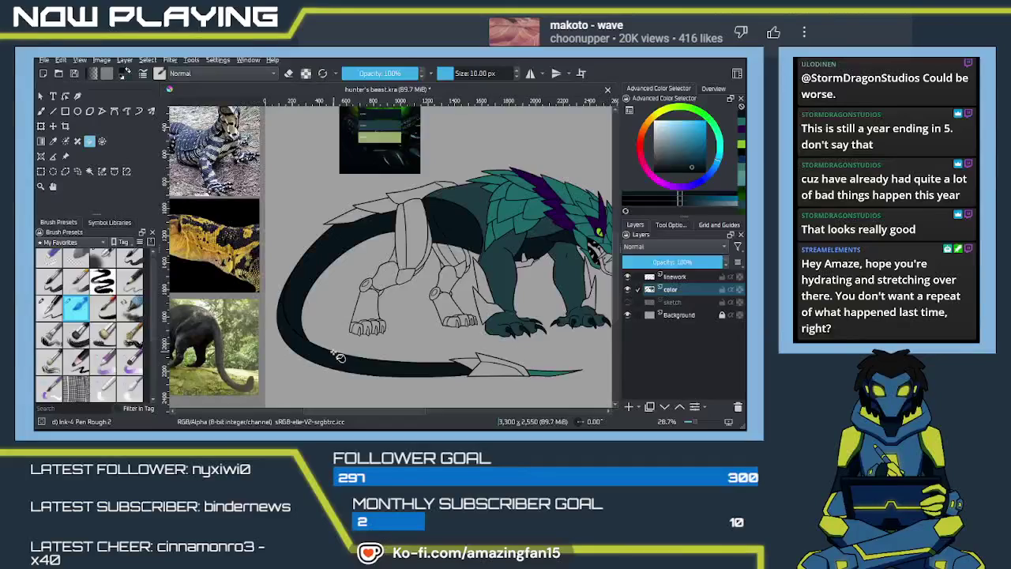
{"action": "key", "text": "p"}
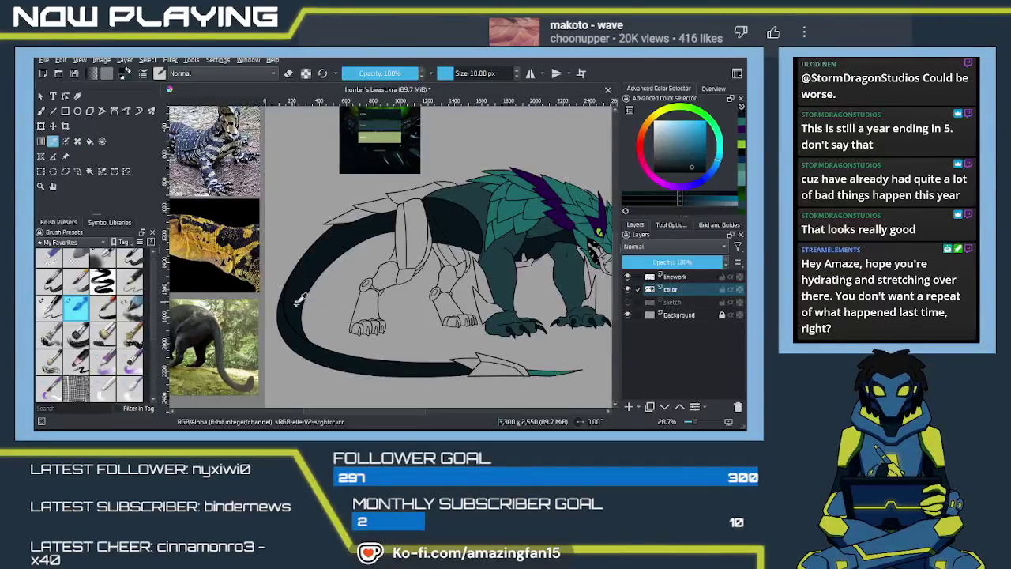
{"action": "left_click_drag", "start_coordinate": [310, 291], "coordinate": [380, 290]}
{"action": "key", "text": "b"}
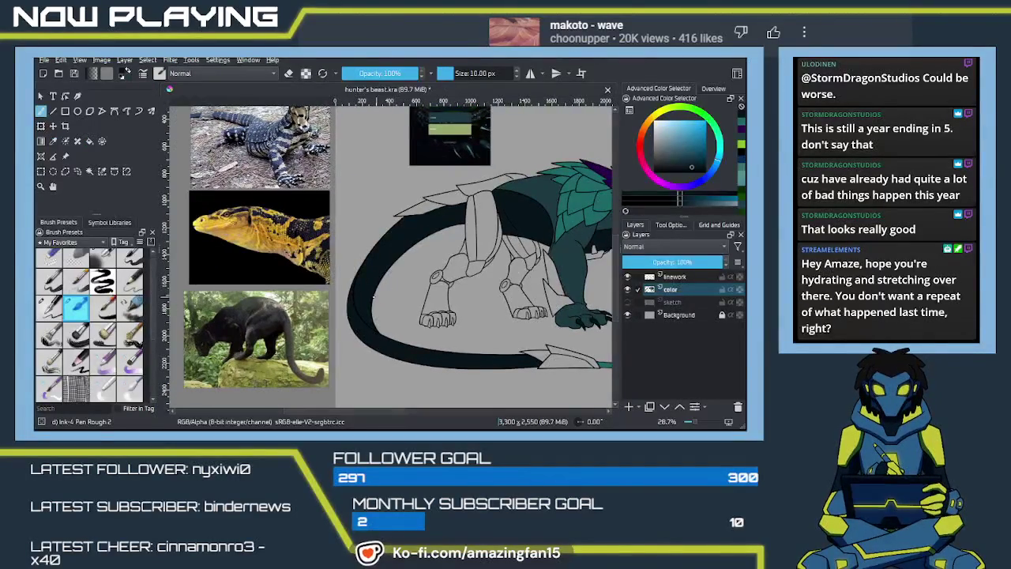
{"action": "scroll", "coordinate": [348, 293], "scroll_direction": "up", "scroll_amount": 1}
{"action": "scroll", "coordinate": [347, 292], "scroll_direction": "up", "scroll_amount": 3}
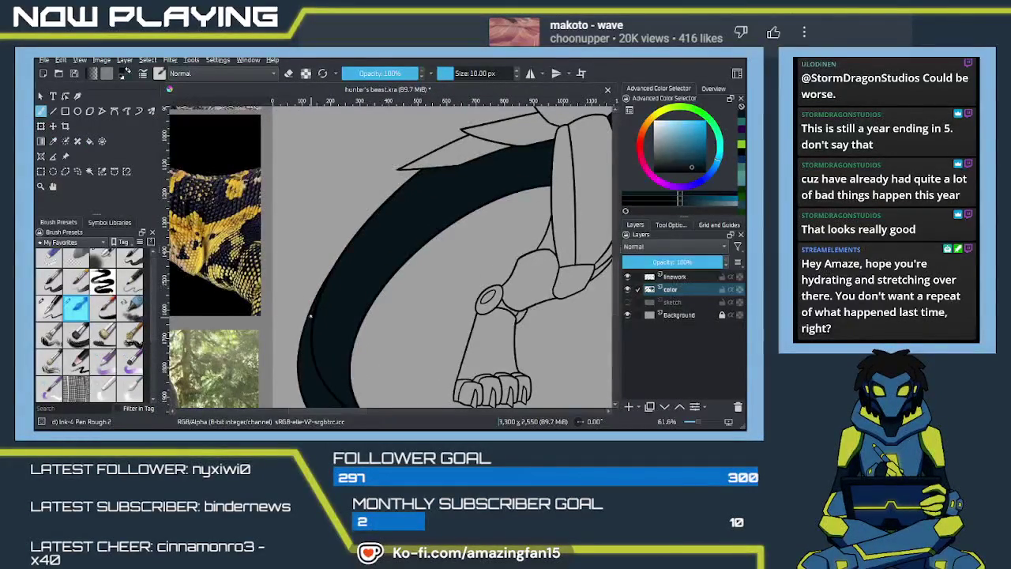
{"action": "left_click_drag", "start_coordinate": [319, 298], "coordinate": [206, 134]}
{"action": "mouse_move", "coordinate": [395, 348]}
{"action": "left_mouse_down"}
{"action": "mouse_move", "coordinate": [291, 290]}
{"action": "mouse_move", "coordinate": [356, 341]}
{"action": "mouse_move", "coordinate": [428, 291]}
{"action": "left_mouse_up"}
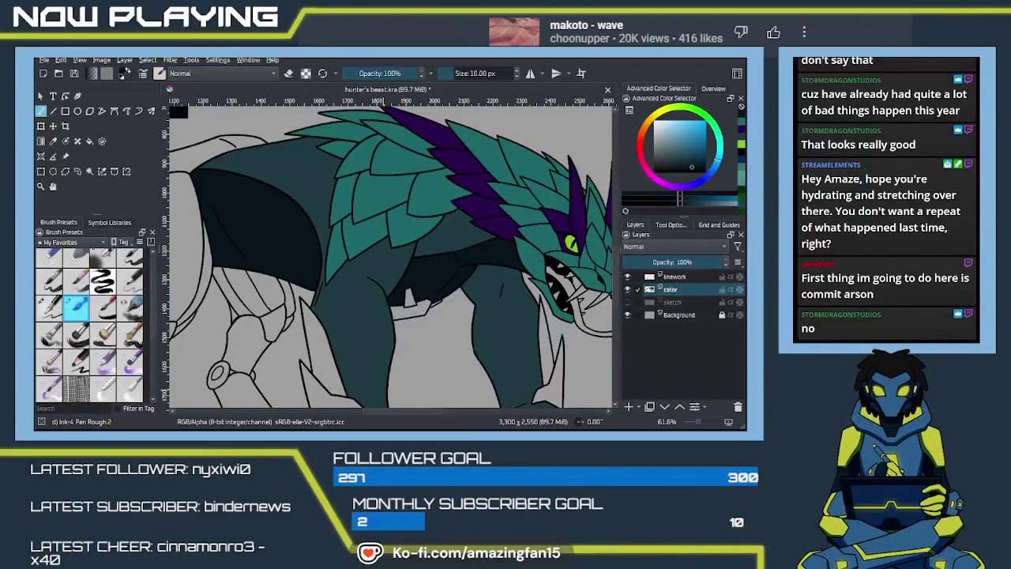
{"action": "key", "text": "alt+Tab"}
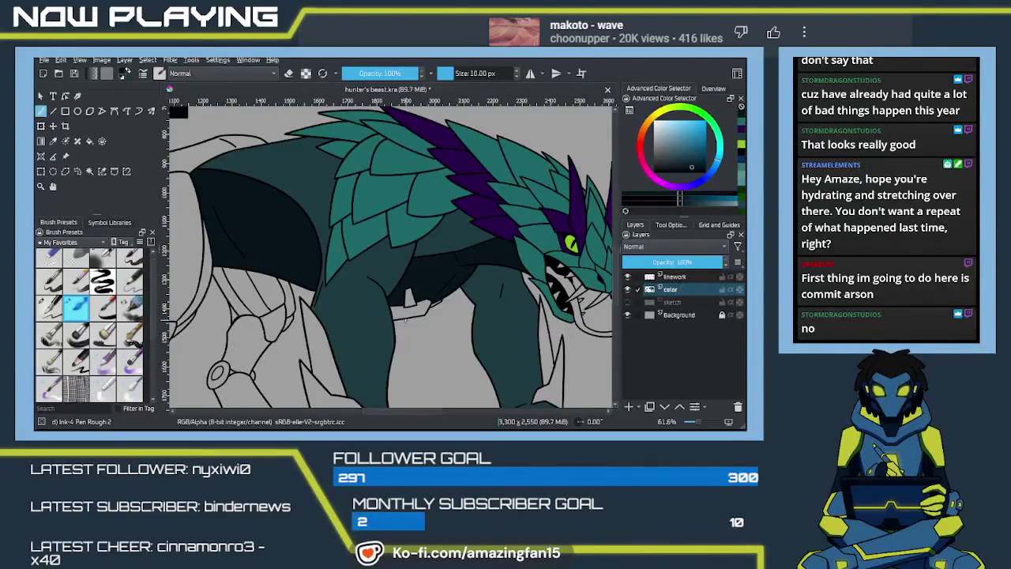
{"action": "mouse_move", "coordinate": [408, 338]}
{"action": "left_mouse_down"}
{"action": "mouse_move", "coordinate": [407, 277]}
{"action": "mouse_move", "coordinate": [393, 319]}
{"action": "left_mouse_up"}
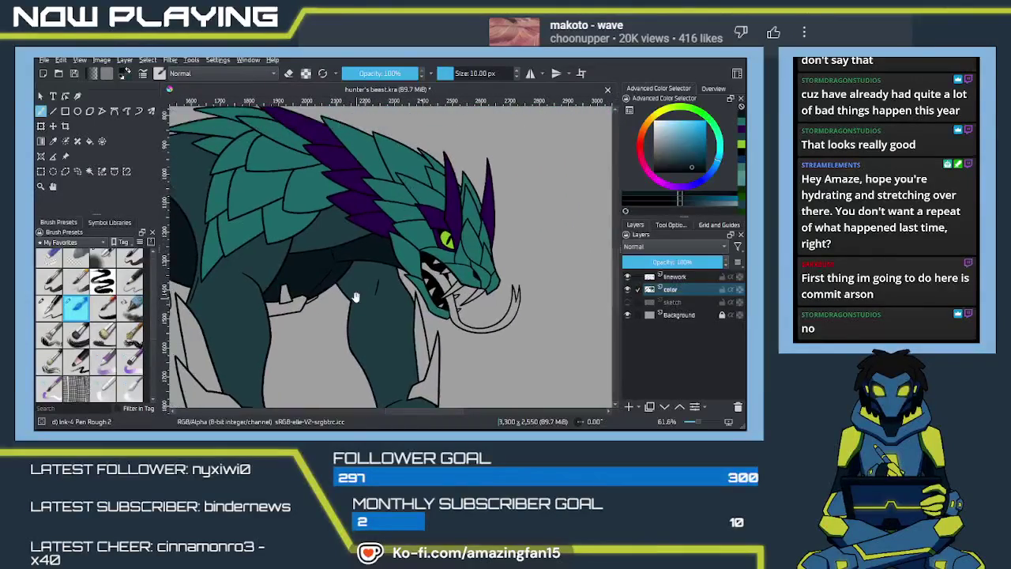
{"action": "scroll", "coordinate": [393, 320], "scroll_direction": "down", "scroll_amount": 1}
{"action": "scroll", "coordinate": [411, 316], "scroll_direction": "down", "scroll_amount": 1}
{"action": "scroll", "coordinate": [430, 313], "scroll_direction": "down", "scroll_amount": 1}
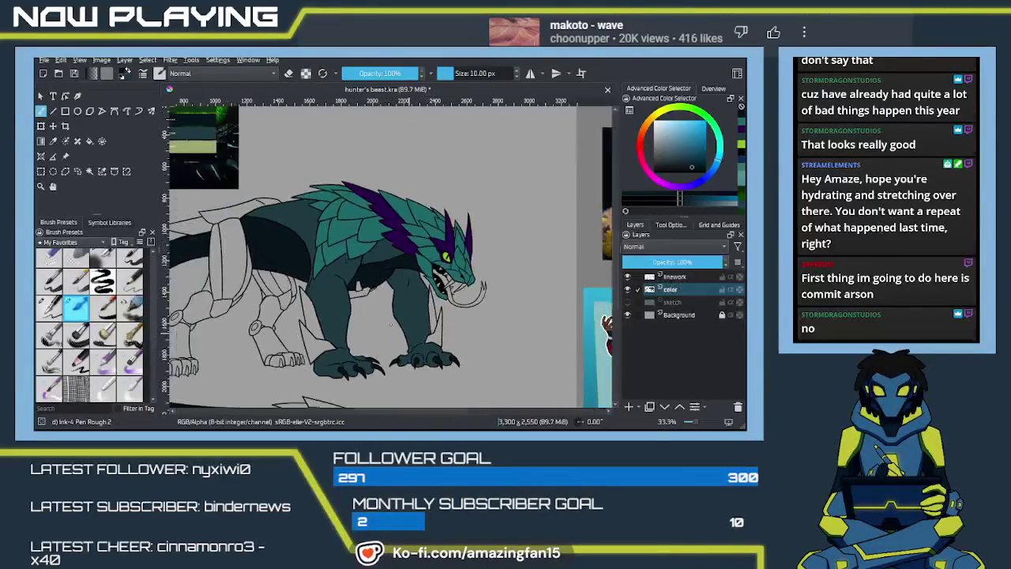
{"action": "mouse_move", "coordinate": [446, 310]}
{"action": "left_mouse_down"}
{"action": "mouse_move", "coordinate": [216, 251]}
{"action": "mouse_move", "coordinate": [184, 216]}
{"action": "left_mouse_up"}
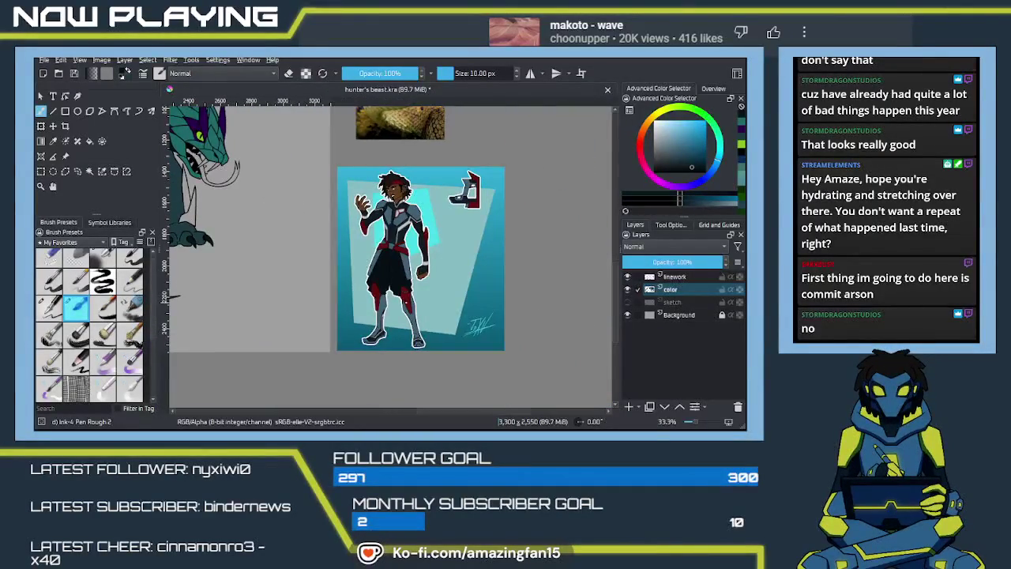
{"action": "scroll", "coordinate": [419, 250], "scroll_direction": "up", "scroll_amount": 3}
{"action": "left_click_drag", "start_coordinate": [380, 237], "coordinate": [419, 250]}
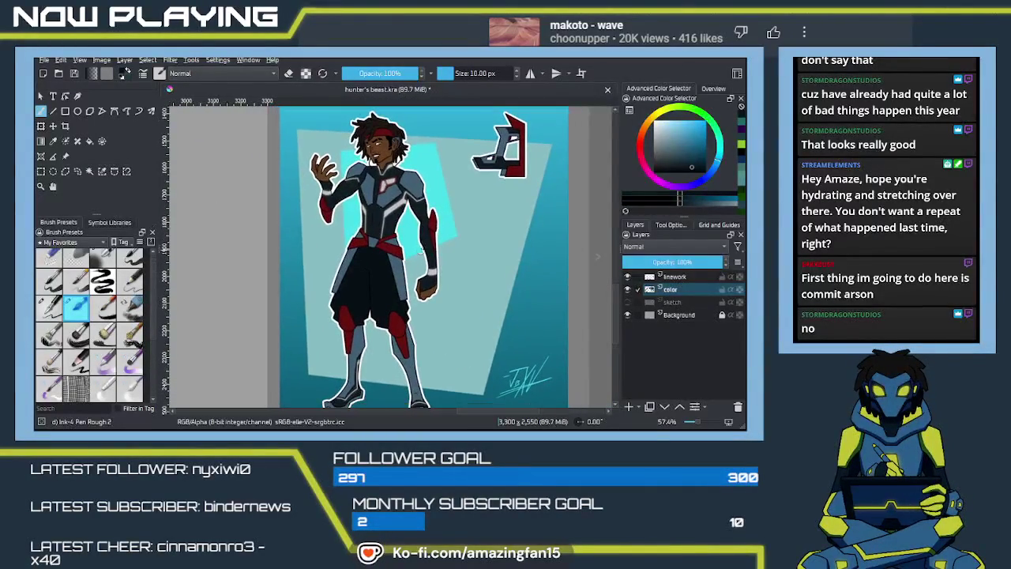
{"action": "scroll", "coordinate": [364, 251], "scroll_direction": "down", "scroll_amount": 1}
{"action": "scroll", "coordinate": [364, 251], "scroll_direction": "down", "scroll_amount": 1}
{"action": "mouse_move", "coordinate": [282, 270]}
{"action": "left_mouse_down"}
{"action": "mouse_move", "coordinate": [413, 276]}
{"action": "mouse_move", "coordinate": [368, 293]}
{"action": "left_mouse_up"}
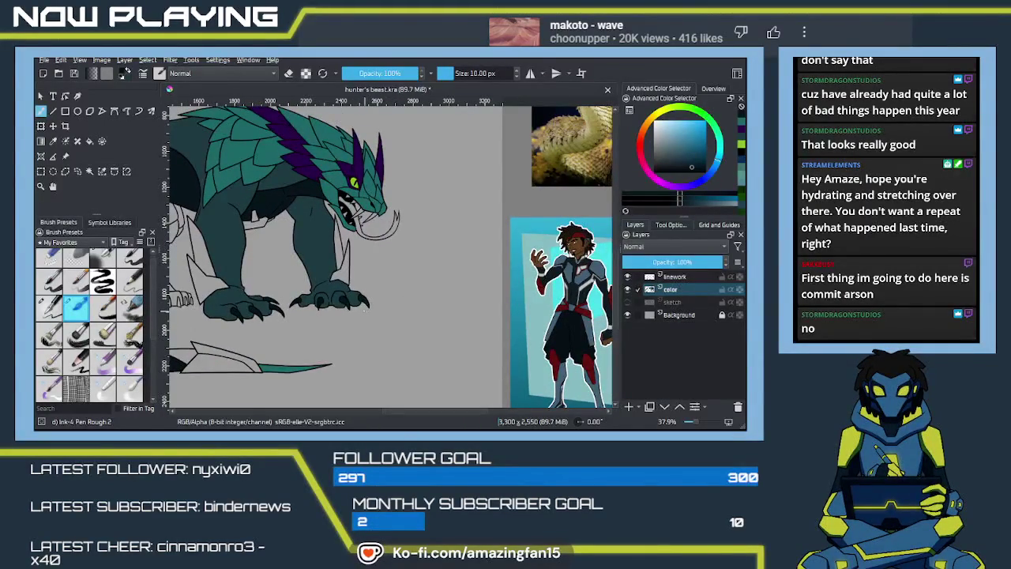
{"action": "left_click_drag", "start_coordinate": [368, 312], "coordinate": [526, 375]}
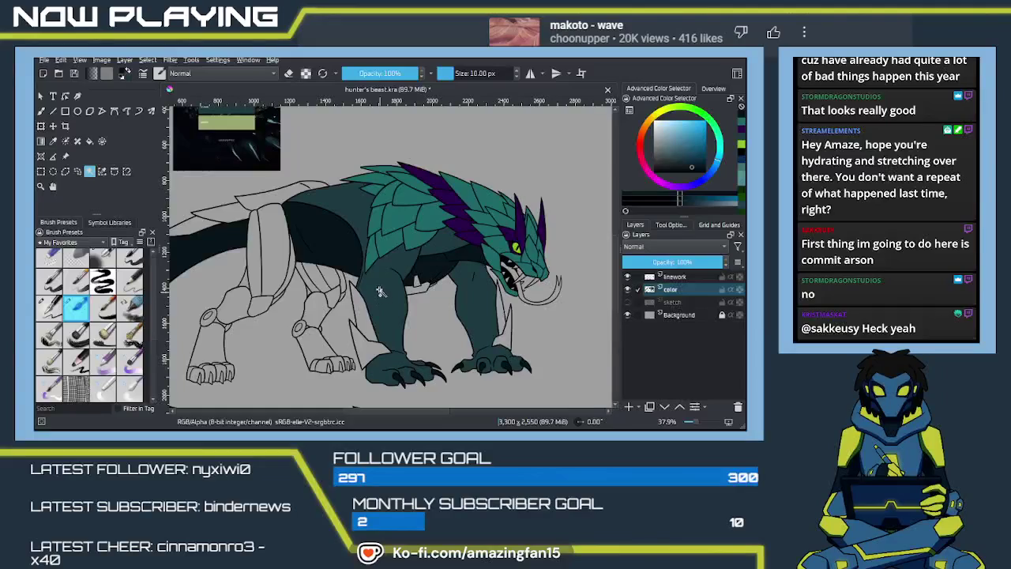
{"action": "left_click", "coordinate": [378, 307]}
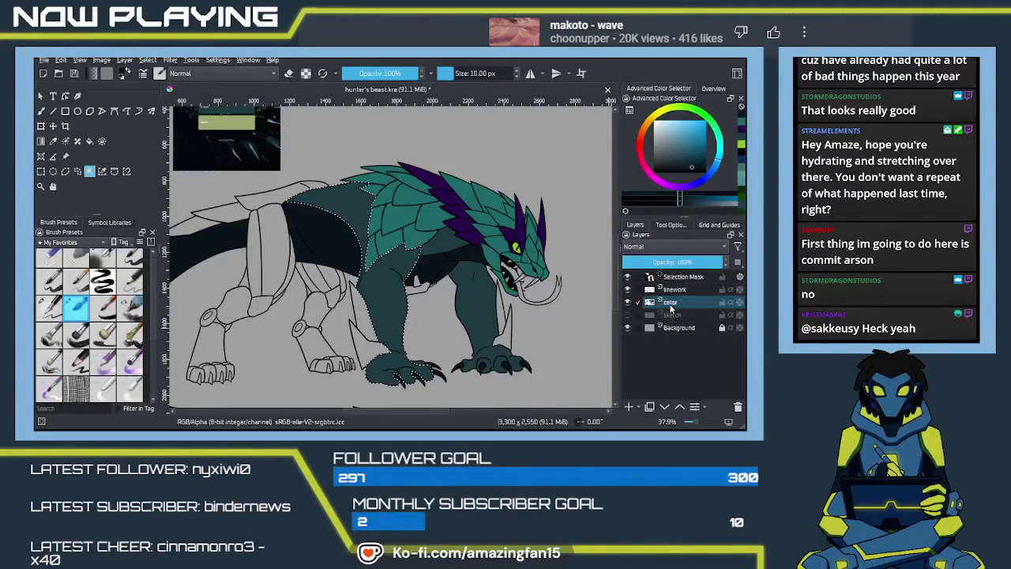
Reselect the shoulder, front leg, near hind leg and other paw's claws
{"action": "key", "text": "ctrl+shift+a"}
{"action": "left_click", "coordinate": [675, 276]}
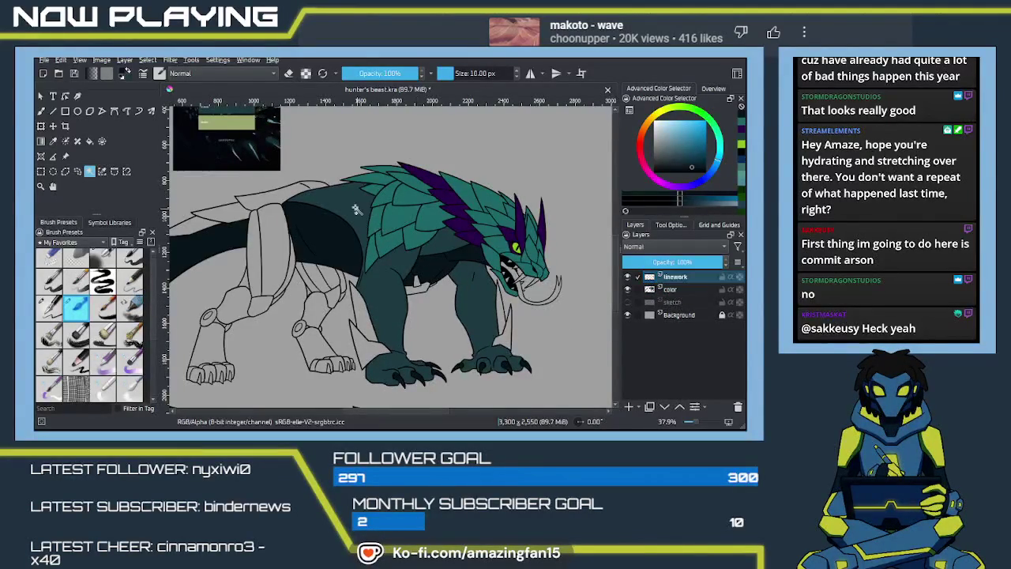
{"action": "left_click", "coordinate": [387, 300]}
{"action": "left_click", "coordinate": [484, 363], "text": "shift"}
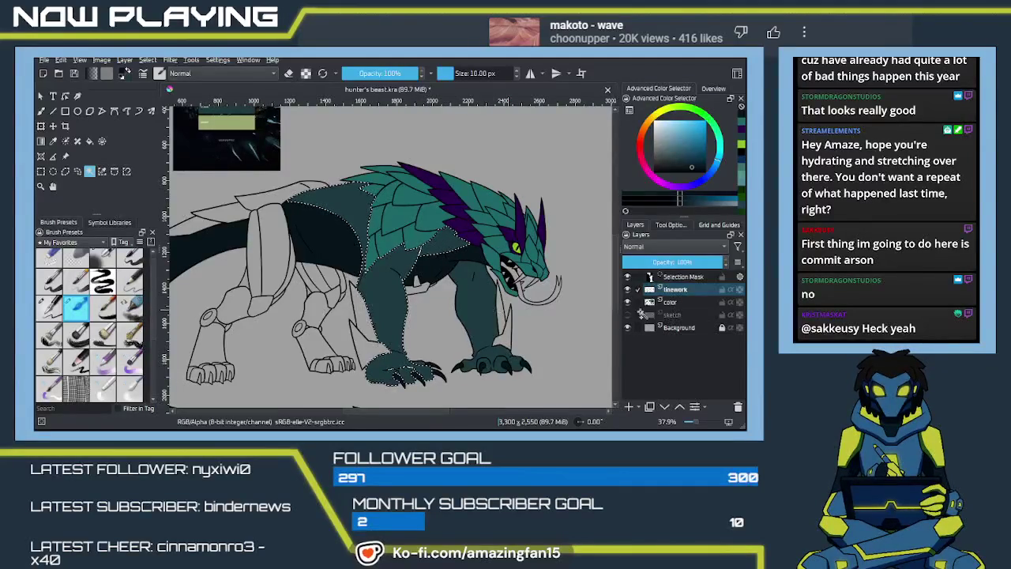
{"action": "left_click", "coordinate": [426, 368], "text": "shift"}
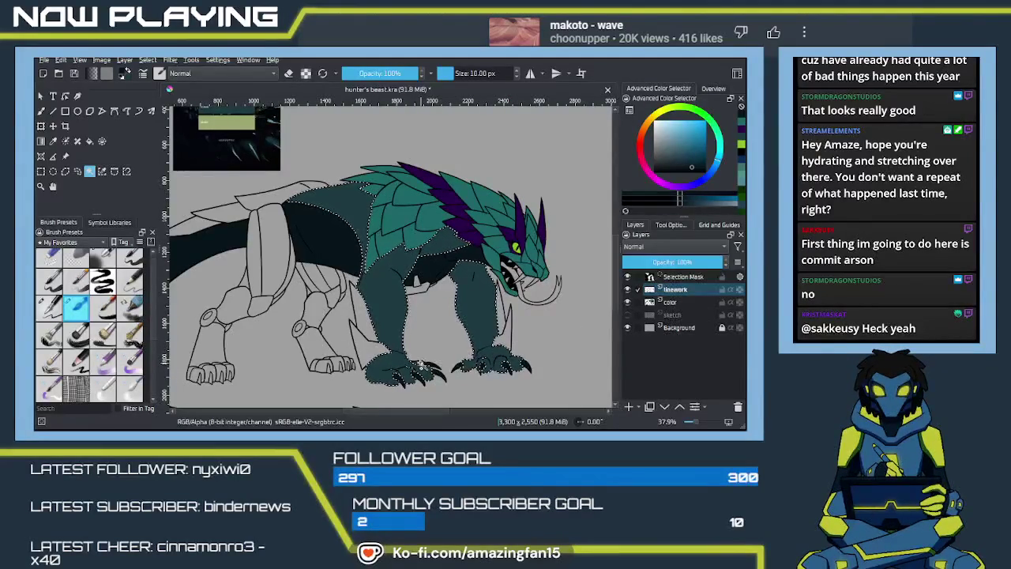
Load the Isa scale brush at 154 px and add a paint layer above color
{"action": "left_click", "coordinate": [76, 389]}
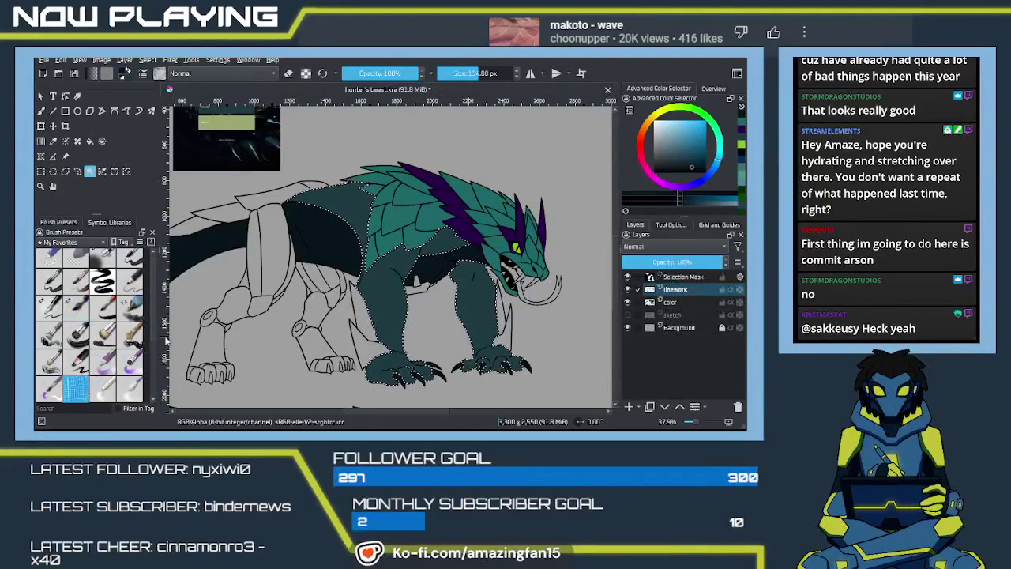
{"action": "key", "text": "b"}
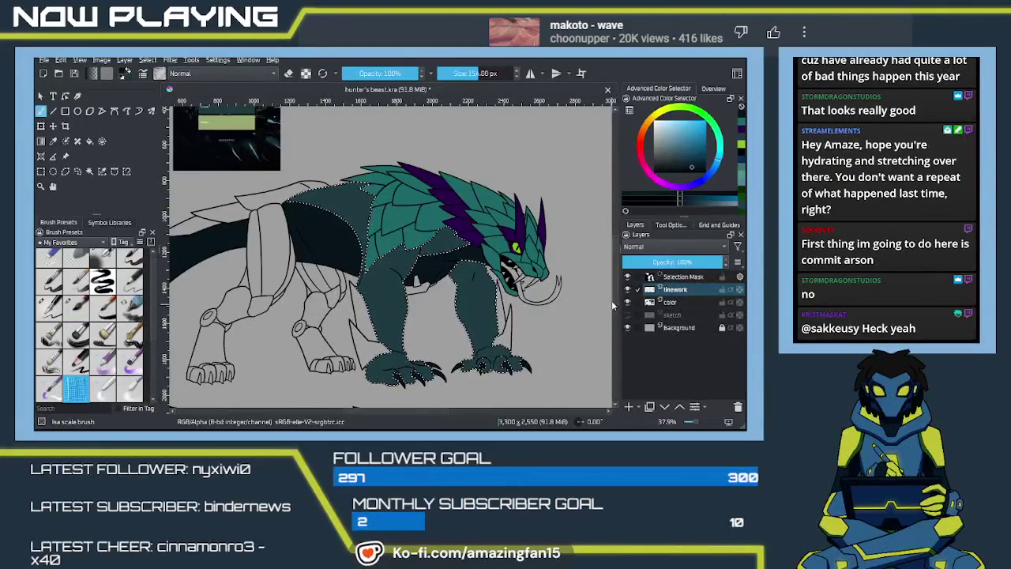
{"action": "left_click", "coordinate": [684, 302]}
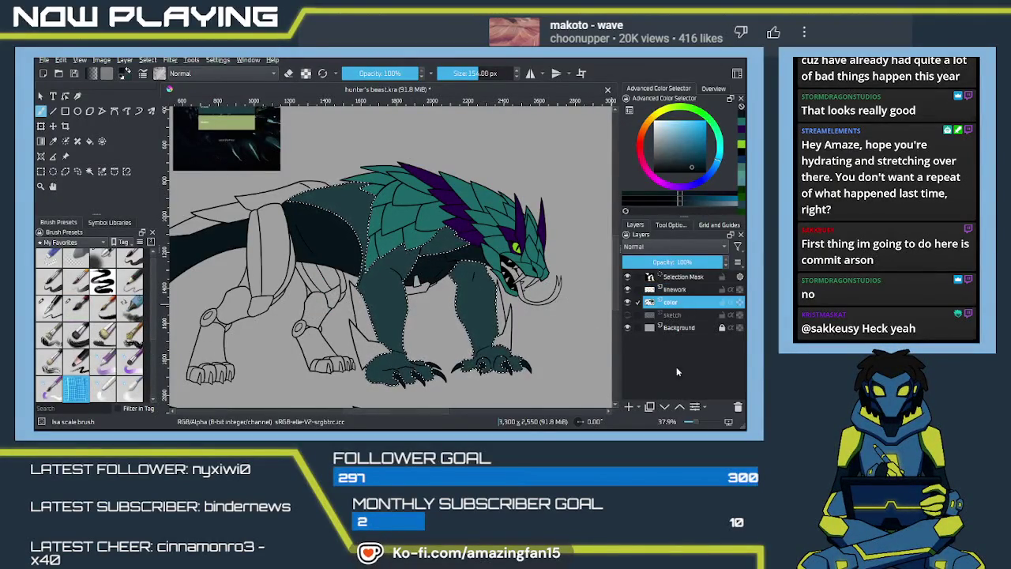
{"action": "left_click", "coordinate": [629, 406]}
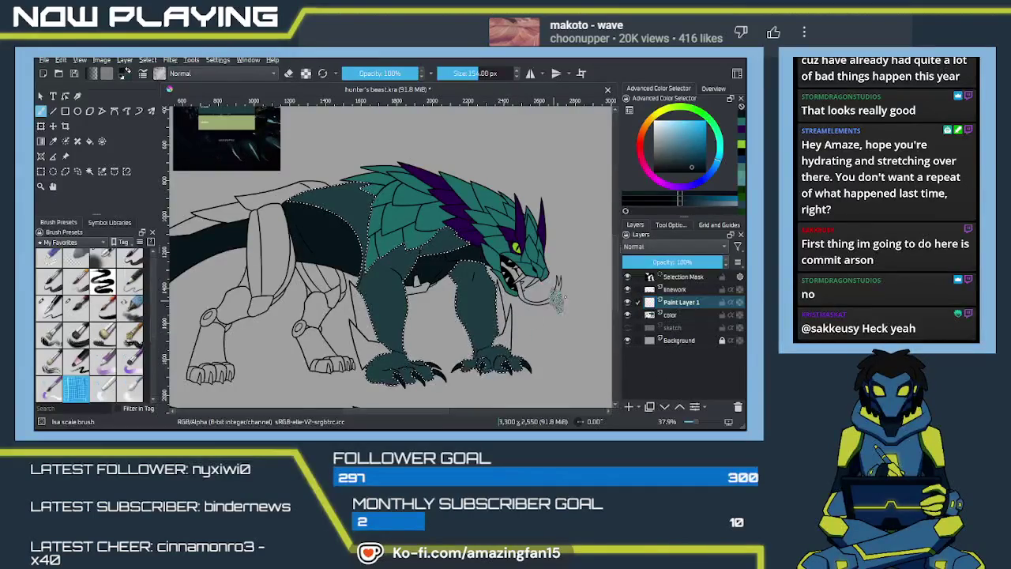
Rename the new layer to 'scales', sample a body colour, and set Overlay blending
{"action": "double_click", "coordinate": [665, 301]}
{"action": "type", "text": "dales"}
{"action": "key", "text": "Return"}
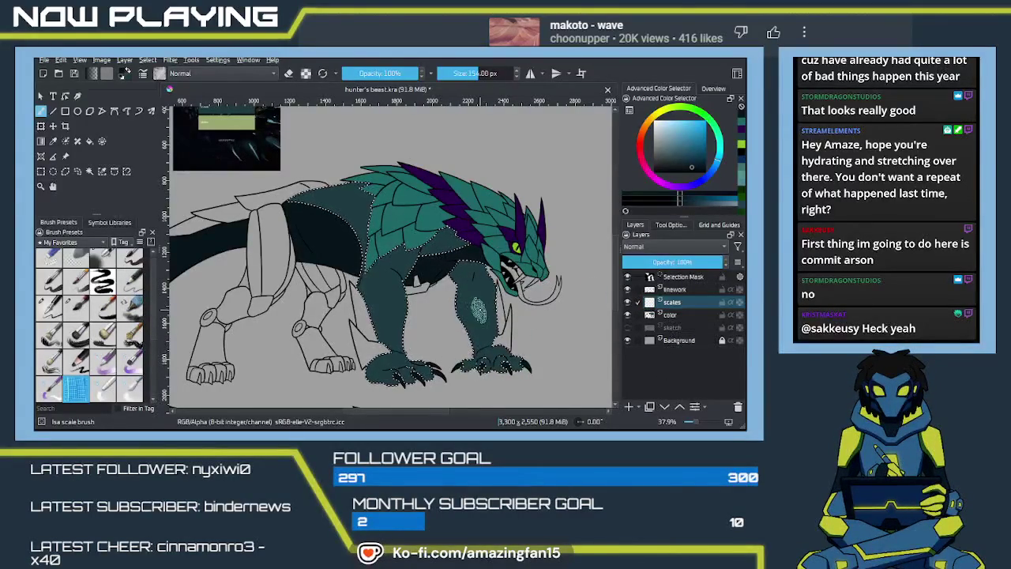
{"action": "key", "text": "p"}
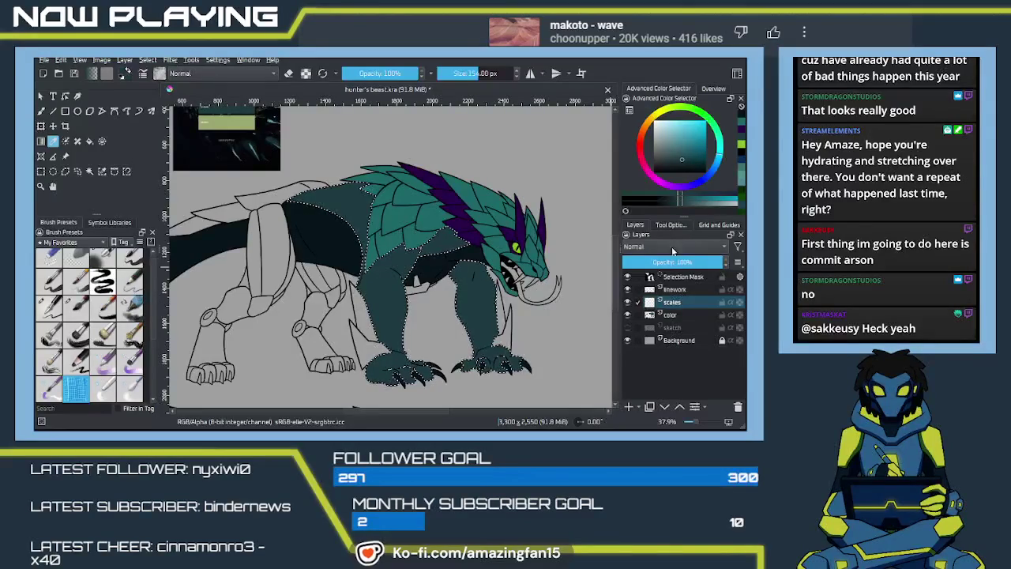
{"action": "scroll", "coordinate": [639, 246], "scroll_direction": "down", "scroll_amount": 2}
{"action": "key", "text": "b"}
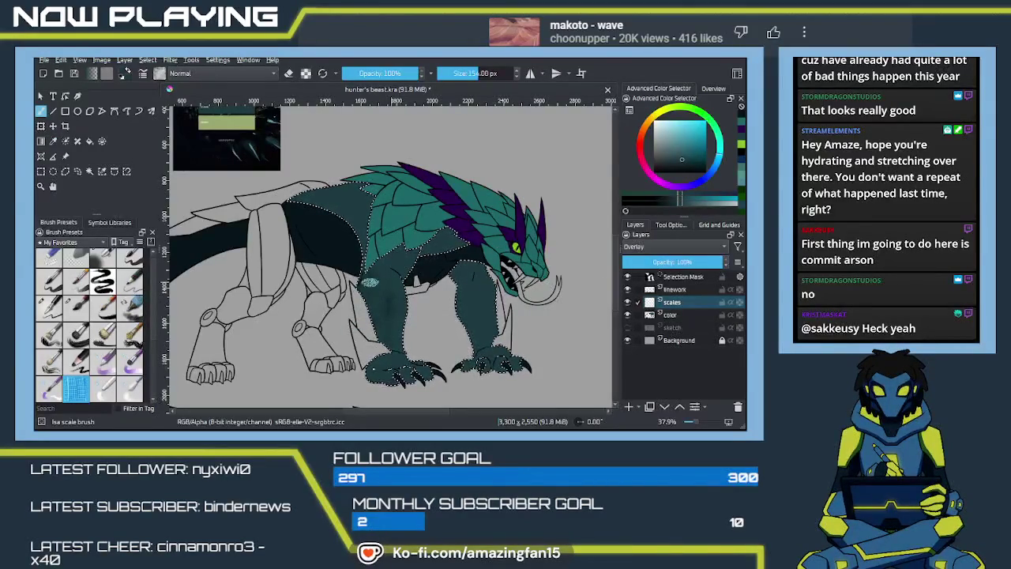
Enlarge the brush to 215 px and stamp scales on the chest, front leg and shoulder
{"action": "key", "text": "bracketright"}
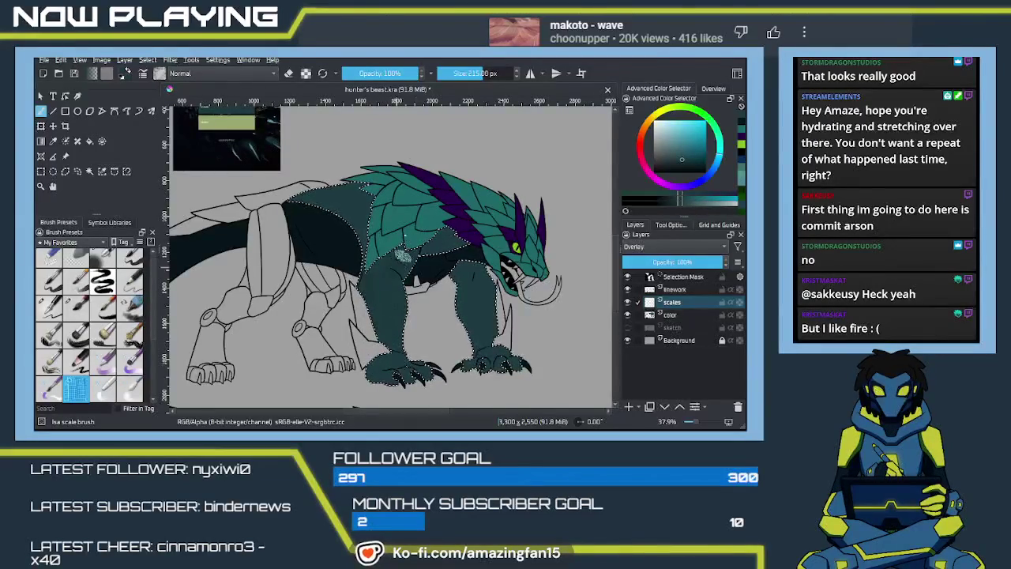
{"action": "left_click", "coordinate": [377, 278]}
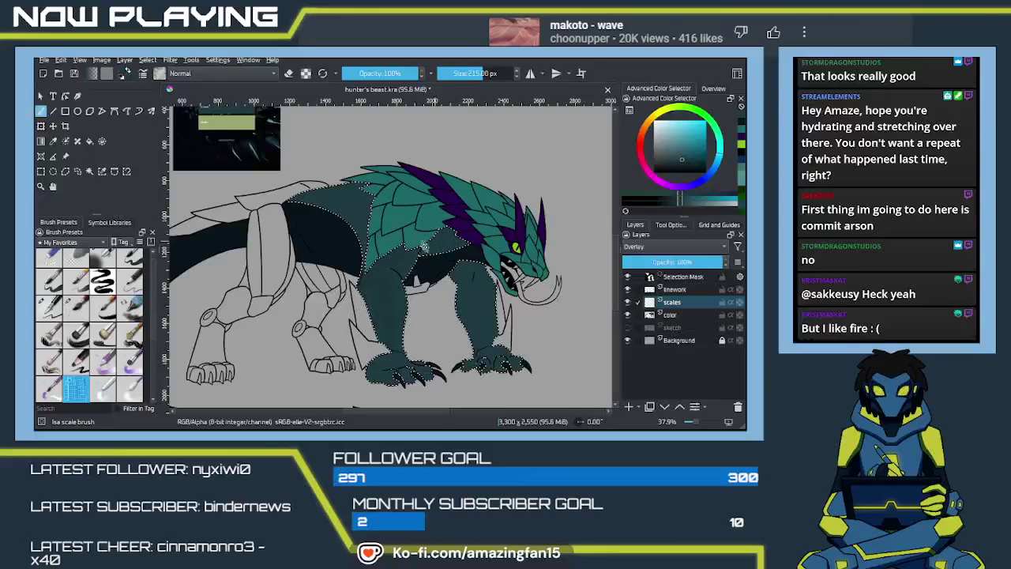
{"action": "left_click", "coordinate": [445, 229]}
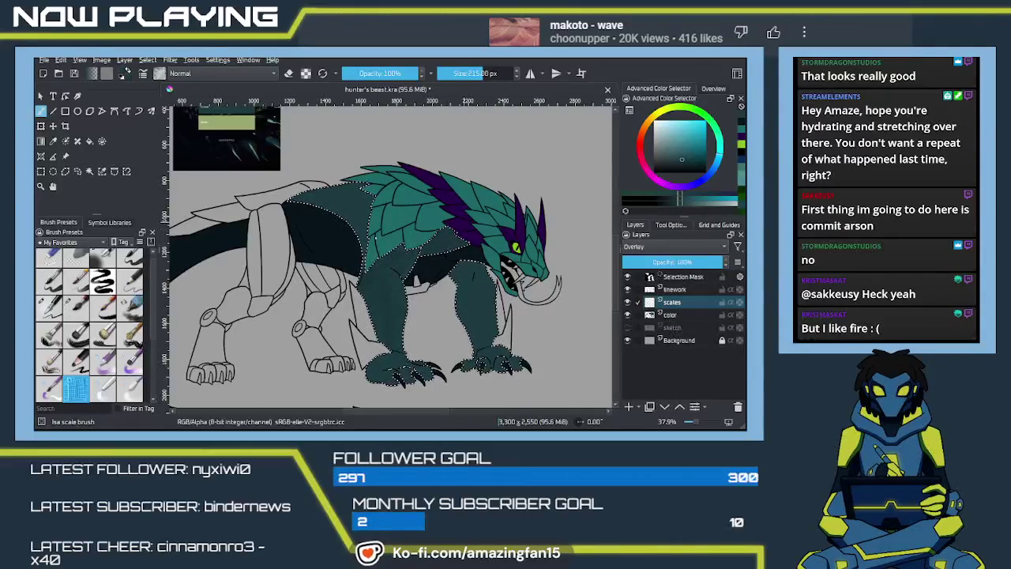
{"action": "left_click", "coordinate": [477, 303]}
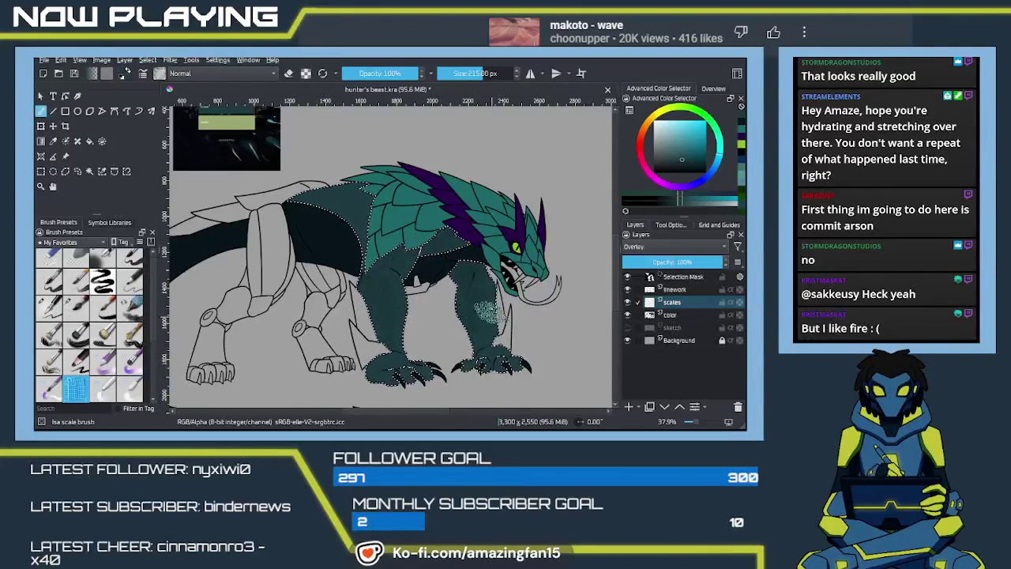
{"action": "left_click", "coordinate": [481, 327]}
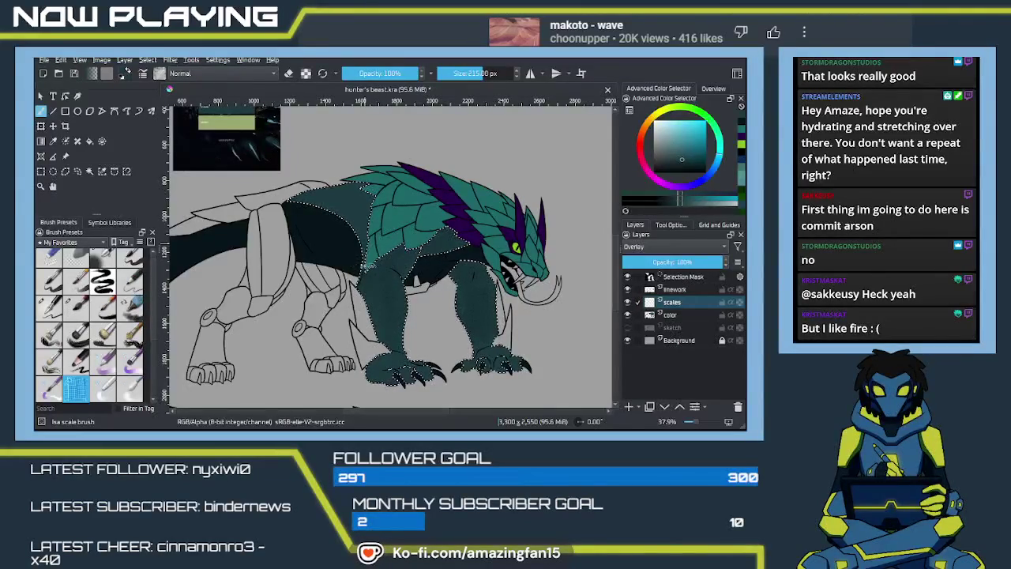
{"action": "left_click_drag", "start_coordinate": [384, 225], "coordinate": [385, 199]}
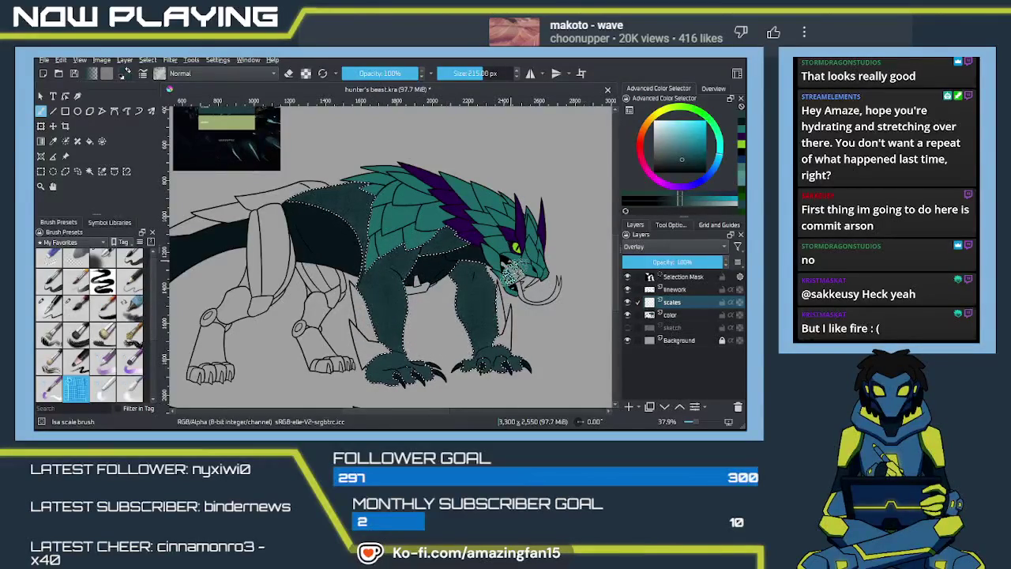
{"action": "scroll", "coordinate": [466, 328], "scroll_direction": "up", "scroll_amount": 2}
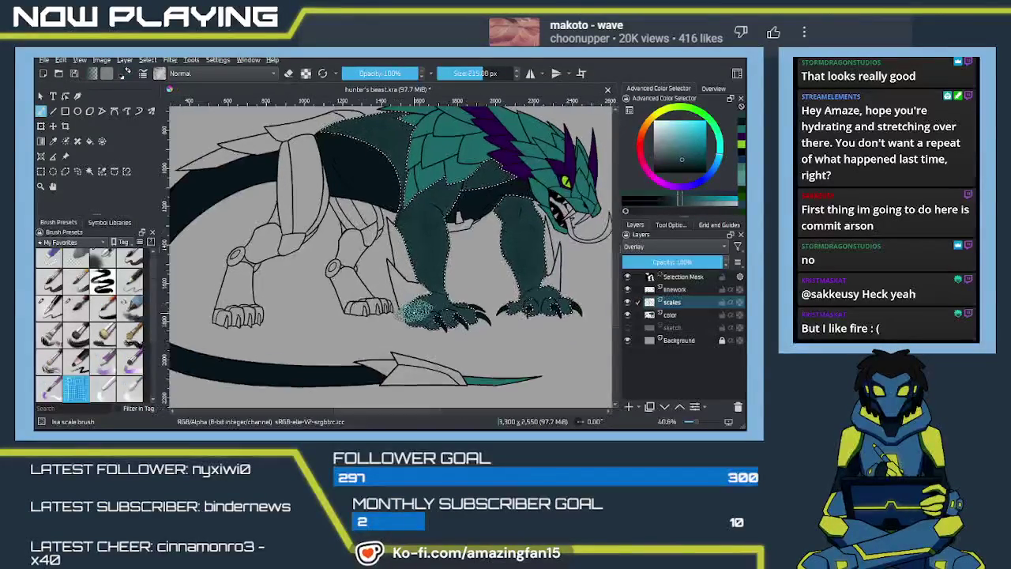
Shrink the brush and paint scale texture across the front foot up to the ankle
{"action": "scroll", "coordinate": [433, 335], "scroll_direction": "up", "scroll_amount": 1}
{"action": "scroll", "coordinate": [419, 324], "scroll_direction": "up", "scroll_amount": 1}
{"action": "scroll", "coordinate": [403, 316], "scroll_direction": "up", "scroll_amount": 1}
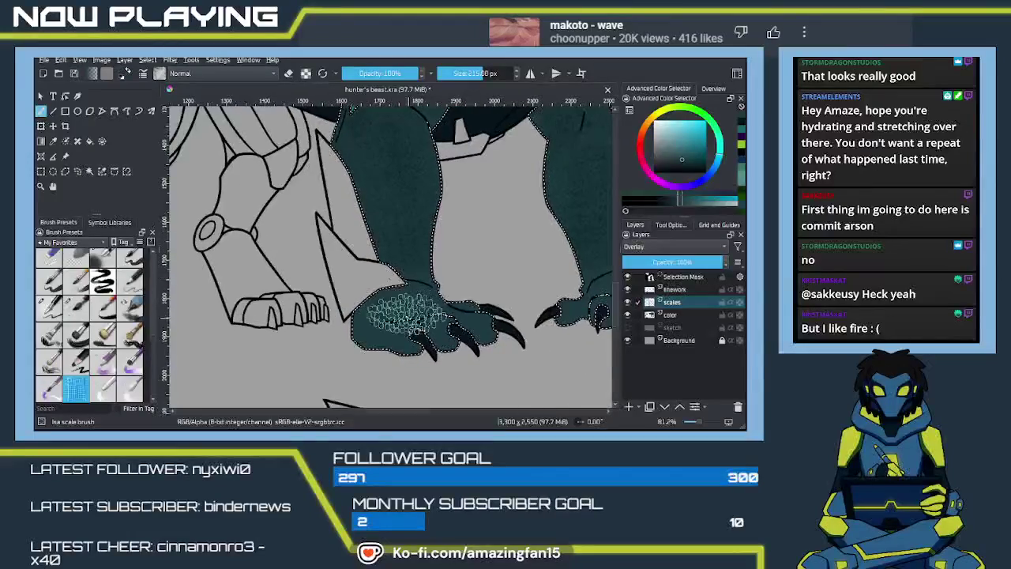
{"action": "key", "text": "bracketleft"}
{"action": "key", "text": "bracketleft"}
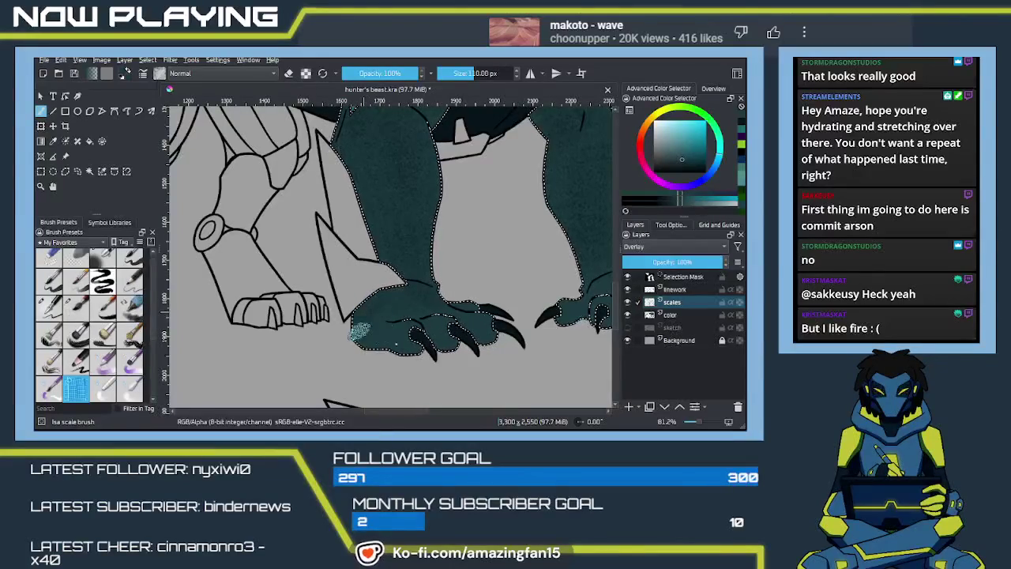
{"action": "left_click_drag", "start_coordinate": [385, 328], "coordinate": [403, 333]}
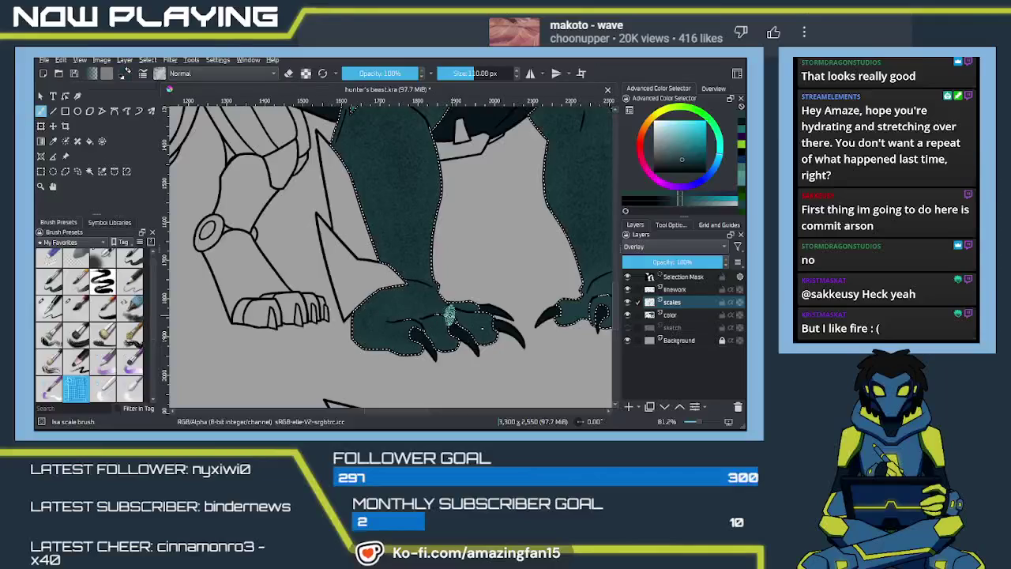
{"action": "scroll", "coordinate": [474, 334], "scroll_direction": "right", "scroll_amount": 3}
{"action": "left_click", "coordinate": [467, 306]}
{"action": "left_click_drag", "start_coordinate": [470, 309], "coordinate": [509, 264]}
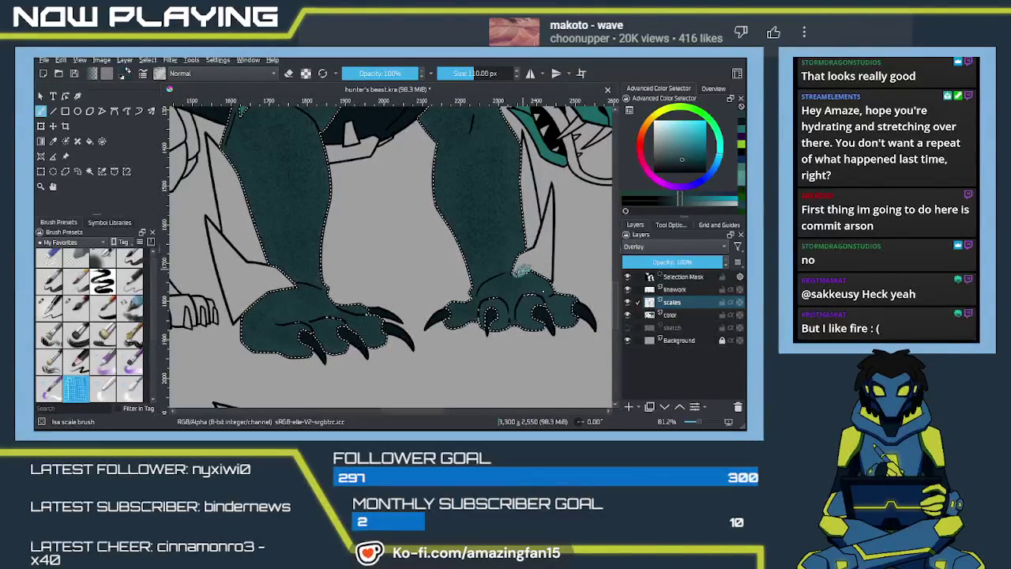
Add scales to the right foot's toe, undo a stray leg stroke, and clear the selection
{"action": "mouse_move", "coordinate": [499, 316]}
{"action": "left_mouse_down"}
{"action": "mouse_move", "coordinate": [485, 332]}
{"action": "mouse_move", "coordinate": [561, 316]}
{"action": "mouse_move", "coordinate": [505, 336]}
{"action": "mouse_move", "coordinate": [410, 327]}
{"action": "left_mouse_up"}
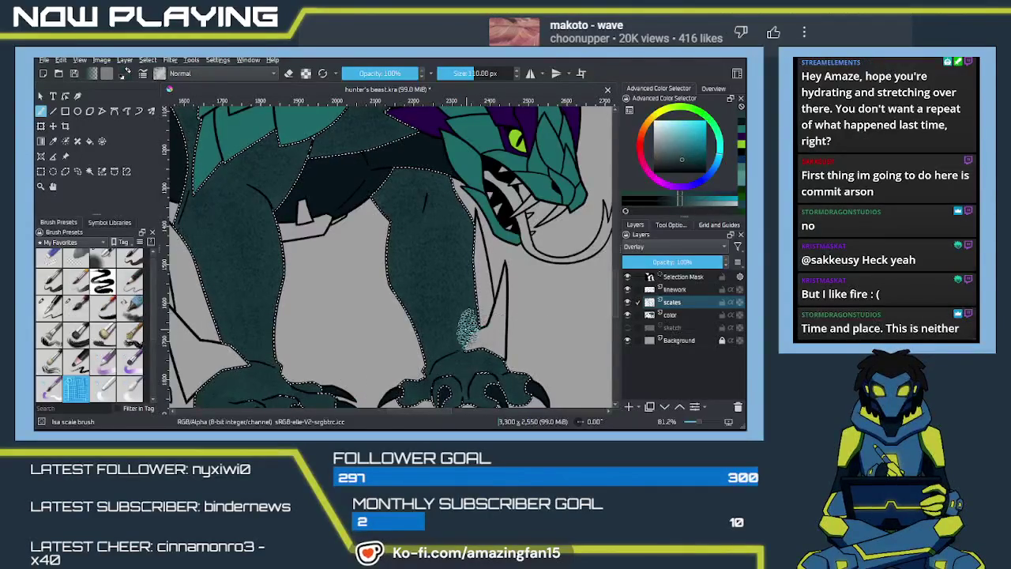
{"action": "left_click_drag", "start_coordinate": [474, 370], "coordinate": [465, 377]}
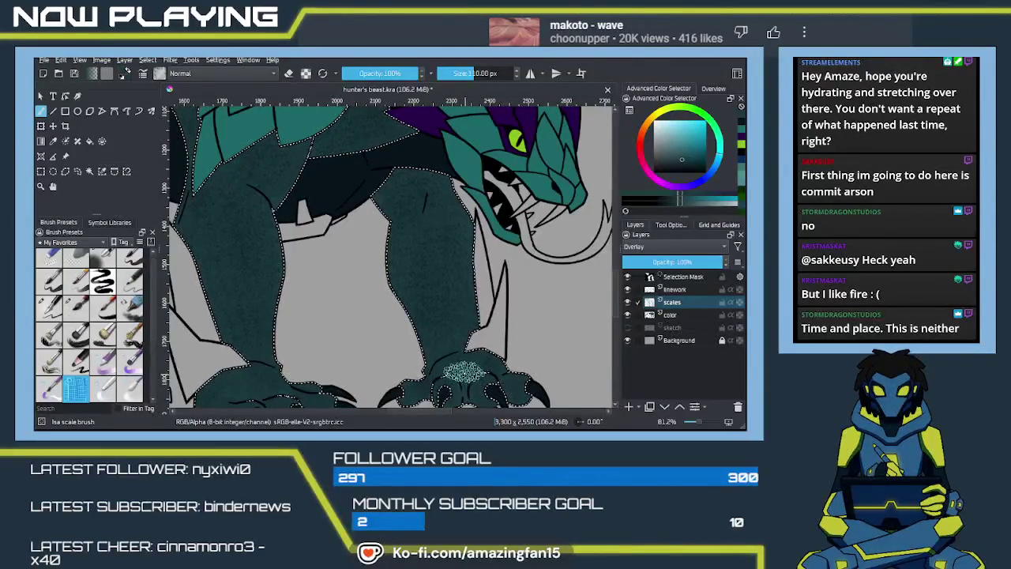
{"action": "key", "text": "ctrl+z"}
{"action": "left_click_drag", "start_coordinate": [435, 287], "coordinate": [430, 317]}
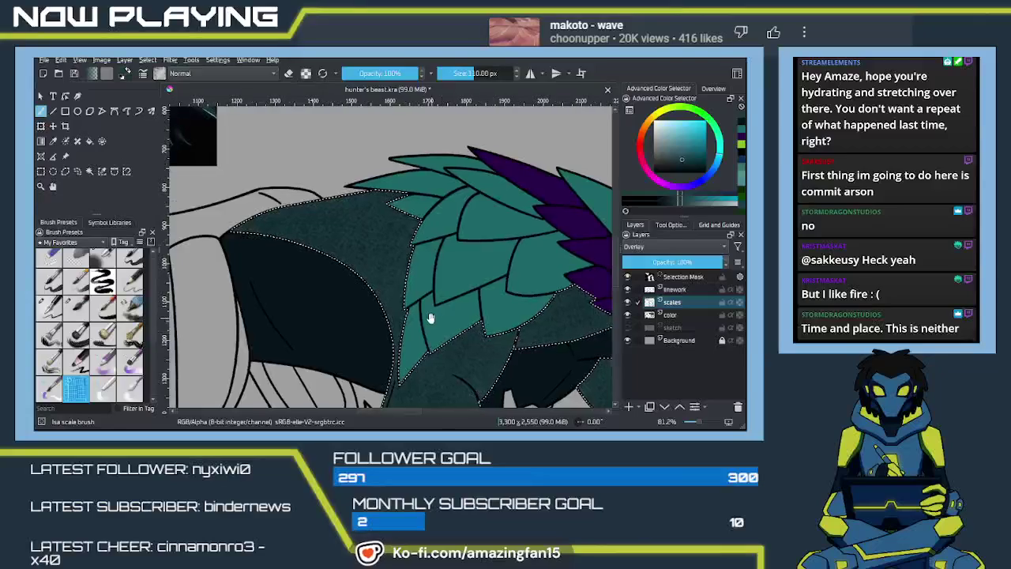
{"action": "key", "text": "ctrl+shift+a"}
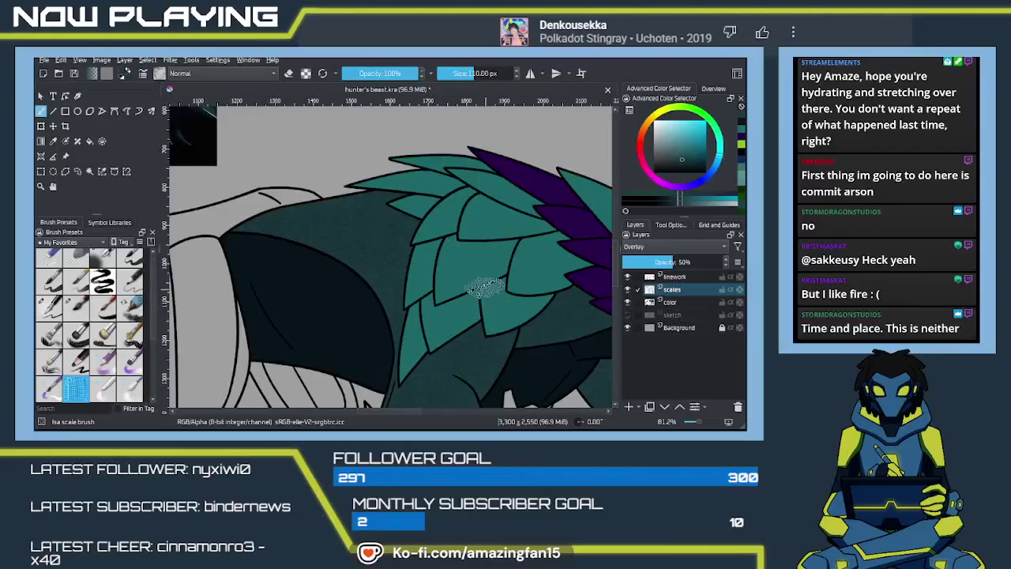
Review the scaled beast's back and head, then make the linework layer active
{"action": "key", "text": "minus"}
{"action": "key", "text": "minus"}
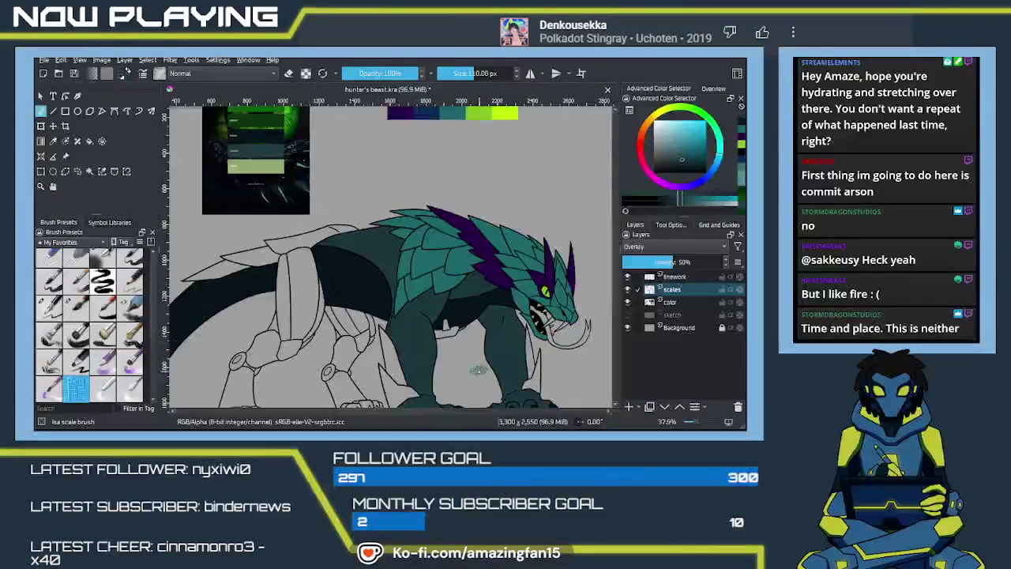
{"action": "key", "text": "plus"}
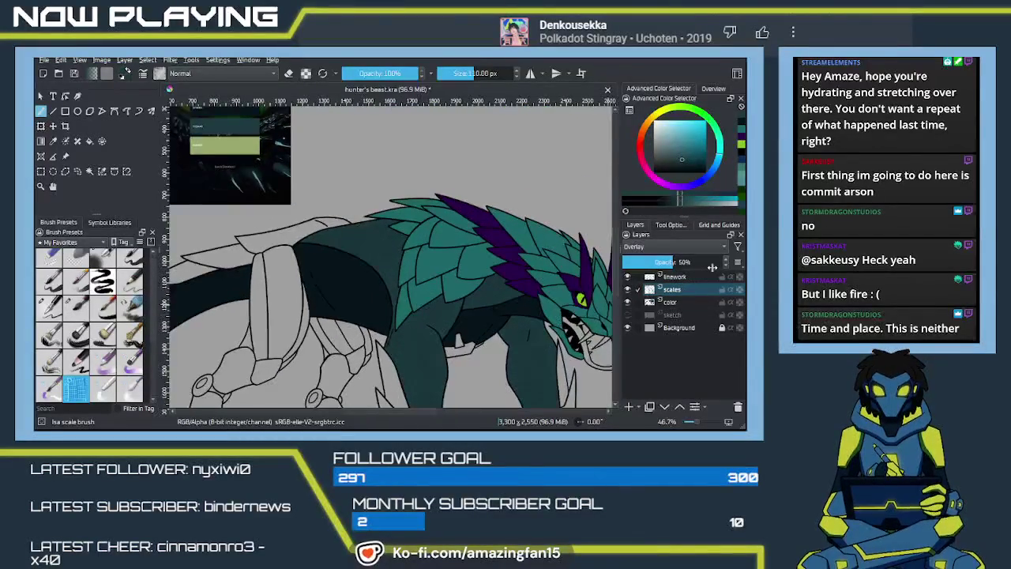
{"action": "left_click_drag", "start_coordinate": [394, 303], "coordinate": [466, 272]}
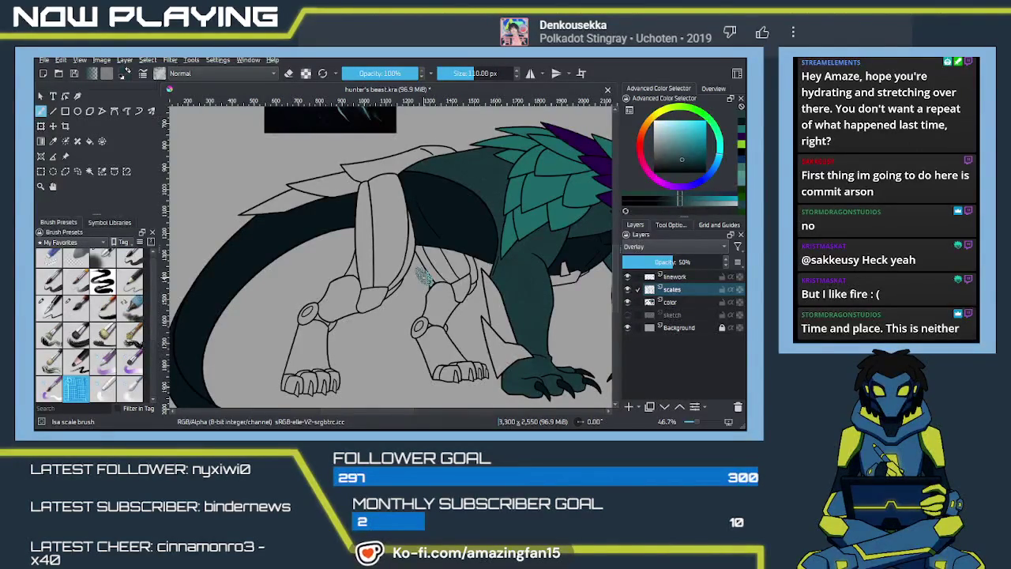
{"action": "mouse_move", "coordinate": [440, 323]}
{"action": "left_mouse_down"}
{"action": "mouse_move", "coordinate": [377, 287]}
{"action": "mouse_move", "coordinate": [468, 314]}
{"action": "left_mouse_up"}
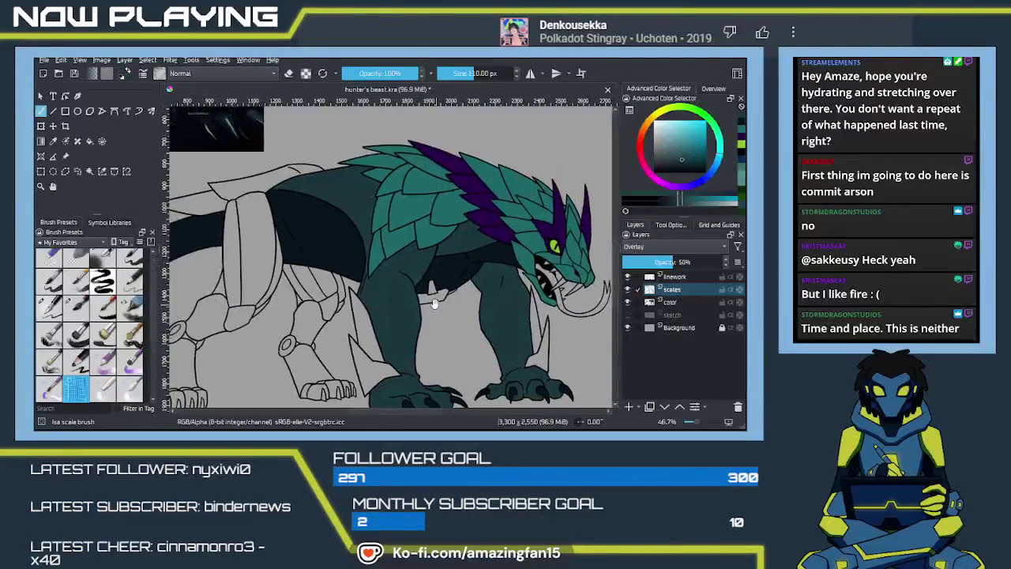
{"action": "left_click", "coordinate": [684, 276]}
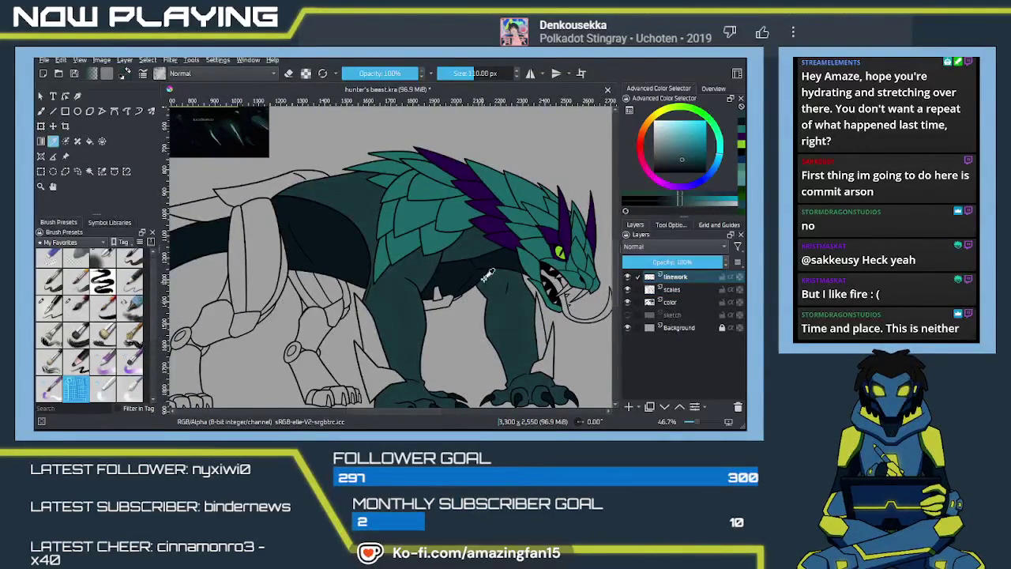
Contiguous-select the dark belly and add the dark tail to the selection
{"action": "key", "text": "ctrl+w"}
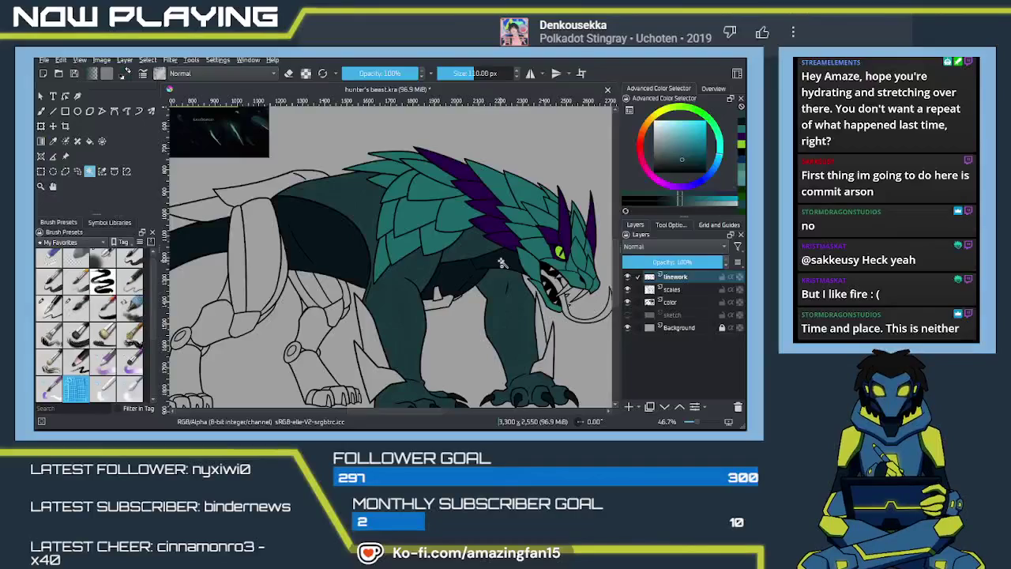
{"action": "left_click", "coordinate": [500, 264]}
{"action": "left_click_drag", "start_coordinate": [359, 247], "coordinate": [523, 203]}
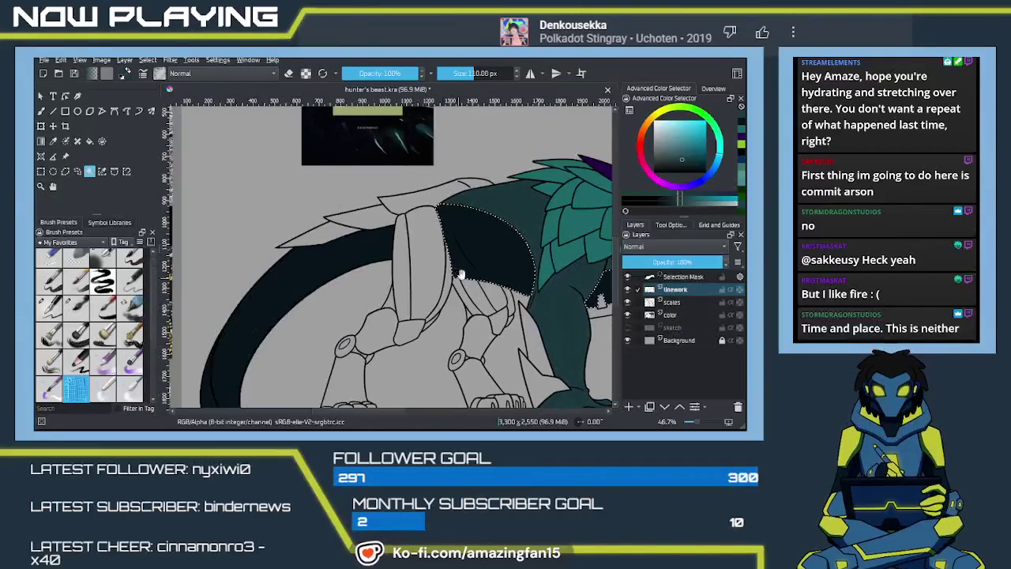
{"action": "left_click", "coordinate": [355, 209]}
{"action": "left_click_drag", "start_coordinate": [361, 283], "coordinate": [311, 323]}
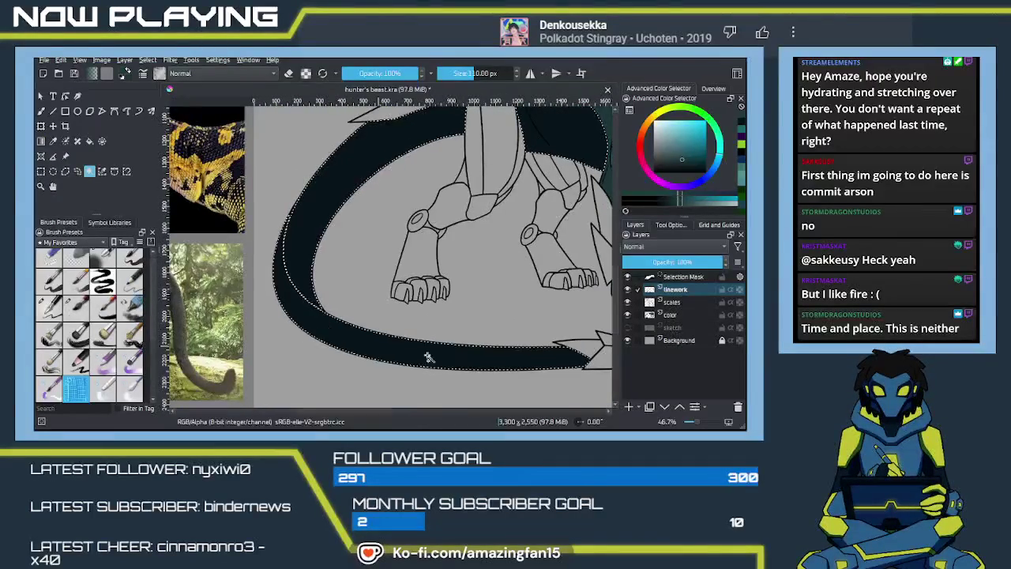
{"action": "mouse_move", "coordinate": [408, 350]}
{"action": "left_mouse_down"}
{"action": "mouse_move", "coordinate": [425, 365]}
{"action": "mouse_move", "coordinate": [395, 383]}
{"action": "left_mouse_up"}
Ready the scale brush with dark teal sampled from the leg on the scales layer
{"action": "key", "text": "b"}
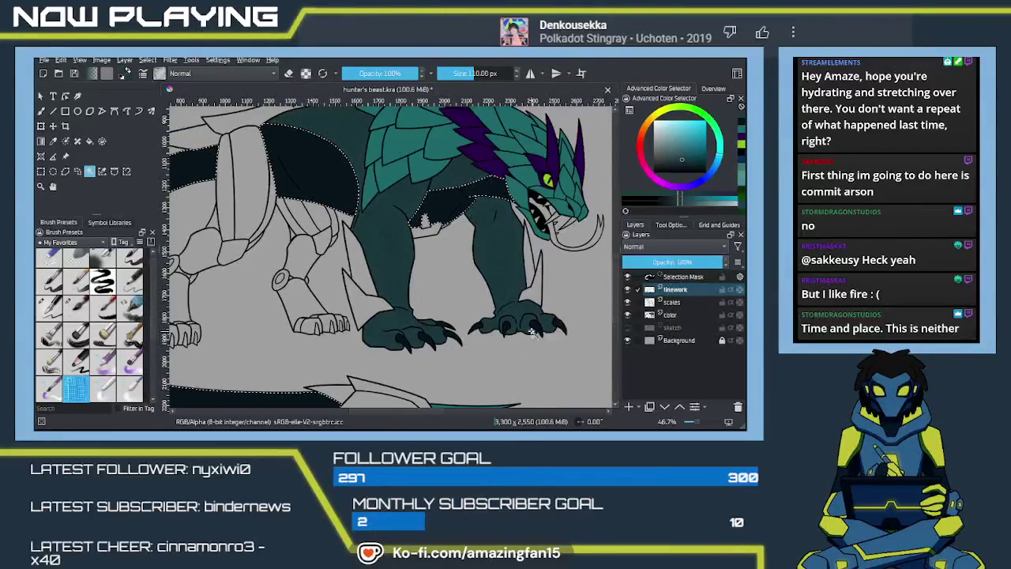
{"action": "key", "text": "p"}
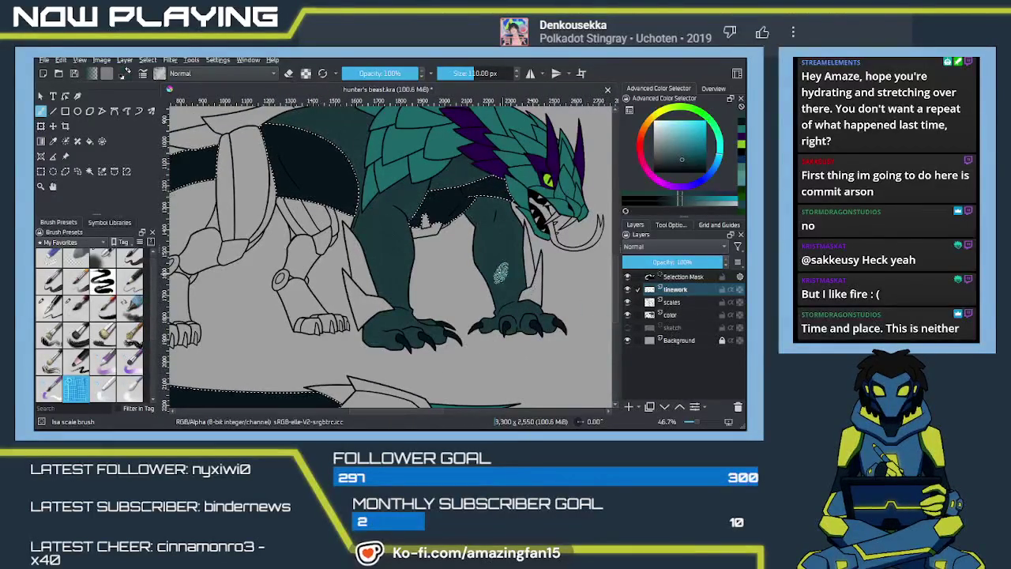
{"action": "left_click", "coordinate": [449, 218]}
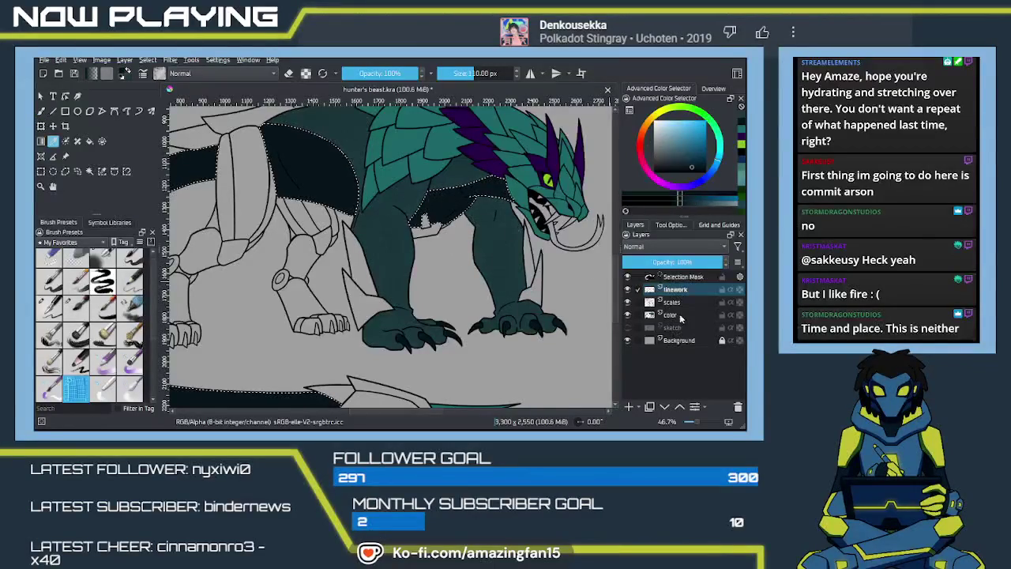
{"action": "left_click", "coordinate": [671, 301]}
{"action": "key", "text": "b"}
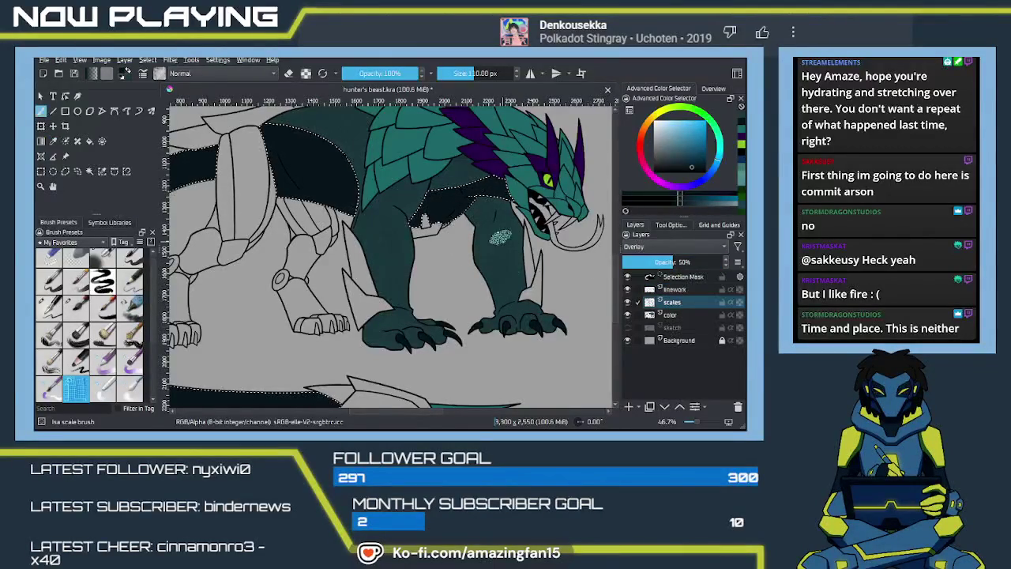
{"action": "scroll", "coordinate": [508, 246], "scroll_direction": "up", "scroll_amount": 5}
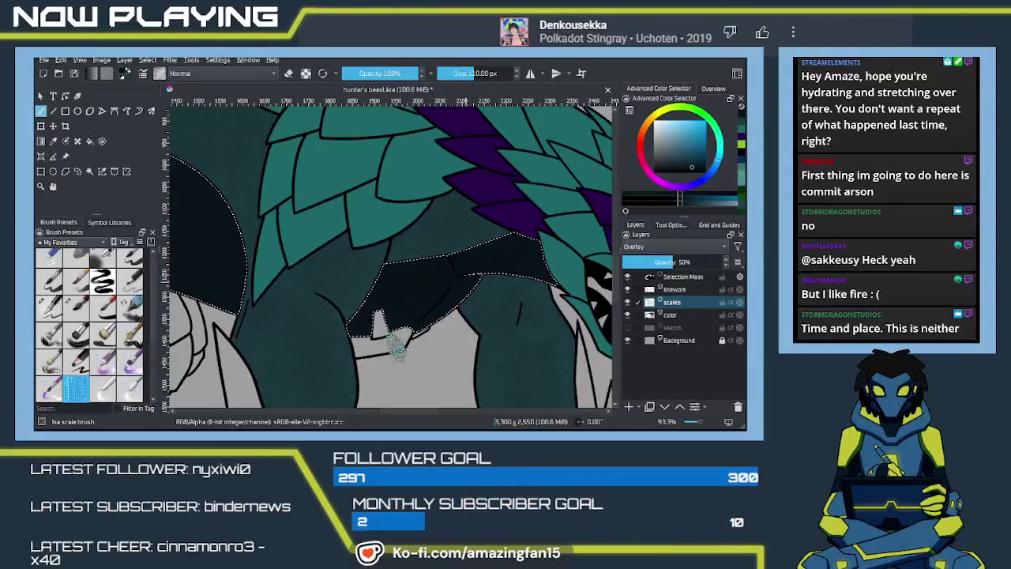
{"action": "left_click_drag", "start_coordinate": [391, 332], "coordinate": [472, 314]}
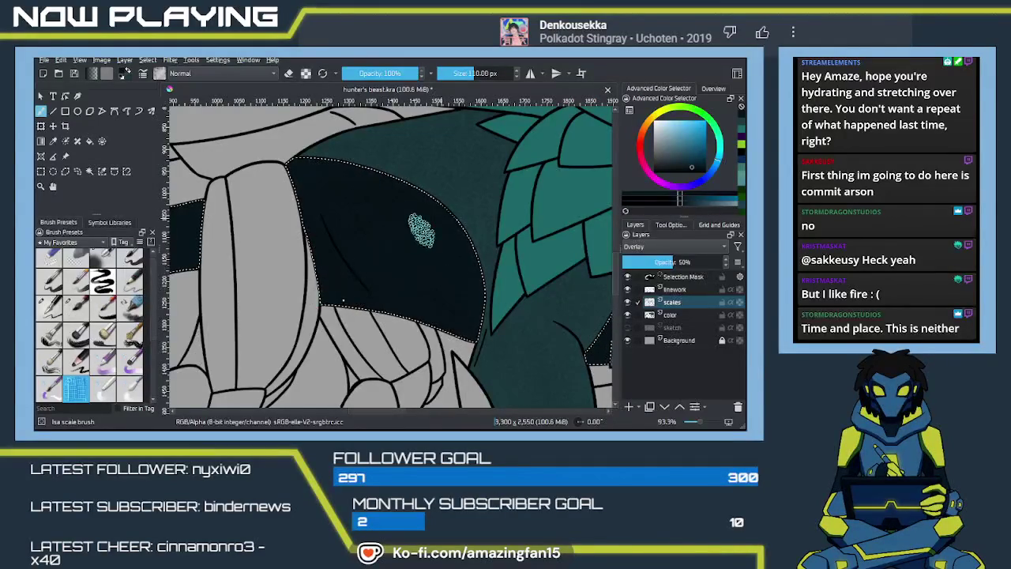
{"action": "left_click_drag", "start_coordinate": [418, 316], "coordinate": [553, 261]}
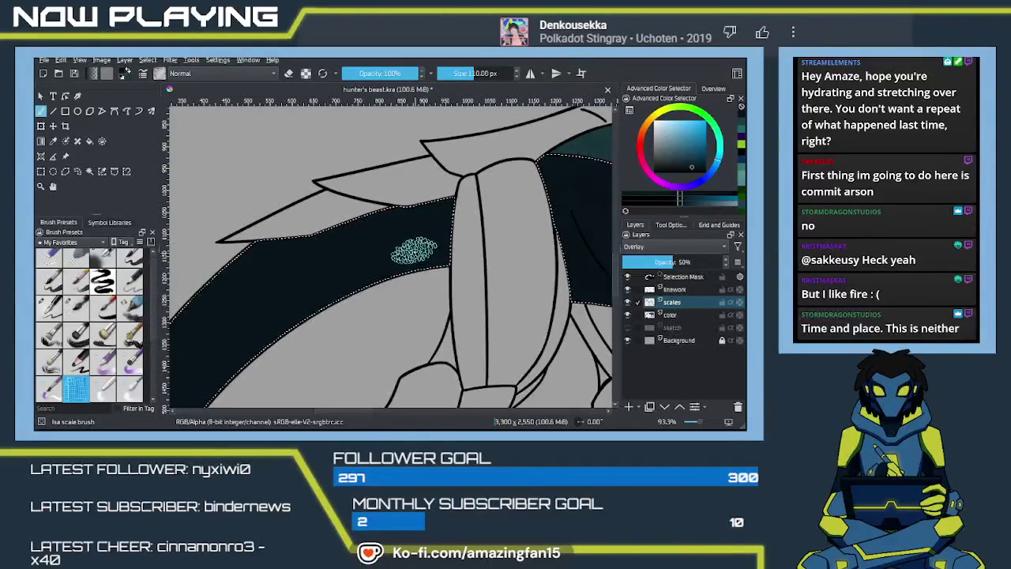
Paint a faint scale-texture patch on the dark tail
{"action": "scroll", "coordinate": [414, 249], "scroll_direction": "up", "scroll_amount": 2}
{"action": "scroll", "coordinate": [414, 248], "scroll_direction": "down", "scroll_amount": 1}
{"action": "scroll", "coordinate": [410, 253], "scroll_direction": "down", "scroll_amount": 1}
{"action": "scroll", "coordinate": [408, 257], "scroll_direction": "down", "scroll_amount": 1}
{"action": "scroll", "coordinate": [406, 263], "scroll_direction": "down", "scroll_amount": 2}
{"action": "left_click_drag", "start_coordinate": [407, 261], "coordinate": [401, 221]}
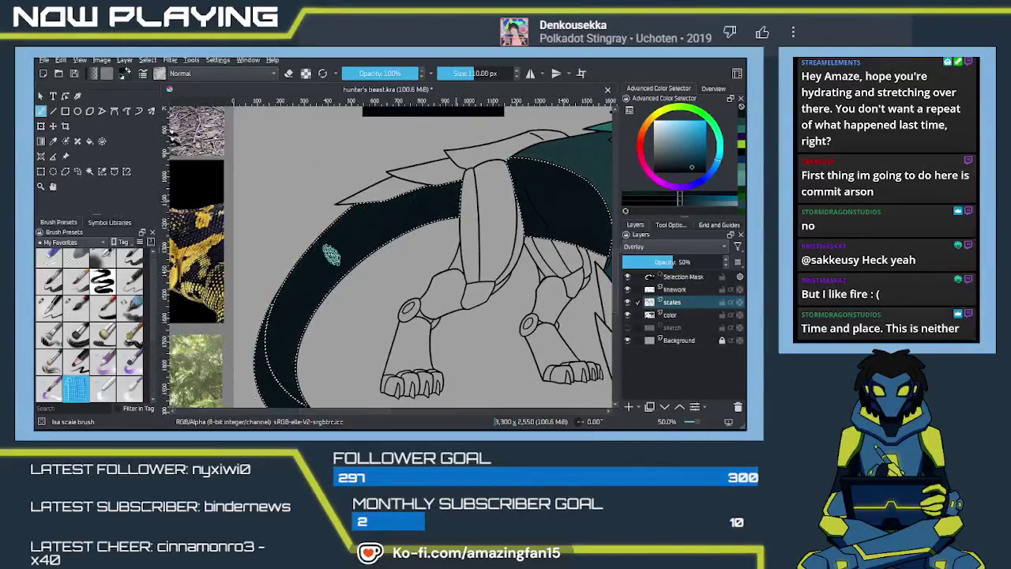
{"action": "left_click_drag", "start_coordinate": [388, 235], "coordinate": [423, 203]}
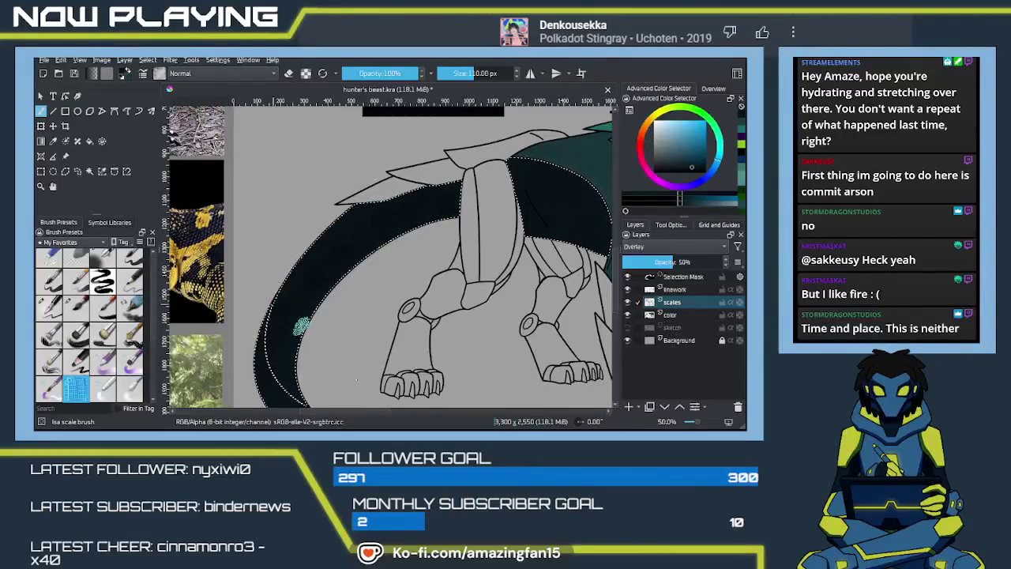
{"action": "scroll", "coordinate": [304, 266], "scroll_direction": "down", "scroll_amount": 3}
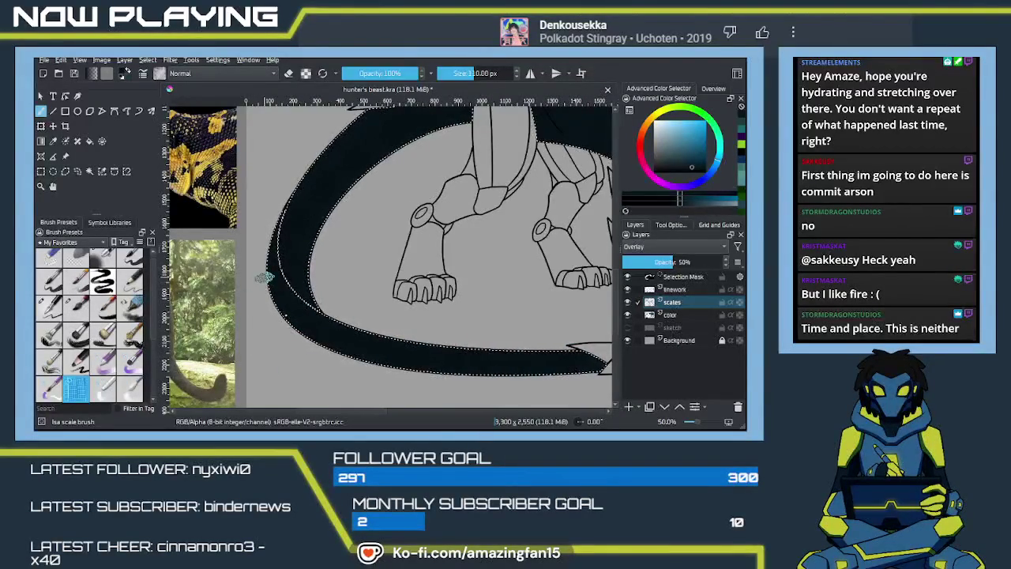
{"action": "scroll", "coordinate": [334, 267], "scroll_direction": "up", "scroll_amount": 6}
Paint scales along the tail band, undoing one stroke and adding a small edge patch
{"action": "left_click_drag", "start_coordinate": [398, 269], "coordinate": [409, 347]}
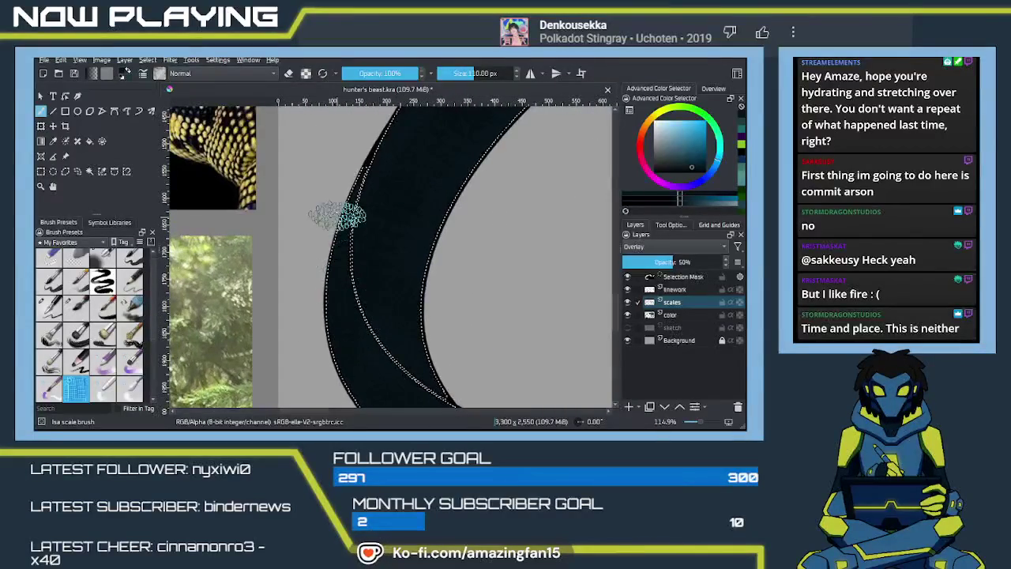
{"action": "mouse_move", "coordinate": [328, 328]}
{"action": "left_mouse_down"}
{"action": "mouse_move", "coordinate": [350, 226]}
{"action": "mouse_move", "coordinate": [346, 248]}
{"action": "mouse_move", "coordinate": [379, 311]}
{"action": "mouse_move", "coordinate": [359, 387]}
{"action": "mouse_move", "coordinate": [352, 361]}
{"action": "mouse_move", "coordinate": [300, 355]}
{"action": "left_mouse_up"}
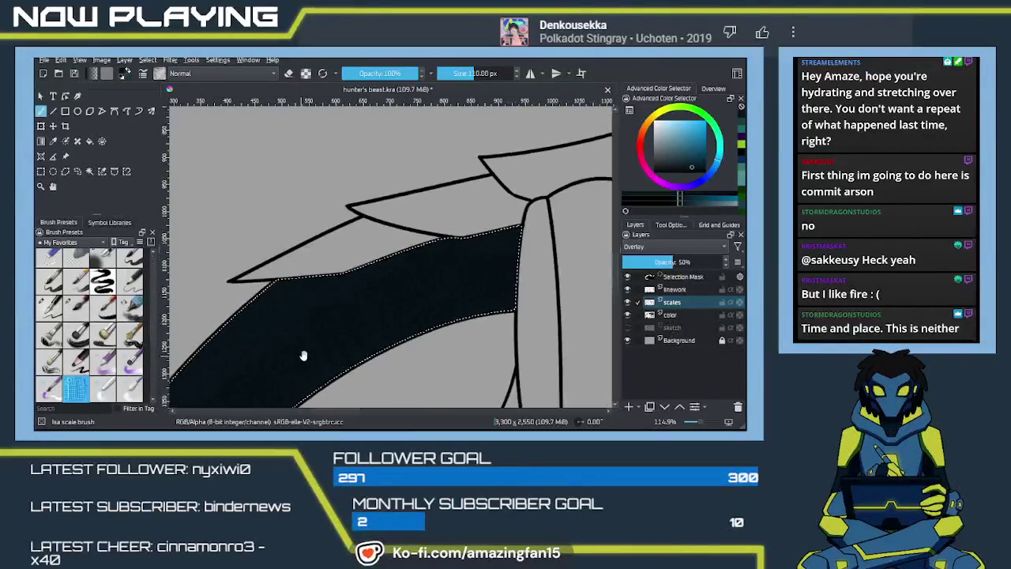
{"action": "mouse_move", "coordinate": [388, 339]}
{"action": "left_mouse_down"}
{"action": "mouse_move", "coordinate": [462, 297]}
{"action": "mouse_move", "coordinate": [474, 266]}
{"action": "left_mouse_up"}
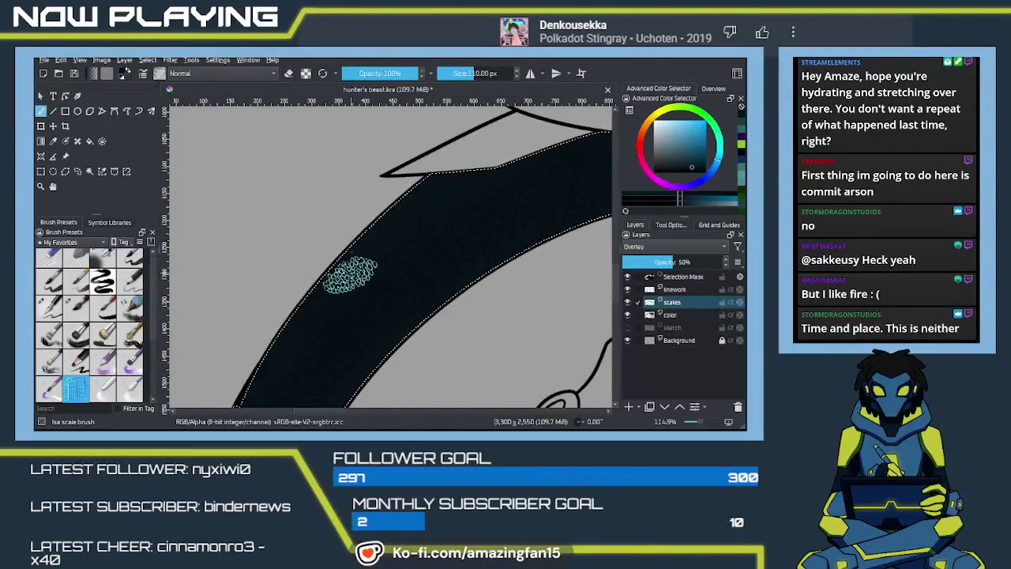
{"action": "left_click_drag", "start_coordinate": [339, 339], "coordinate": [338, 250]}
{"action": "left_click_drag", "start_coordinate": [327, 355], "coordinate": [474, 192]}
{"action": "key", "text": "ctrl+z"}
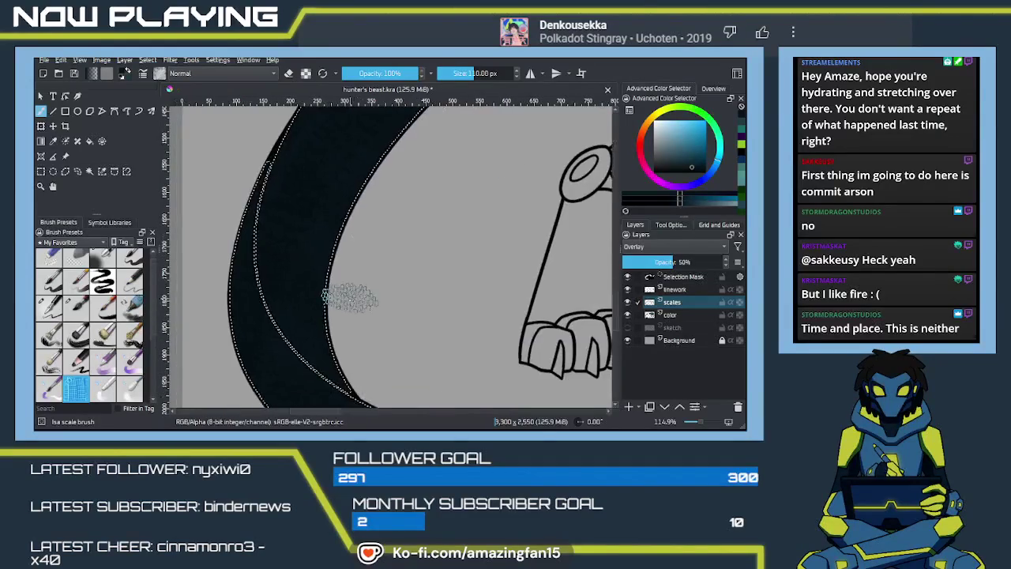
{"action": "mouse_move", "coordinate": [354, 322]}
{"action": "left_mouse_down"}
{"action": "mouse_move", "coordinate": [291, 407]}
{"action": "mouse_move", "coordinate": [330, 342]}
{"action": "left_mouse_up"}
{"action": "mouse_move", "coordinate": [395, 343]}
{"action": "left_mouse_down"}
{"action": "mouse_move", "coordinate": [292, 326]}
{"action": "mouse_move", "coordinate": [339, 280]}
{"action": "left_mouse_up"}
{"action": "mouse_move", "coordinate": [332, 344]}
{"action": "left_mouse_down"}
{"action": "mouse_move", "coordinate": [348, 360]}
{"action": "mouse_move", "coordinate": [419, 340]}
{"action": "left_mouse_up"}
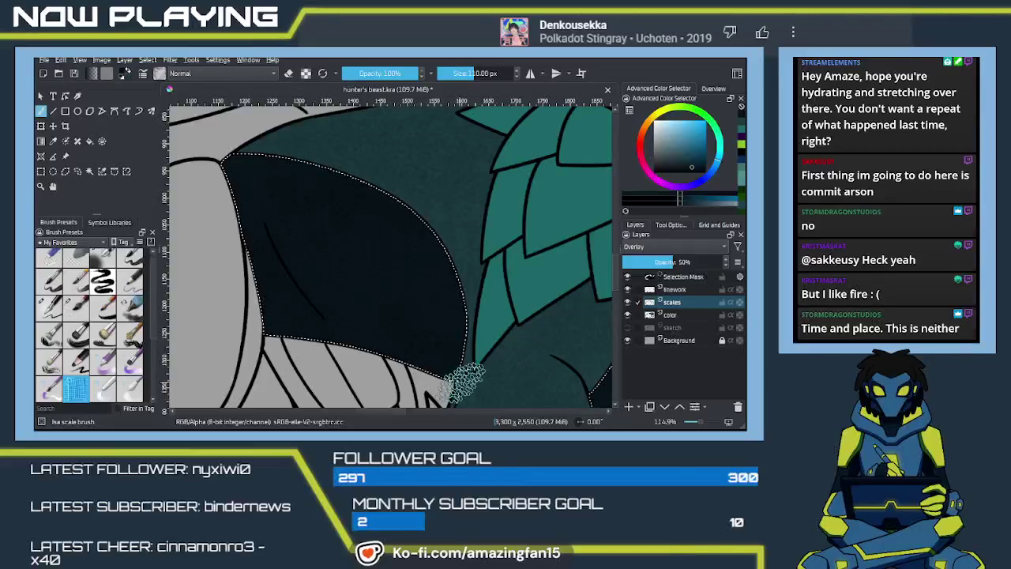
Clear the selection around the tail and zoom out a little
{"action": "mouse_move", "coordinate": [481, 347]}
{"action": "left_mouse_down"}
{"action": "mouse_move", "coordinate": [406, 309]}
{"action": "mouse_move", "coordinate": [386, 338]}
{"action": "left_mouse_up"}
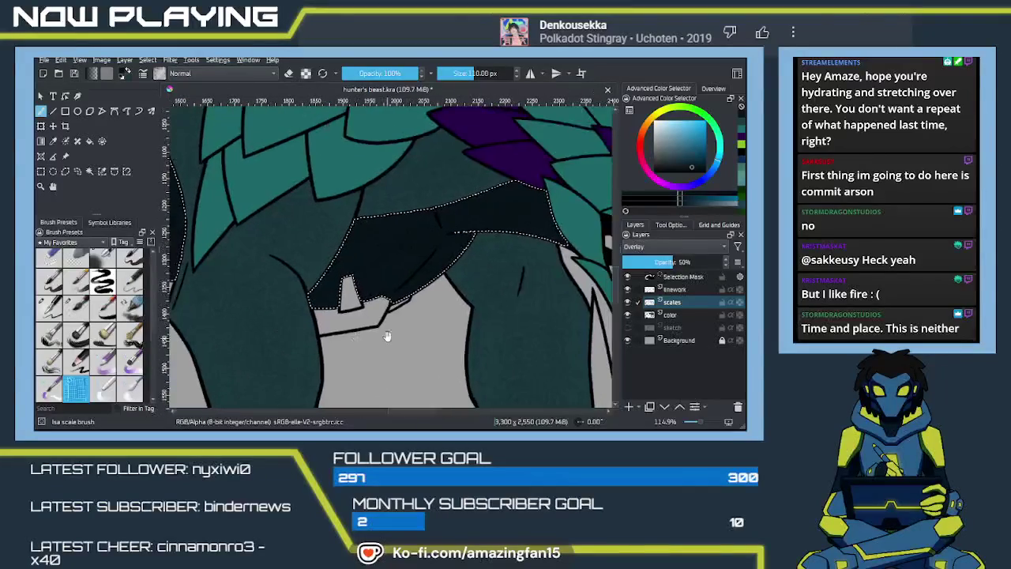
{"action": "left_click_drag", "start_coordinate": [474, 347], "coordinate": [382, 348]}
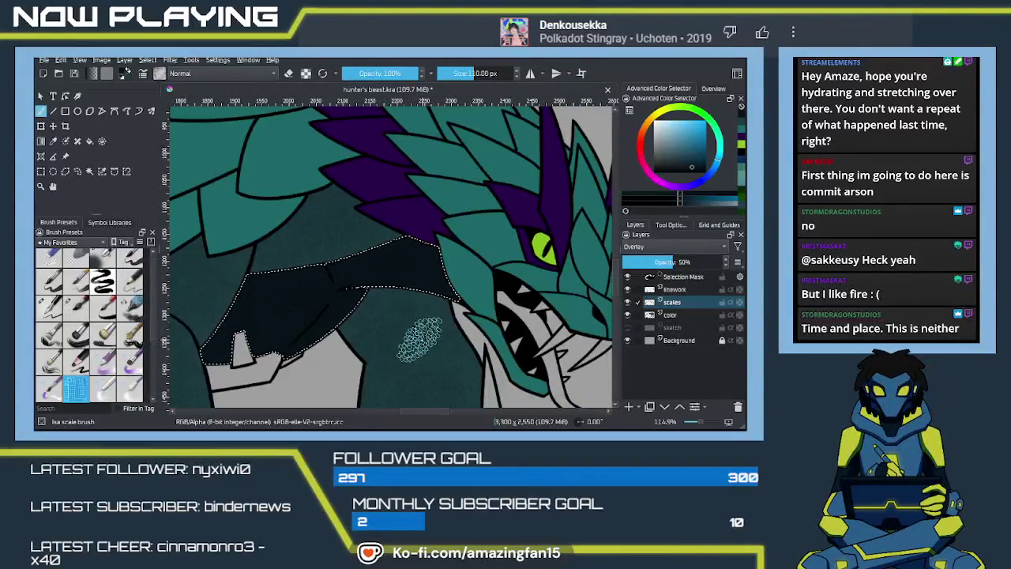
{"action": "key", "text": "ctrl+shift+a"}
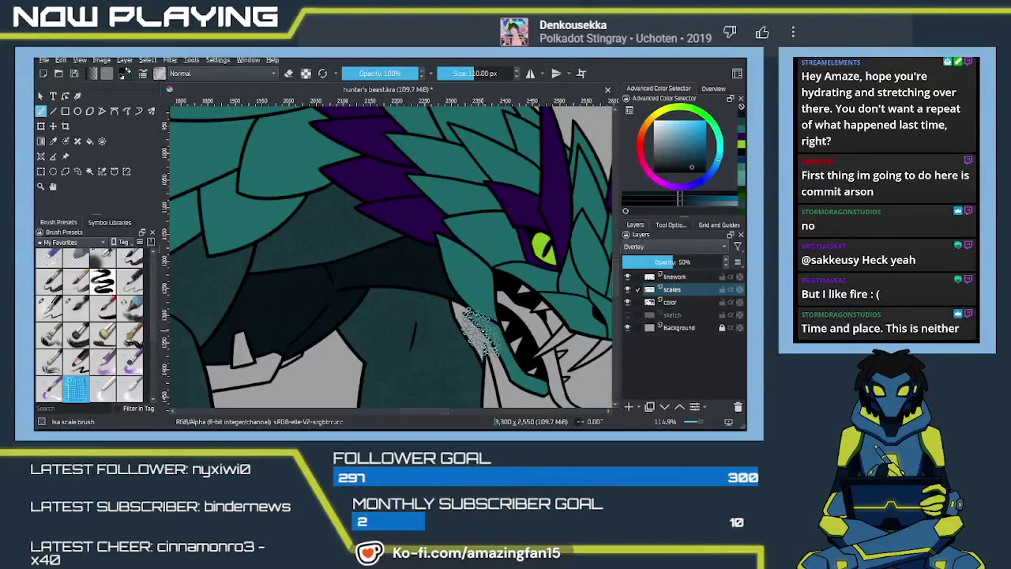
{"action": "key", "text": "minus"}
{"action": "scroll", "coordinate": [484, 332], "scroll_direction": "down", "scroll_amount": 3}
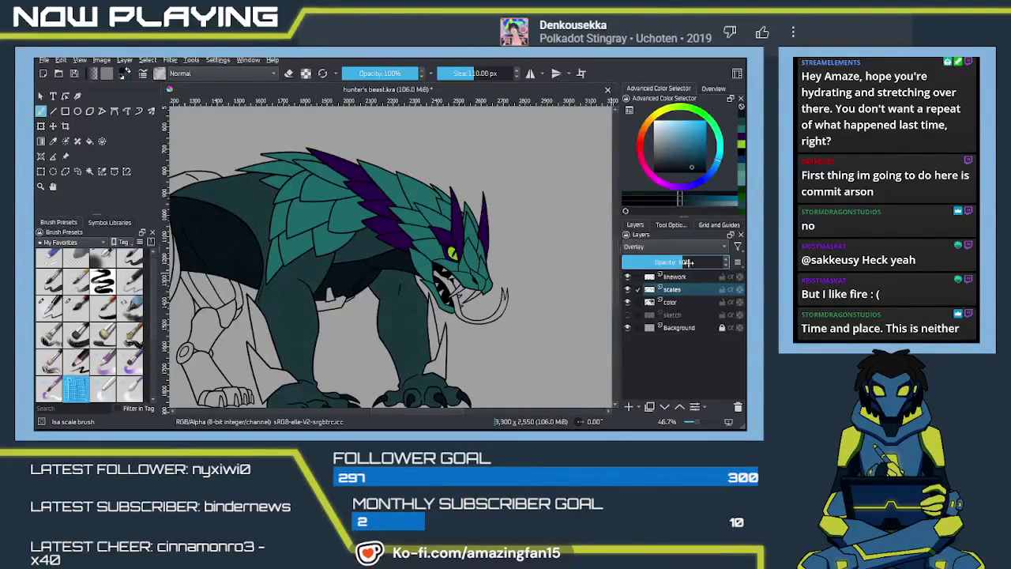
Lower the scales layer opacity to 75%
{"action": "double_click", "coordinate": [678, 263]}
{"action": "type", "text": "7"}
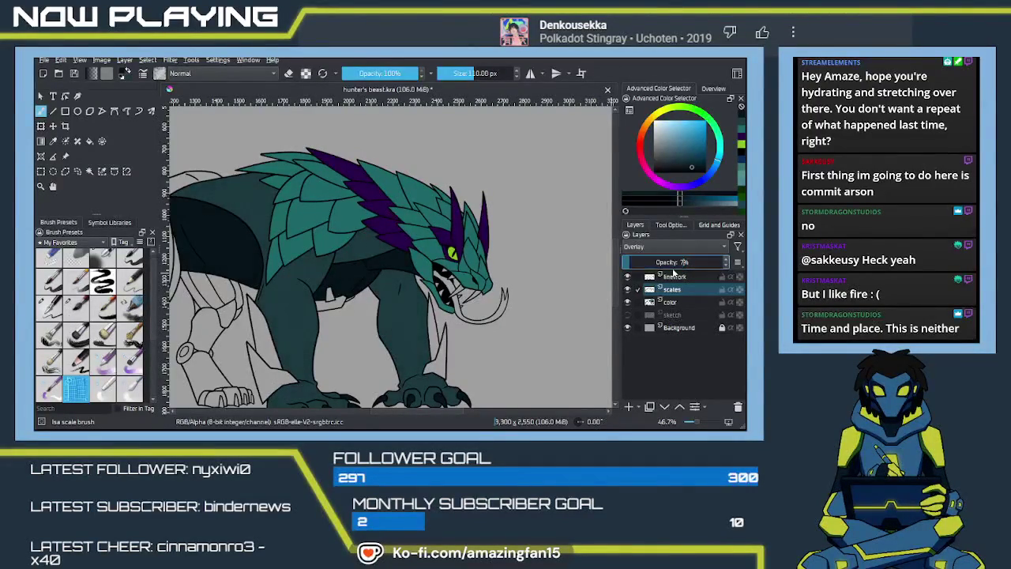
{"action": "type", "text": "5"}
{"action": "key", "text": "Return"}
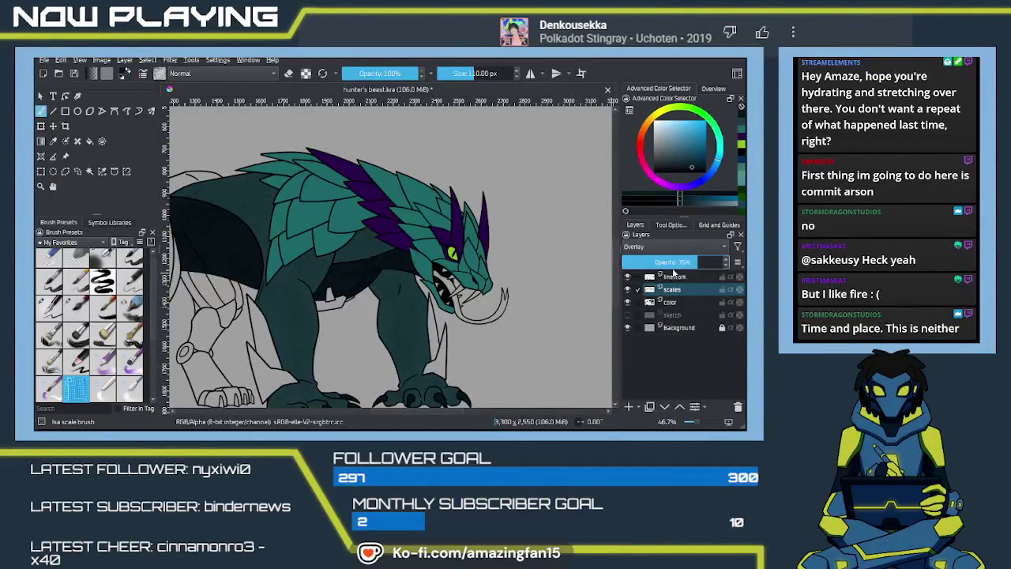
{"action": "scroll", "coordinate": [513, 262], "scroll_direction": "down", "scroll_amount": 3}
{"action": "scroll", "coordinate": [514, 263], "scroll_direction": "left", "scroll_amount": 5}
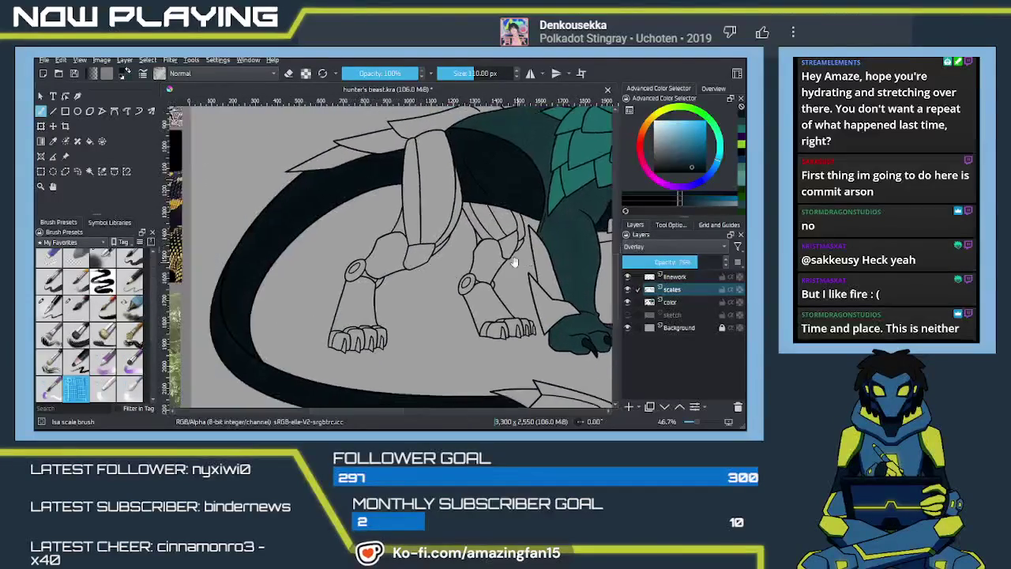
{"action": "scroll", "coordinate": [474, 237], "scroll_direction": "down", "scroll_amount": 3}
{"action": "scroll", "coordinate": [309, 295], "scroll_direction": "right", "scroll_amount": 3}
{"action": "scroll", "coordinate": [388, 316], "scroll_direction": "right", "scroll_amount": 2}
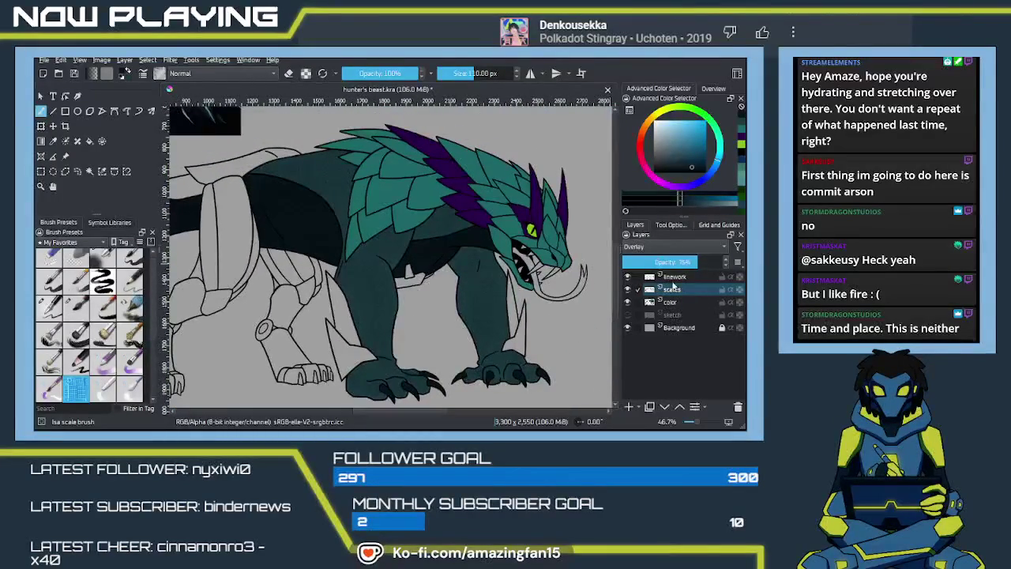
Reduce the scales layer opacity further to 65%, then 55%
{"action": "left_click", "coordinate": [698, 261]}
{"action": "type", "text": "65"}
{"action": "key", "text": "Return"}
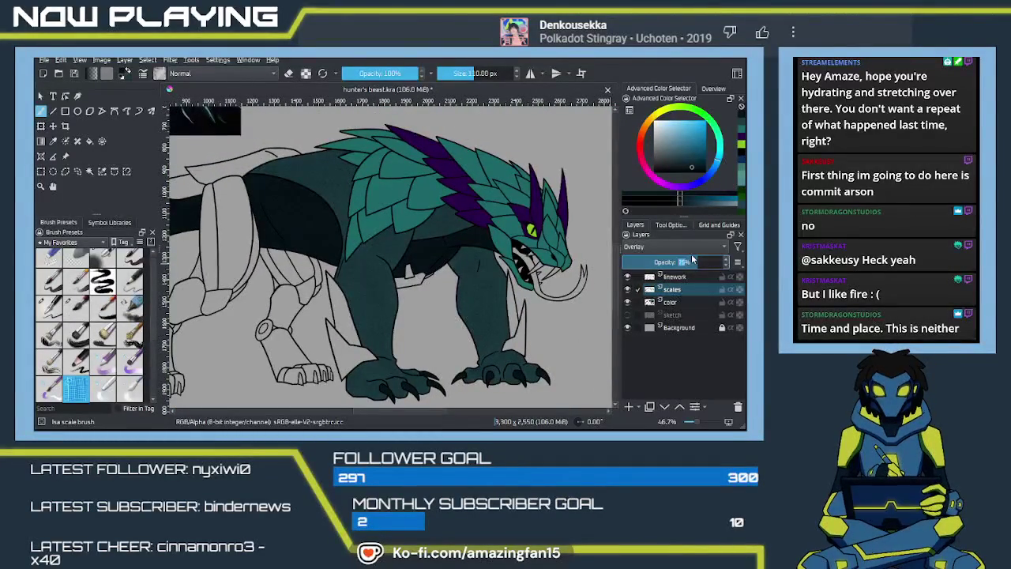
{"action": "left_click", "coordinate": [692, 259]}
{"action": "type", "text": "55"}
{"action": "key", "text": "Return"}
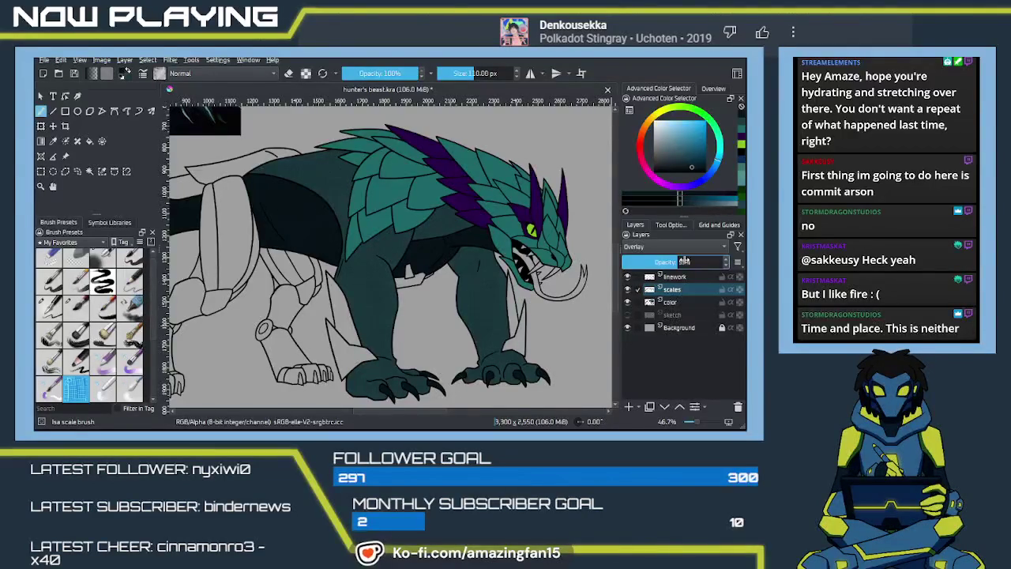
Briefly hide then re-show the scales layer, frame the dark tail, and alpha-lock the layer
{"action": "mouse_move", "coordinate": [388, 279]}
{"action": "left_mouse_down"}
{"action": "mouse_move", "coordinate": [393, 233]}
{"action": "mouse_move", "coordinate": [345, 280]}
{"action": "left_mouse_up"}
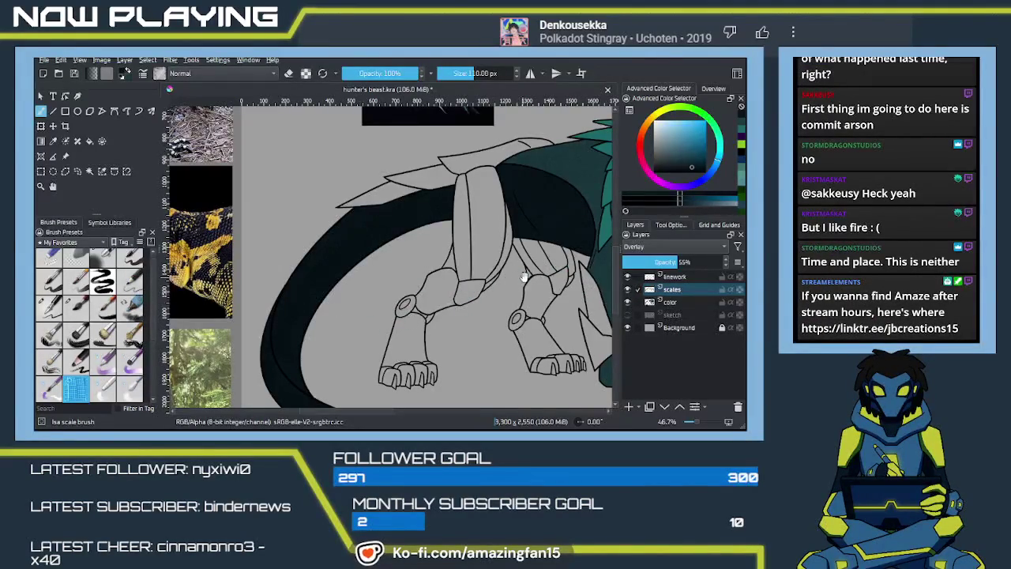
{"action": "left_click_drag", "start_coordinate": [512, 280], "coordinate": [470, 286]}
{"action": "left_click", "coordinate": [628, 291]}
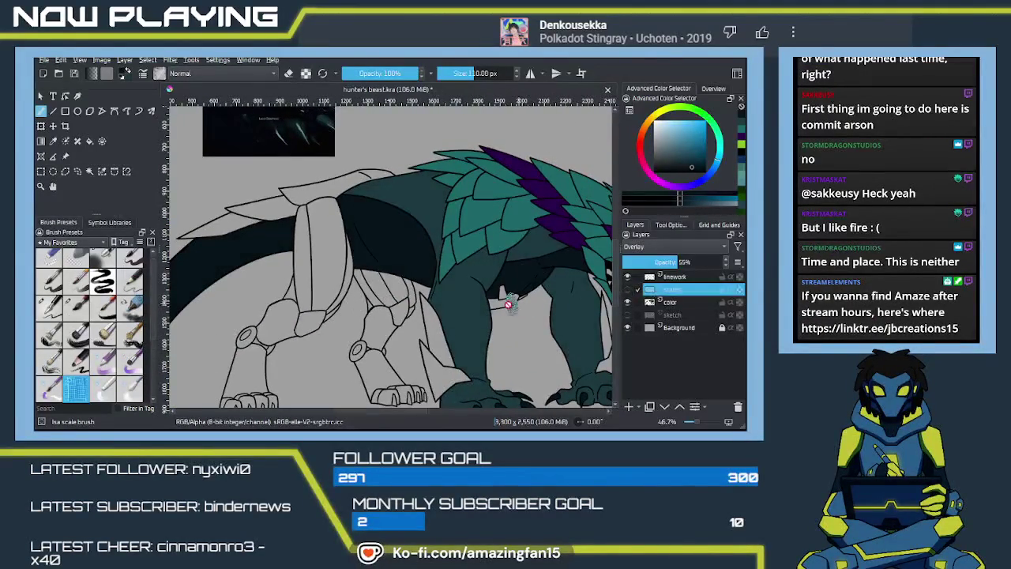
{"action": "key", "text": "f"}
{"action": "left_click", "coordinate": [468, 308], "text": "ctrl"}
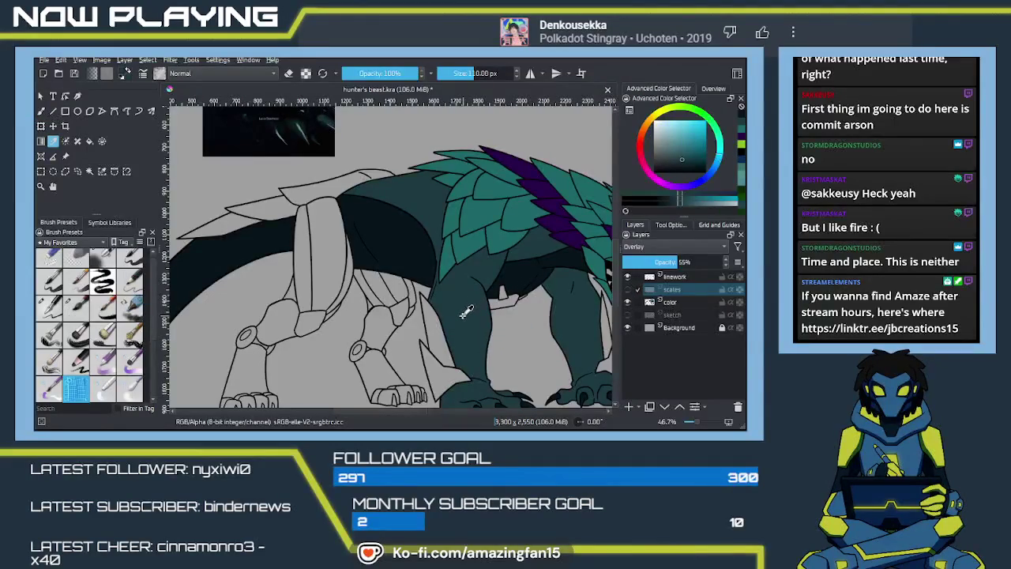
{"action": "left_click", "coordinate": [628, 290]}
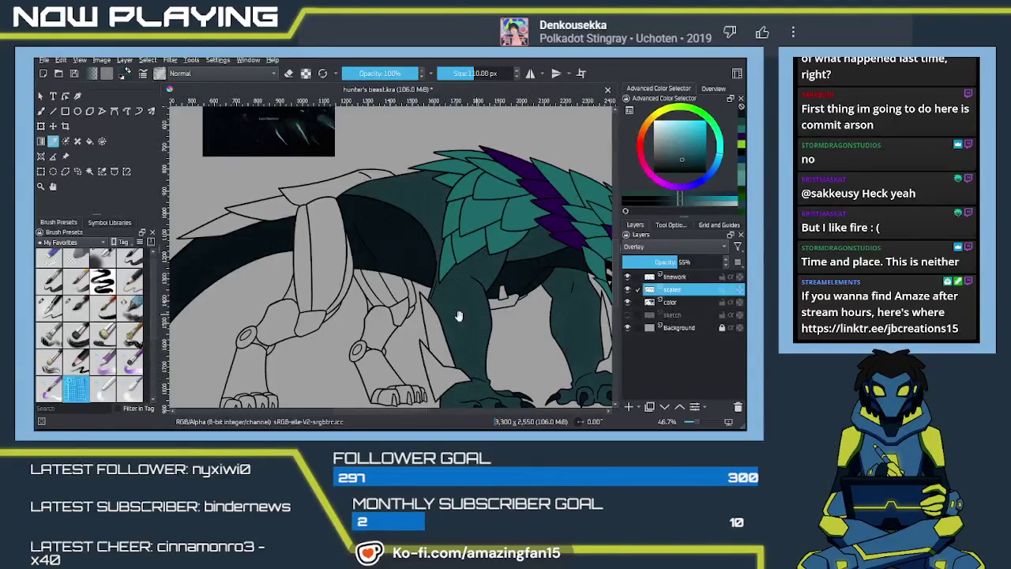
{"action": "left_click_drag", "start_coordinate": [290, 348], "coordinate": [440, 314]}
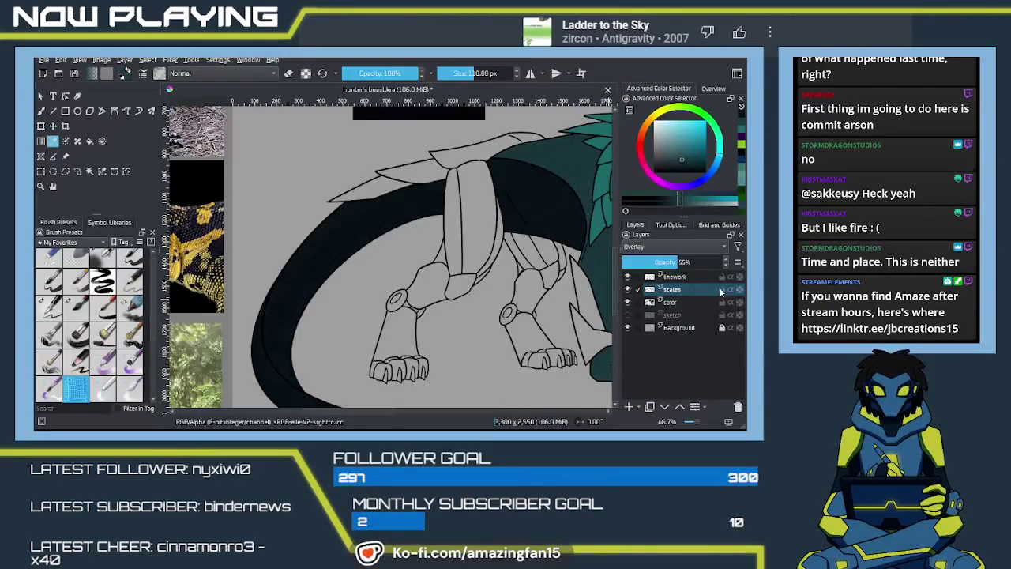
{"action": "left_click", "coordinate": [740, 291]}
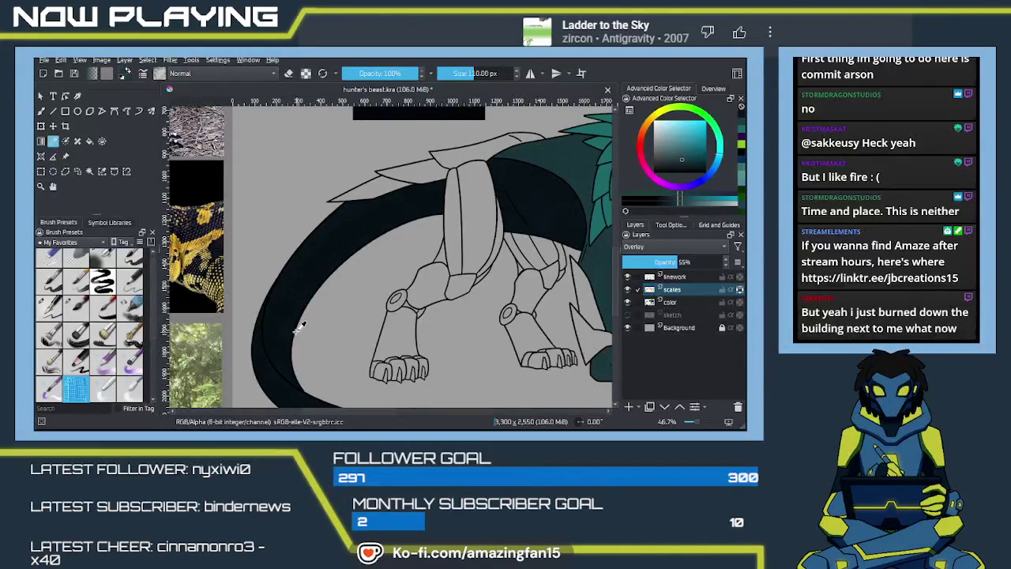
Test the isa scale brush on the dark tail and color layer, then undo the stroke
{"action": "key", "text": "b"}
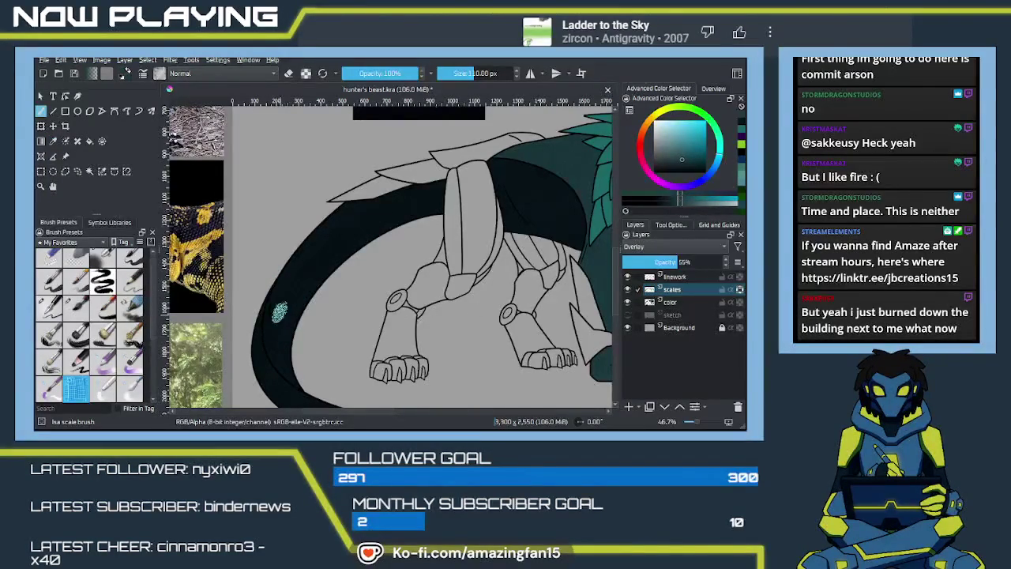
{"action": "mouse_move", "coordinate": [276, 317]}
{"action": "left_mouse_down"}
{"action": "mouse_move", "coordinate": [302, 293]}
{"action": "mouse_move", "coordinate": [300, 353]}
{"action": "mouse_move", "coordinate": [326, 375]}
{"action": "left_mouse_up"}
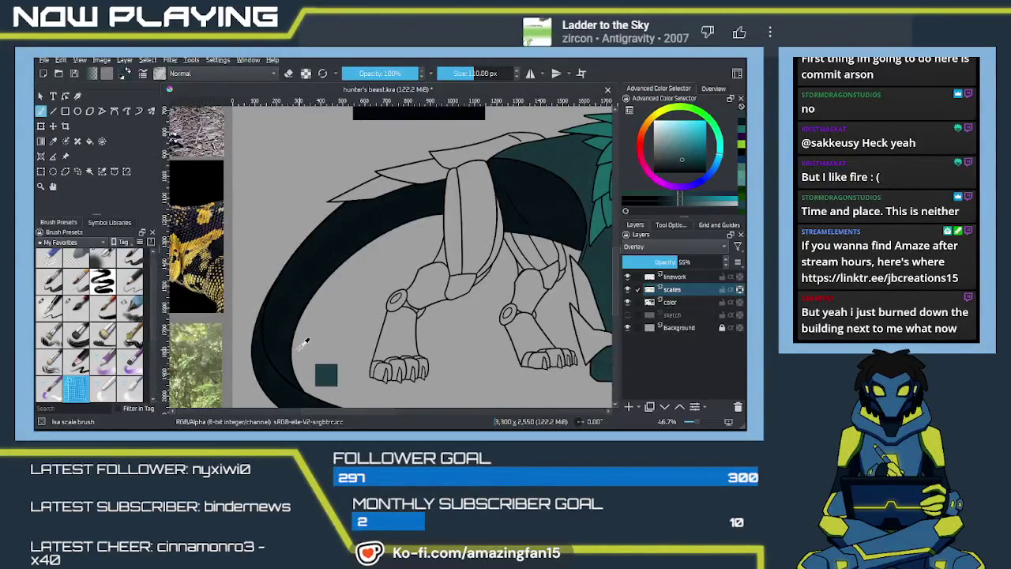
{"action": "left_click", "coordinate": [726, 301]}
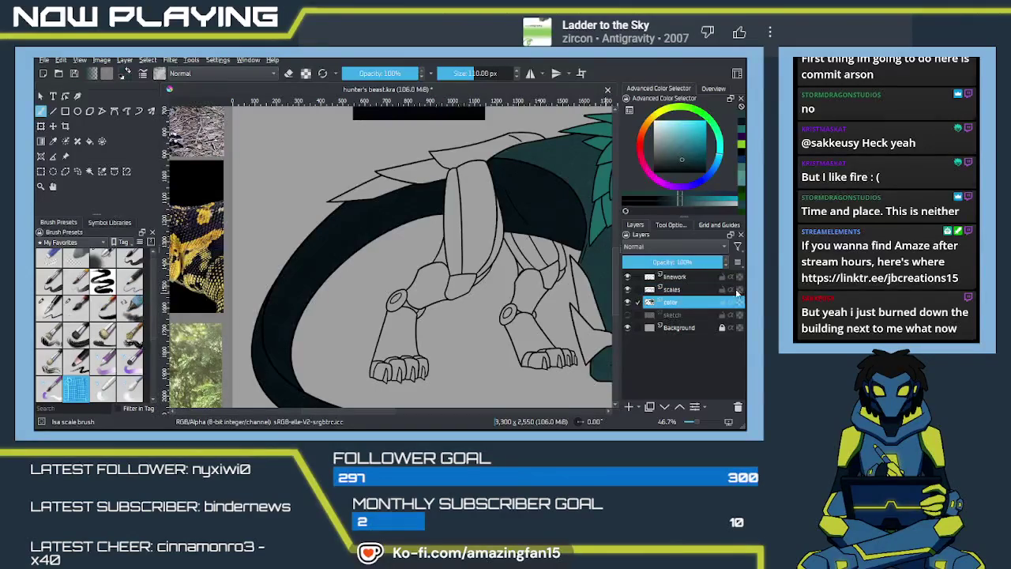
{"action": "mouse_move", "coordinate": [277, 294]}
{"action": "left_mouse_down"}
{"action": "mouse_move", "coordinate": [277, 308]}
{"action": "mouse_move", "coordinate": [300, 314]}
{"action": "left_mouse_up"}
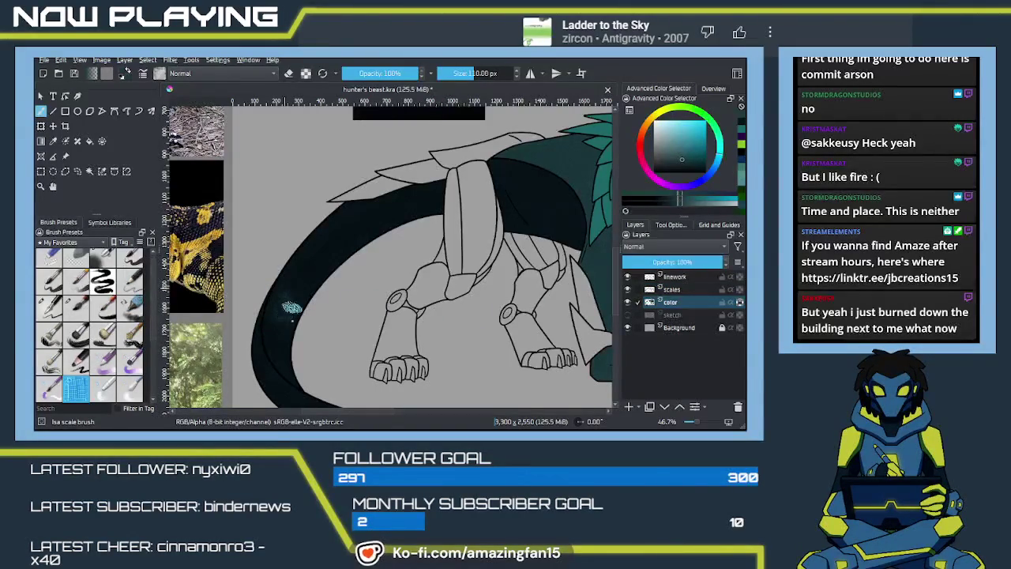
{"action": "key", "text": "ctrl+z"}
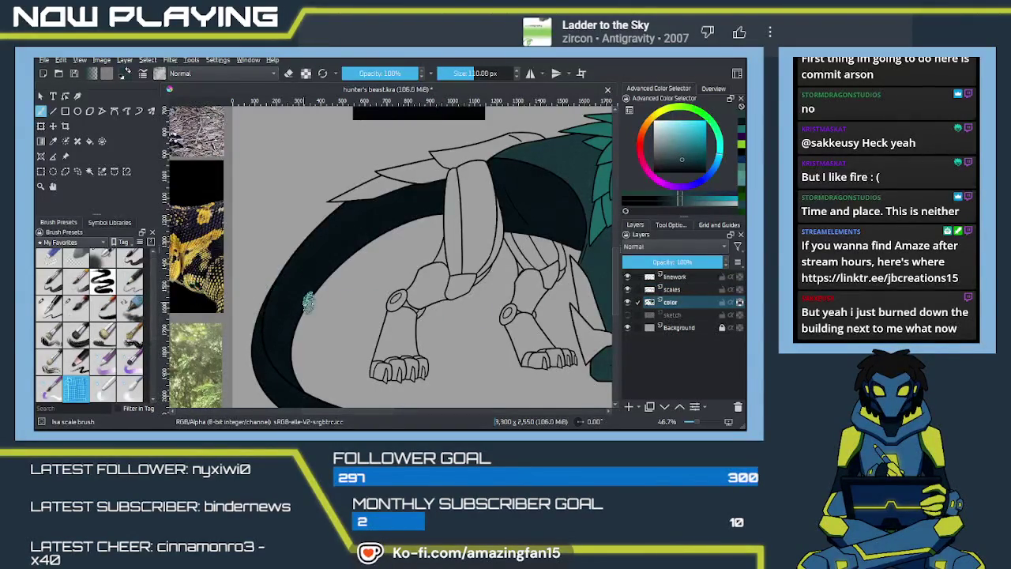
Select the linework, scales, color and sketch layers together
{"action": "left_click", "coordinate": [741, 303]}
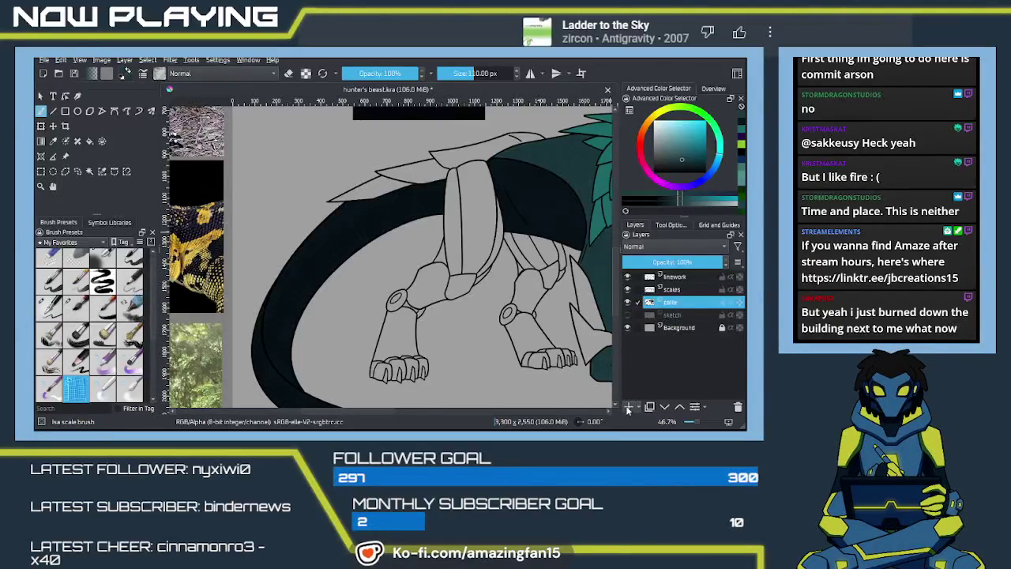
{"action": "left_click", "coordinate": [691, 278]}
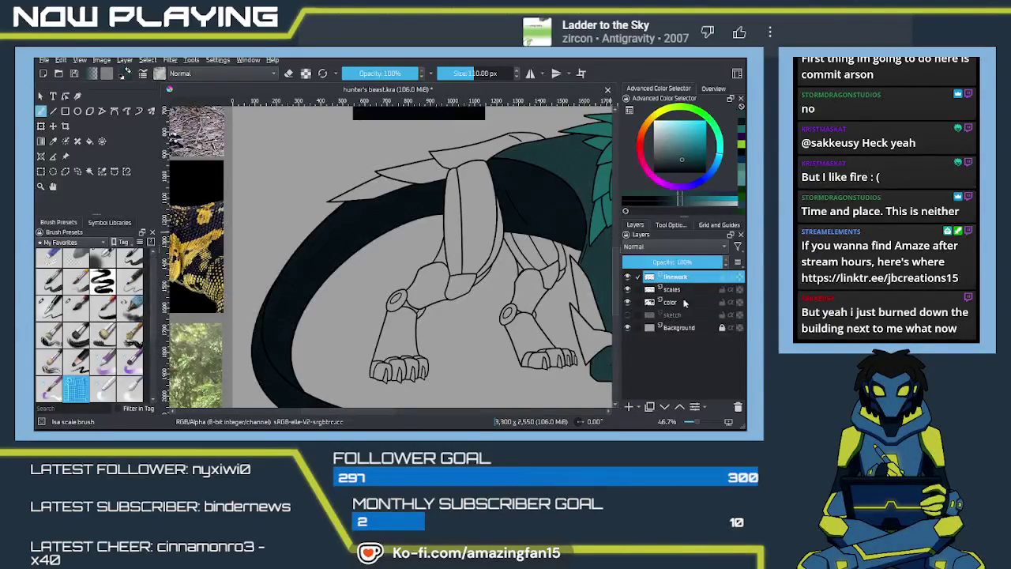
{"action": "left_click", "coordinate": [684, 316], "text": "shift"}
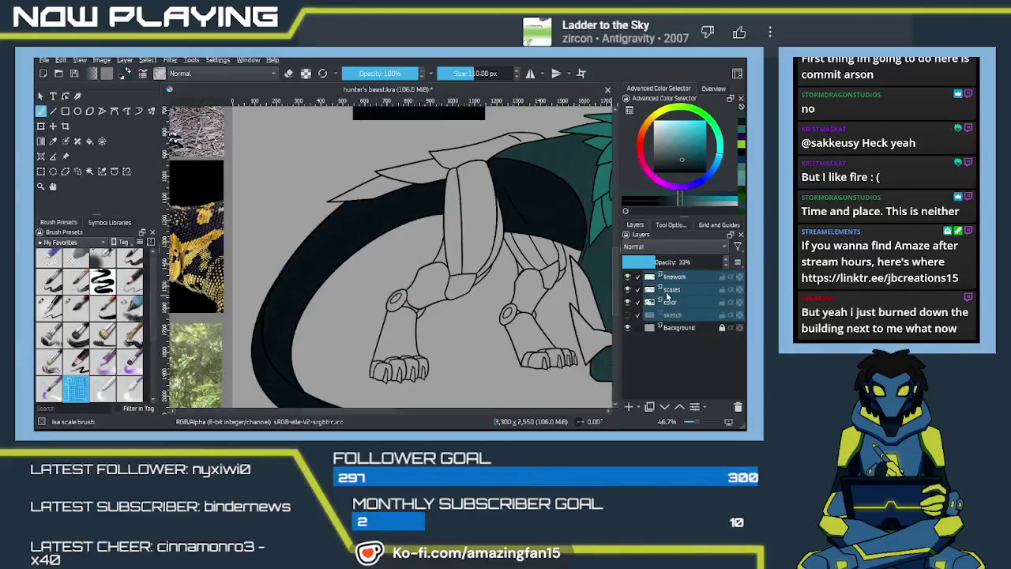
Group the linework, scales, color and sketch layers into Group 1
{"action": "left_click", "coordinate": [666, 288]}
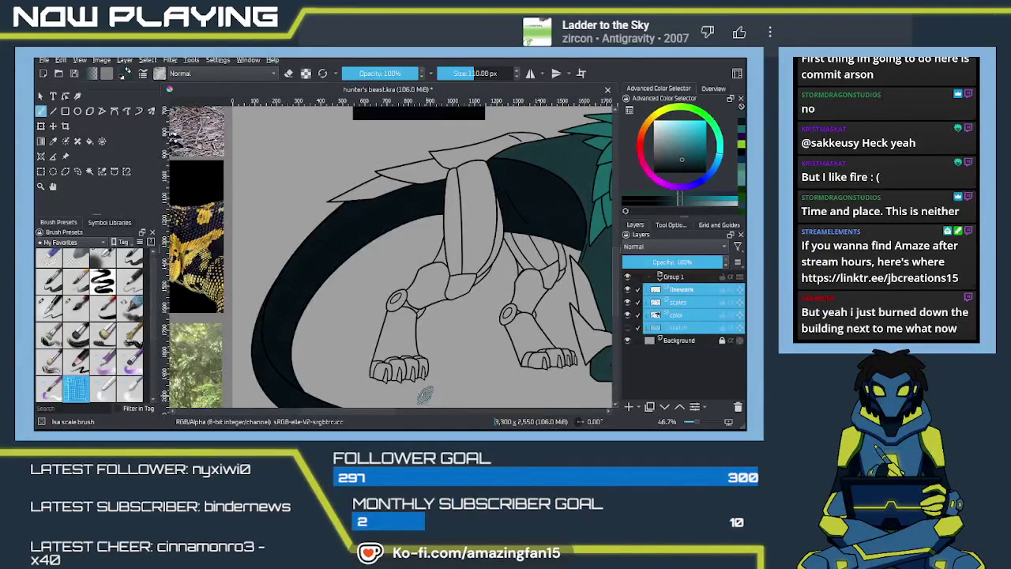
{"action": "key", "text": "ctrl+g"}
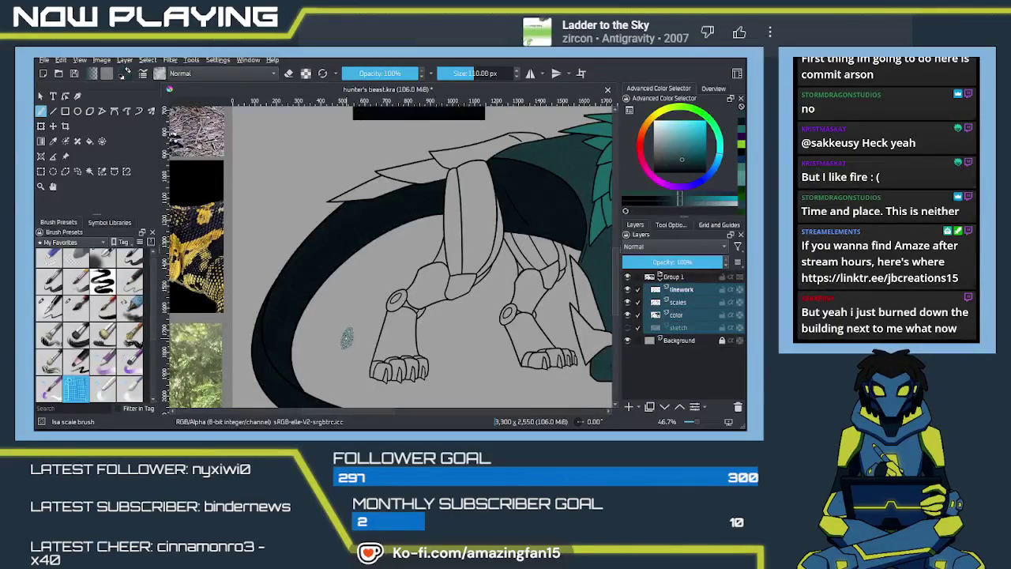
{"action": "left_click", "coordinate": [684, 303]}
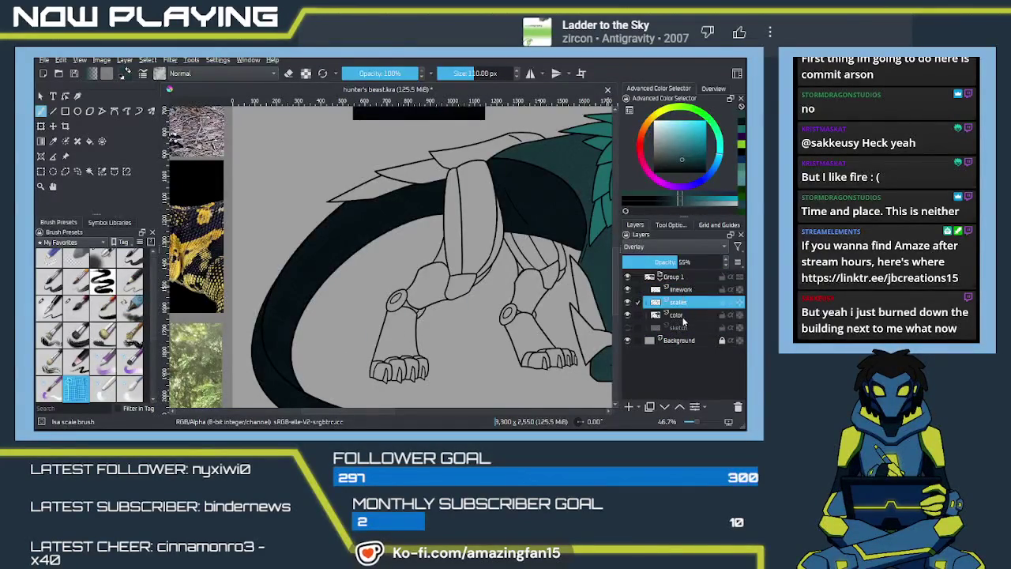
Add a new paint layer beneath scales and name it 'color 2'
{"action": "left_click", "coordinate": [628, 406]}
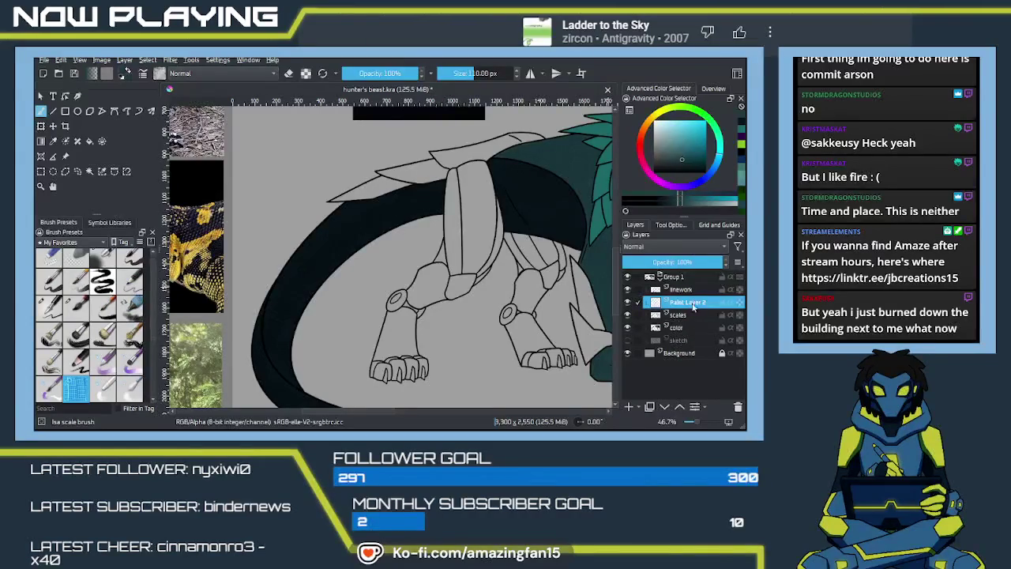
{"action": "left_click_drag", "start_coordinate": [694, 331], "coordinate": [685, 321]}
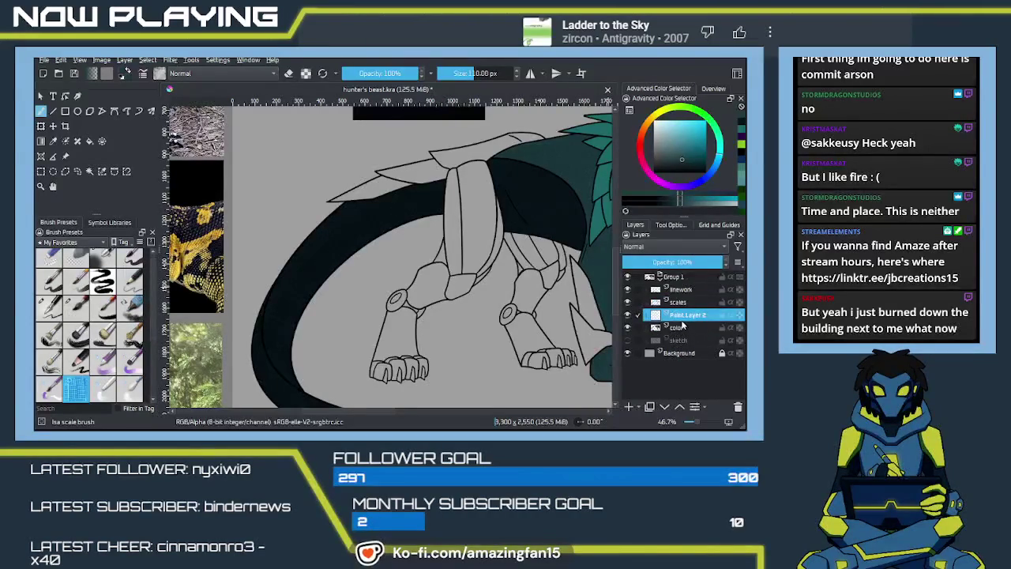
{"action": "double_click", "coordinate": [684, 316]}
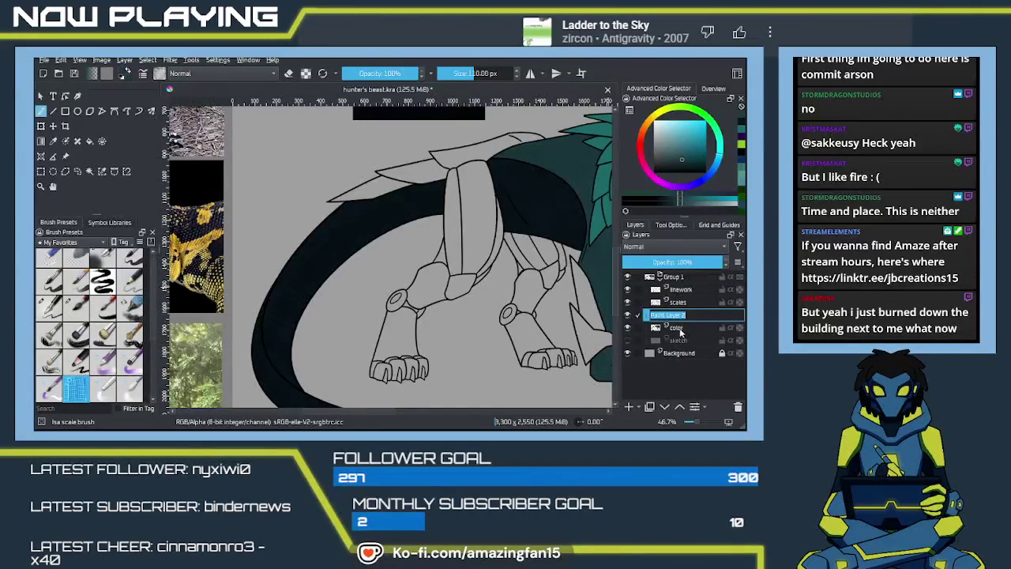
{"action": "type", "text": "color 2"}
{"action": "key", "text": "Return"}
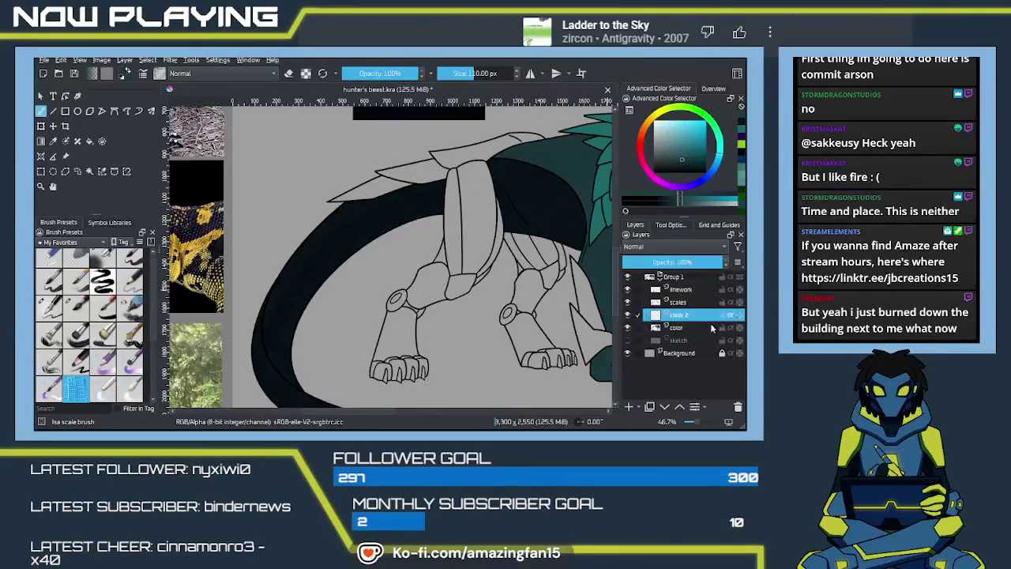
Toggle the scales and color 2 layers' visibility to compare, then load the Airbrush Soft brush
{"action": "left_click", "coordinate": [628, 302]}
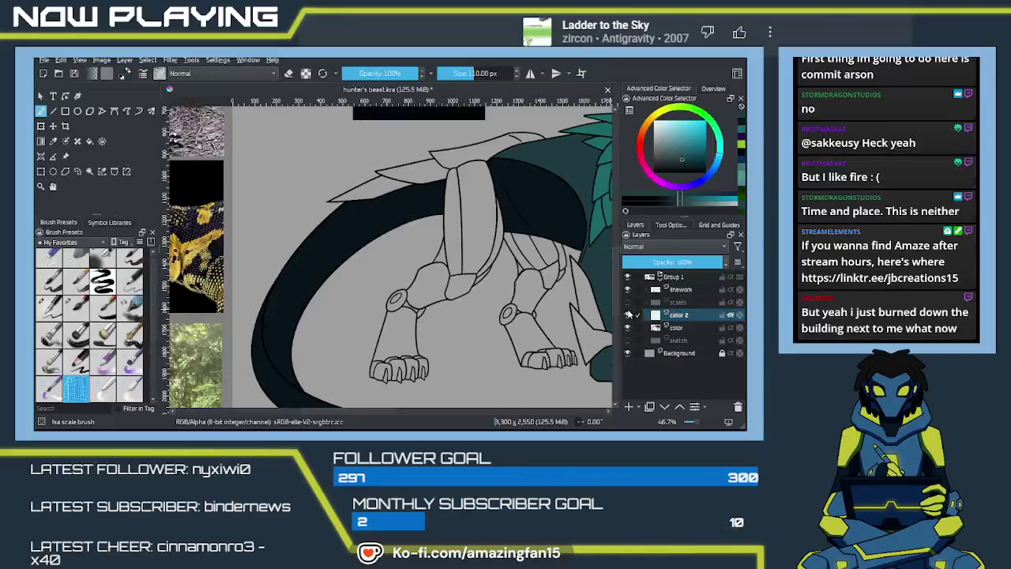
{"action": "left_click", "coordinate": [627, 315]}
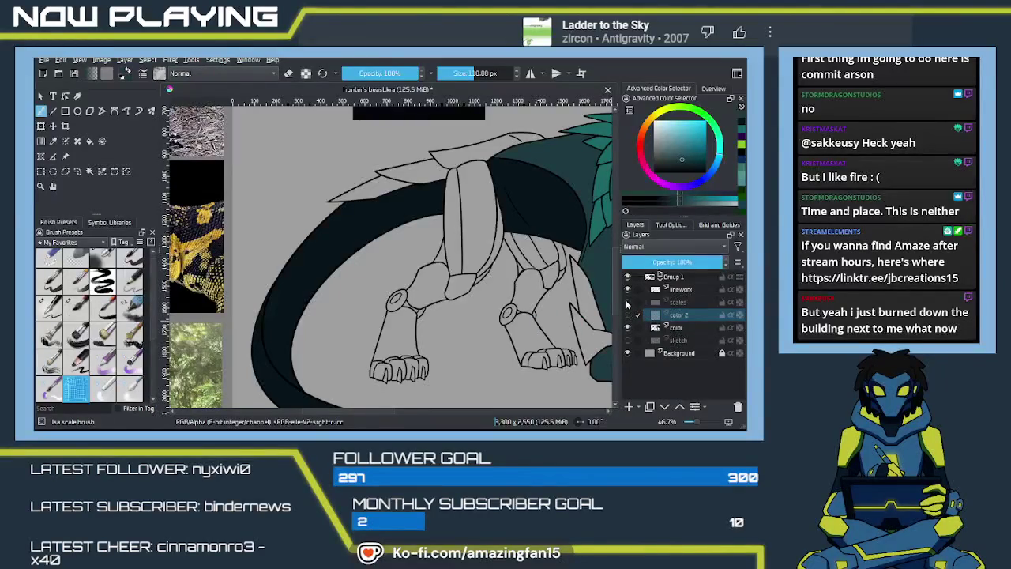
{"action": "left_click", "coordinate": [627, 302]}
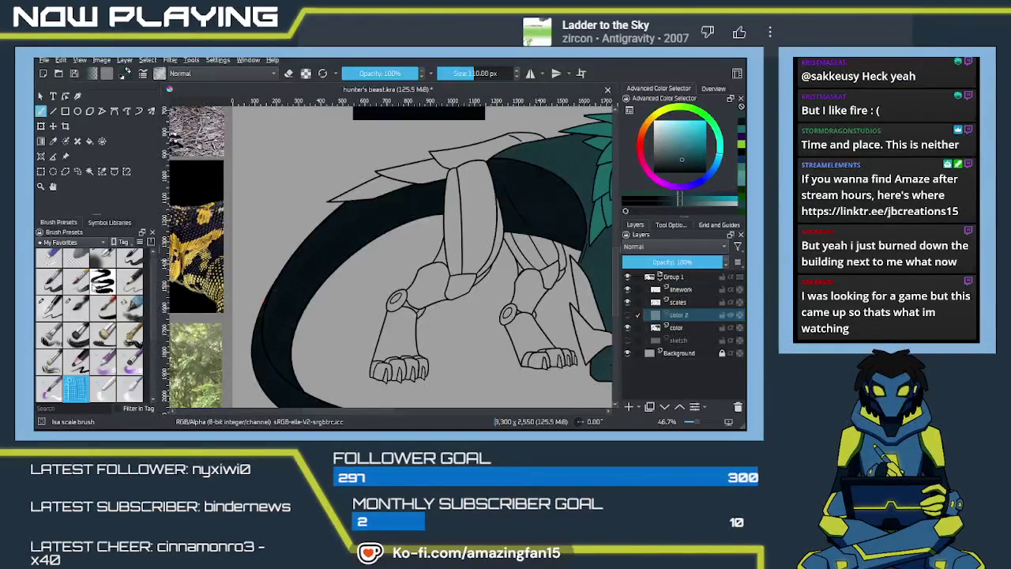
{"action": "key", "text": "slash"}
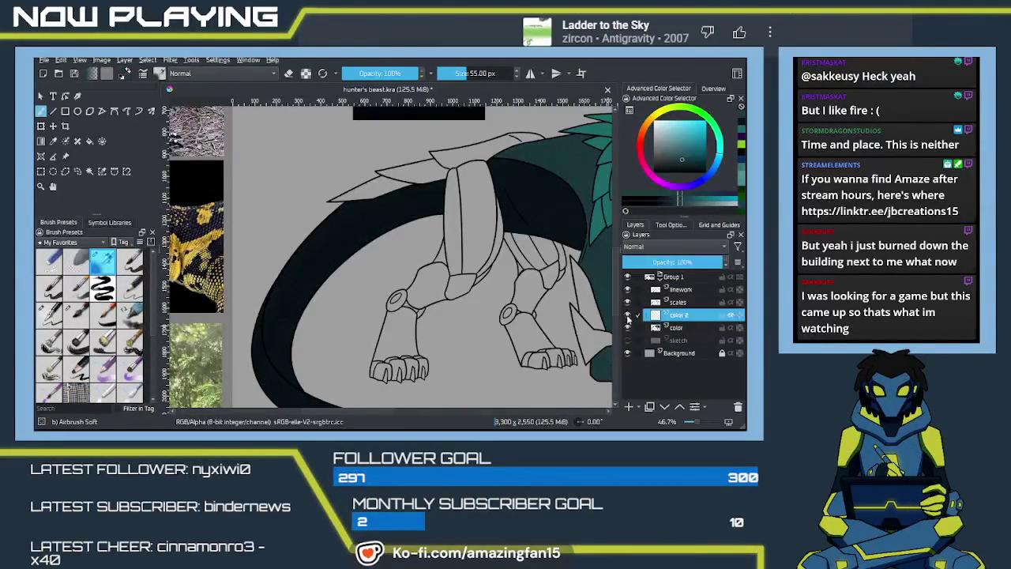
Airbrush two lighter teal sheen strokes along the dark tail on color 2
{"action": "scroll", "coordinate": [338, 315], "scroll_direction": "up", "scroll_amount": 2}
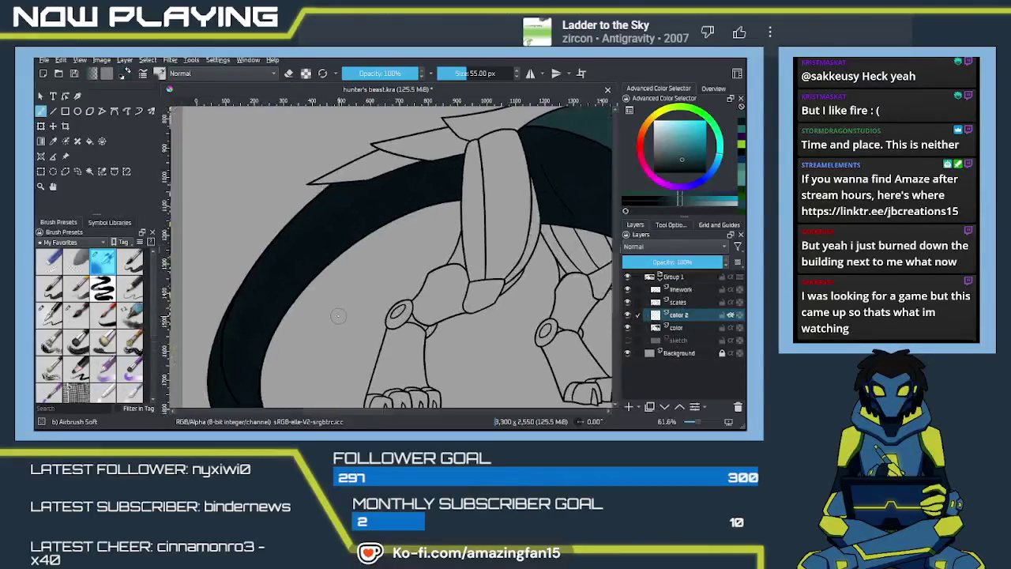
{"action": "left_click_drag", "start_coordinate": [301, 289], "coordinate": [376, 275]}
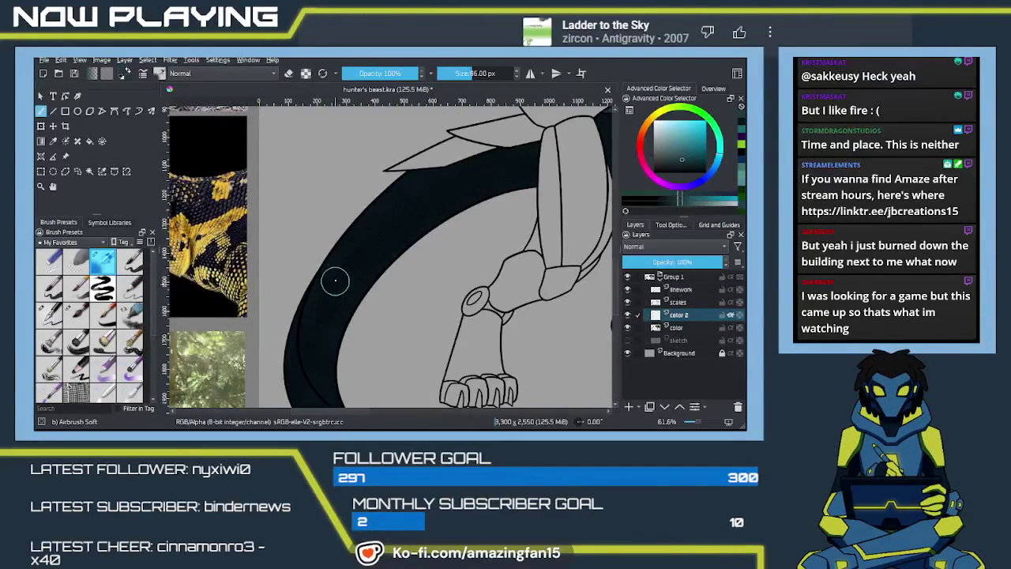
{"action": "mouse_move", "coordinate": [309, 345]}
{"action": "left_mouse_down"}
{"action": "mouse_move", "coordinate": [317, 307]}
{"action": "mouse_move", "coordinate": [321, 332]}
{"action": "mouse_move", "coordinate": [335, 315]}
{"action": "mouse_move", "coordinate": [328, 283]}
{"action": "mouse_move", "coordinate": [342, 308]}
{"action": "left_mouse_up"}
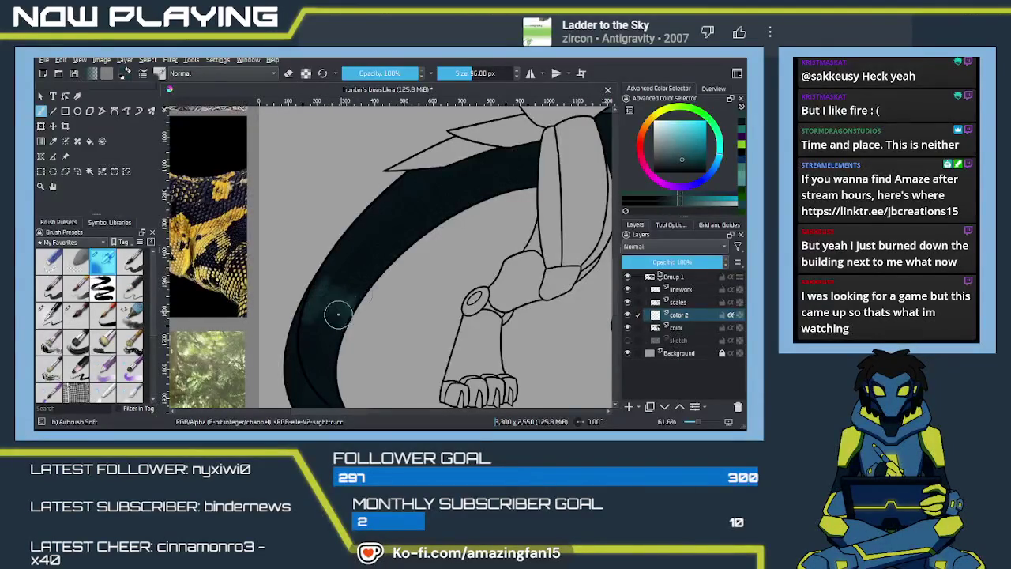
{"action": "mouse_move", "coordinate": [322, 297]}
{"action": "left_mouse_down"}
{"action": "mouse_move", "coordinate": [304, 343]}
{"action": "mouse_move", "coordinate": [350, 252]}
{"action": "left_mouse_up"}
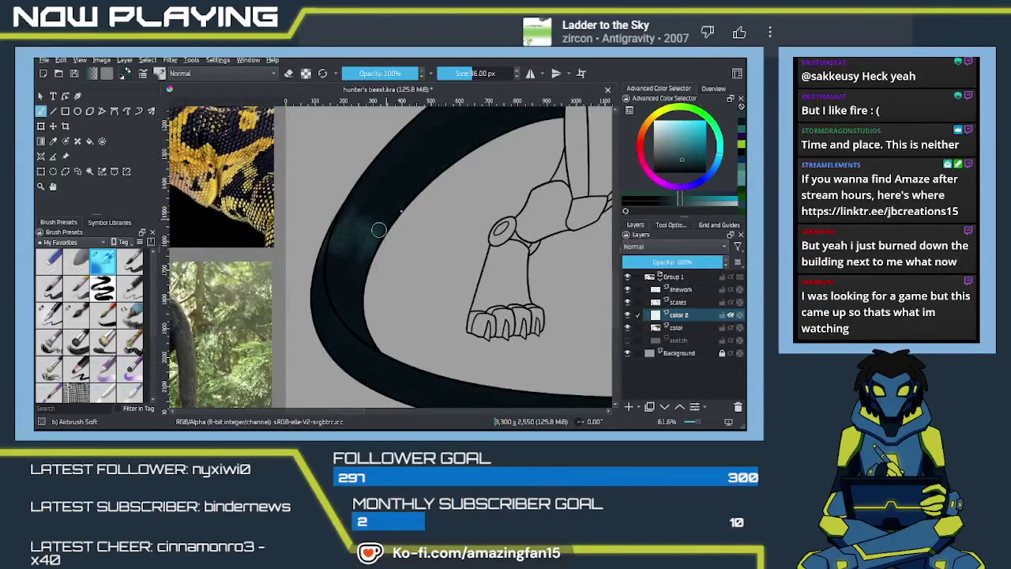
Pan over the legs, back and head to review, then return to the tail and foot
{"action": "mouse_move", "coordinate": [397, 210]}
{"action": "left_mouse_down"}
{"action": "mouse_move", "coordinate": [353, 320]}
{"action": "mouse_move", "coordinate": [331, 312]}
{"action": "mouse_move", "coordinate": [293, 368]}
{"action": "mouse_move", "coordinate": [350, 219]}
{"action": "left_mouse_up"}
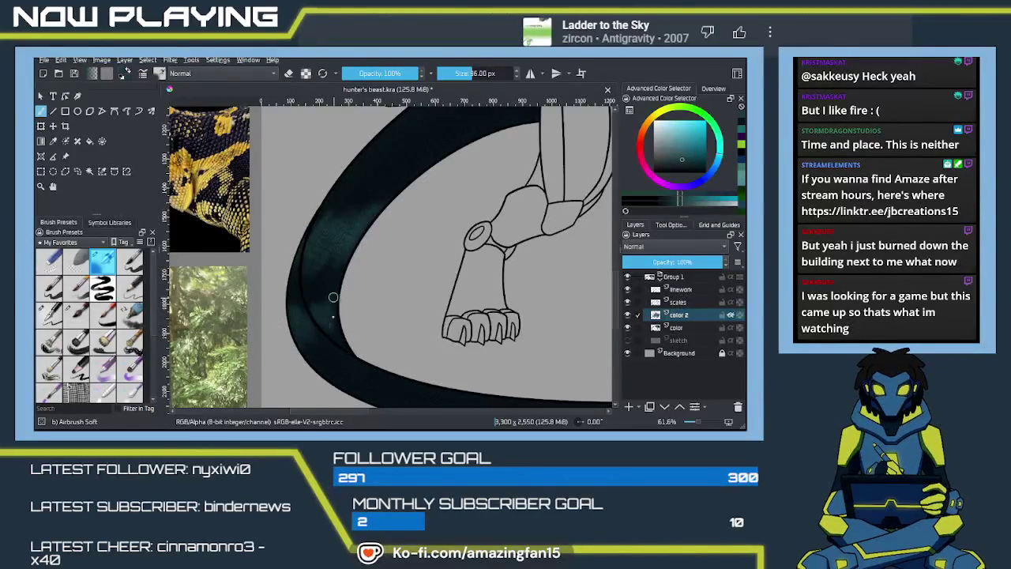
{"action": "mouse_move", "coordinate": [420, 304]}
{"action": "left_mouse_down"}
{"action": "mouse_move", "coordinate": [293, 373]}
{"action": "mouse_move", "coordinate": [174, 316]}
{"action": "left_mouse_up"}
{"action": "left_click_drag", "start_coordinate": [569, 332], "coordinate": [316, 260]}
{"action": "mouse_move", "coordinate": [490, 285]}
{"action": "left_mouse_down"}
{"action": "mouse_move", "coordinate": [402, 287]}
{"action": "mouse_move", "coordinate": [553, 292]}
{"action": "left_mouse_up"}
{"action": "left_click_drag", "start_coordinate": [316, 293], "coordinate": [445, 267]}
{"action": "left_click_drag", "start_coordinate": [316, 260], "coordinate": [424, 246]}
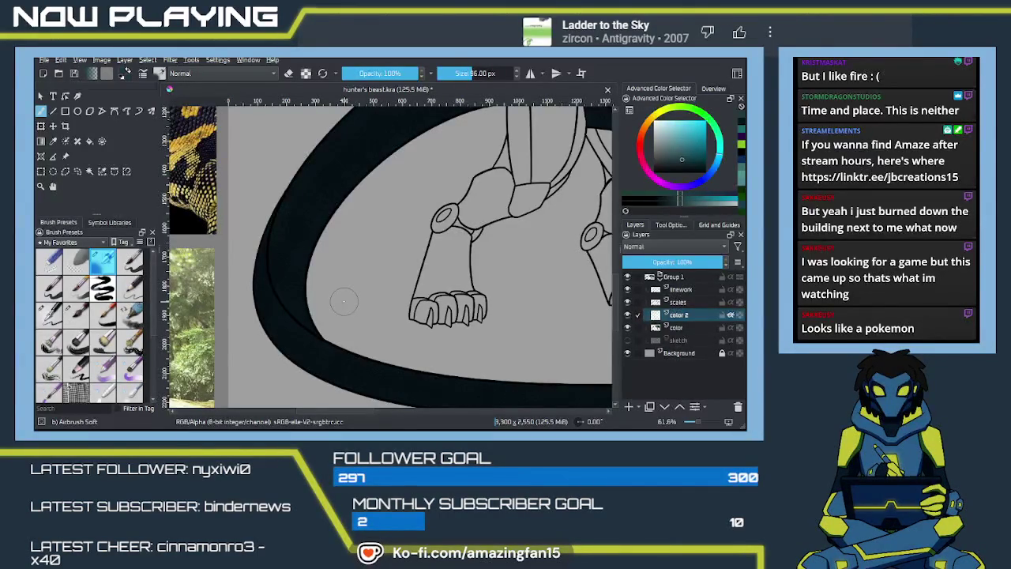
Undo a rough ink pen test squiggle and bring the reference lizard photos into view
{"action": "left_click", "coordinate": [76, 319]}
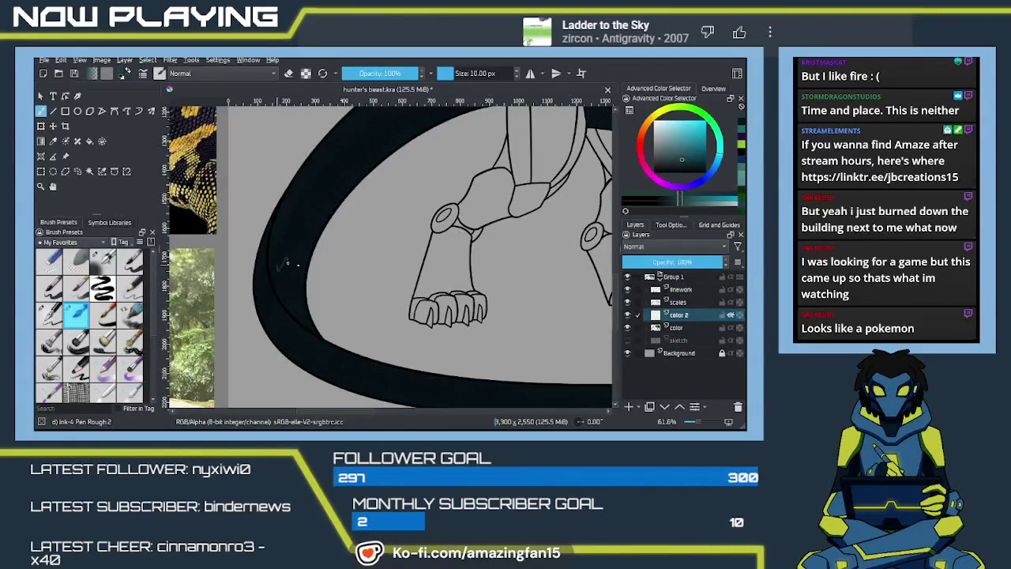
{"action": "key", "text": "ctrl+z"}
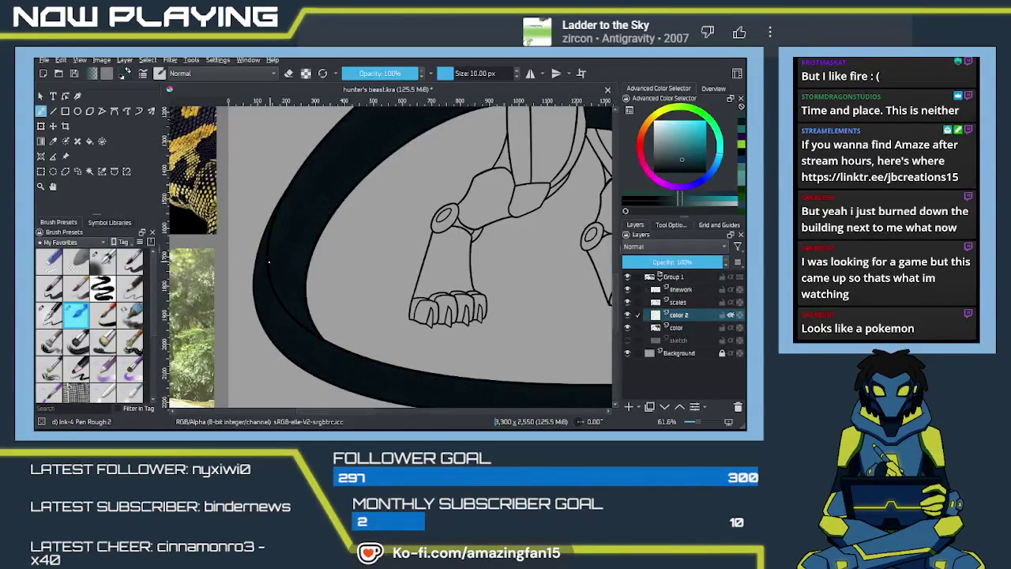
{"action": "mouse_move", "coordinate": [273, 271]}
{"action": "left_mouse_down"}
{"action": "mouse_move", "coordinate": [431, 274]}
{"action": "mouse_move", "coordinate": [386, 259]}
{"action": "mouse_move", "coordinate": [354, 264]}
{"action": "mouse_move", "coordinate": [388, 260]}
{"action": "left_mouse_up"}
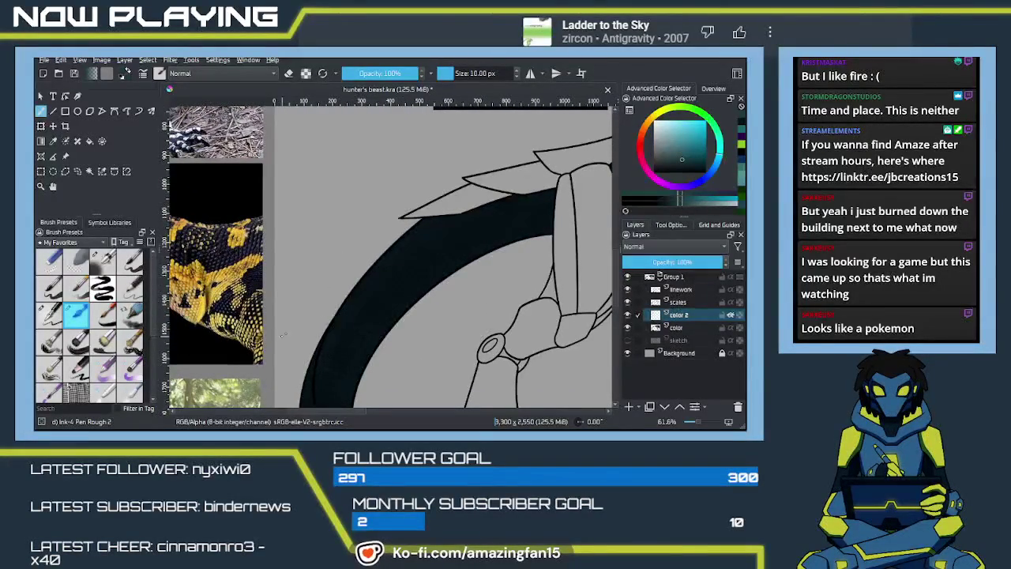
Airbrush a light teal highlight on the tail ring with the soft airbrush, then undo it
{"action": "left_click", "coordinate": [105, 259]}
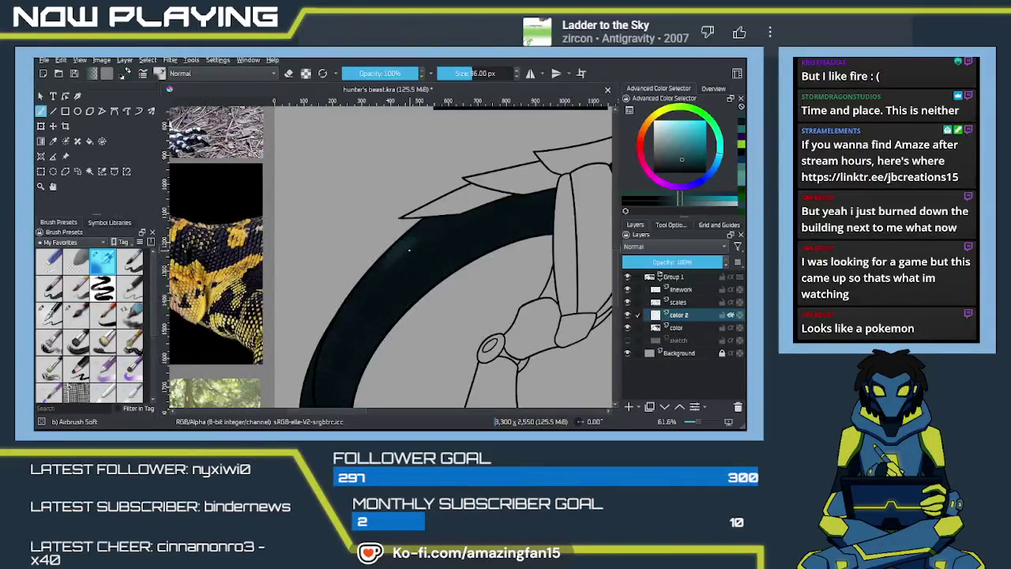
{"action": "key", "text": "bracketright"}
{"action": "key", "text": "bracketright"}
{"action": "key", "text": "bracketright"}
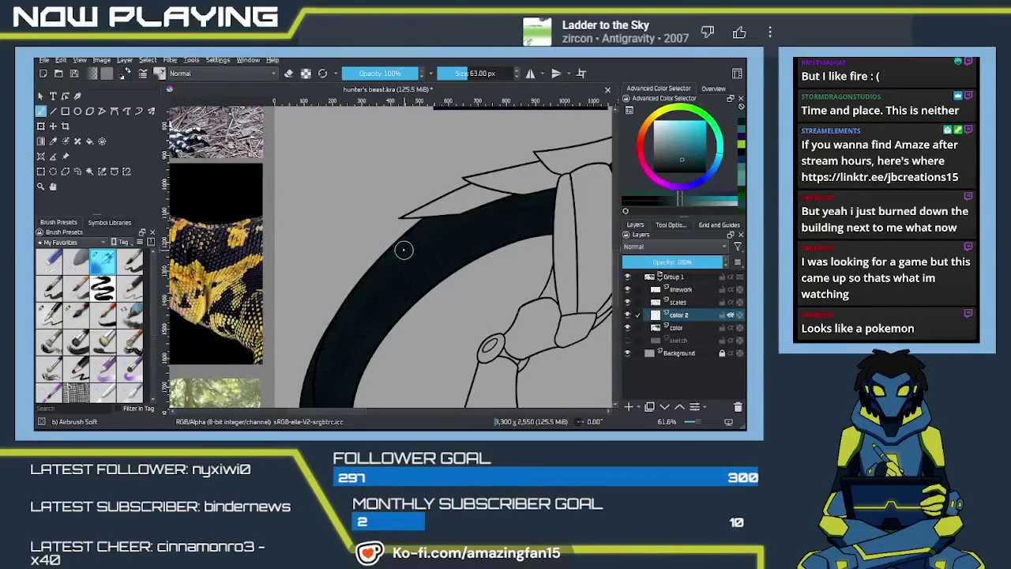
{"action": "key", "text": "bracketleft"}
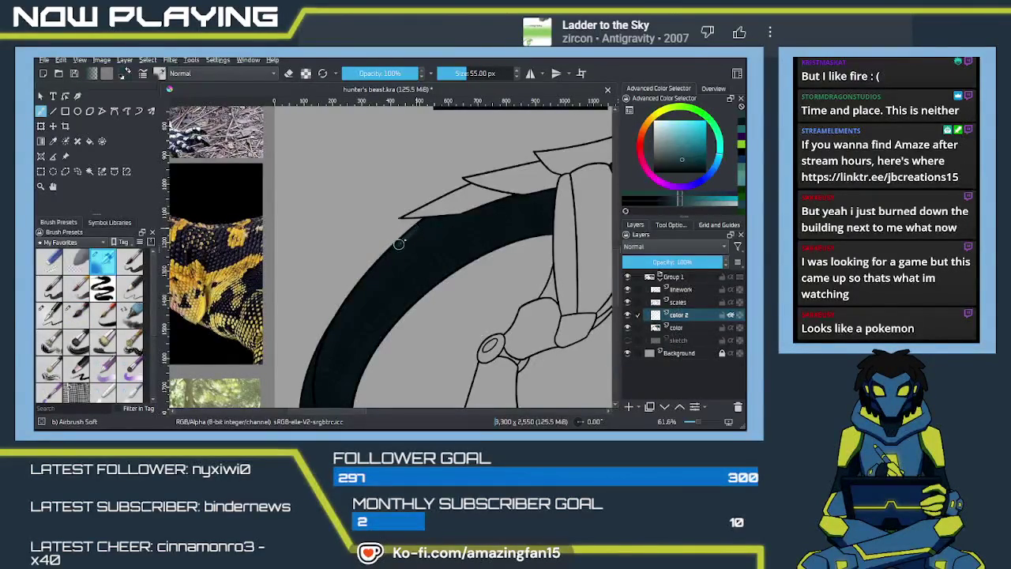
{"action": "mouse_move", "coordinate": [411, 244]}
{"action": "left_mouse_down"}
{"action": "mouse_move", "coordinate": [436, 253]}
{"action": "mouse_move", "coordinate": [419, 271]}
{"action": "left_mouse_up"}
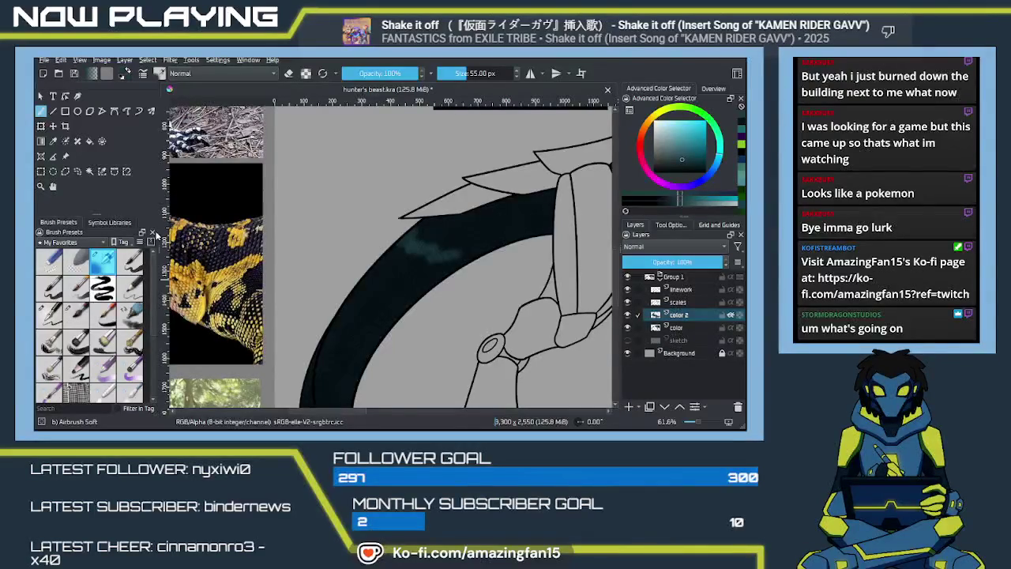
{"action": "key", "text": "ctrl+z"}
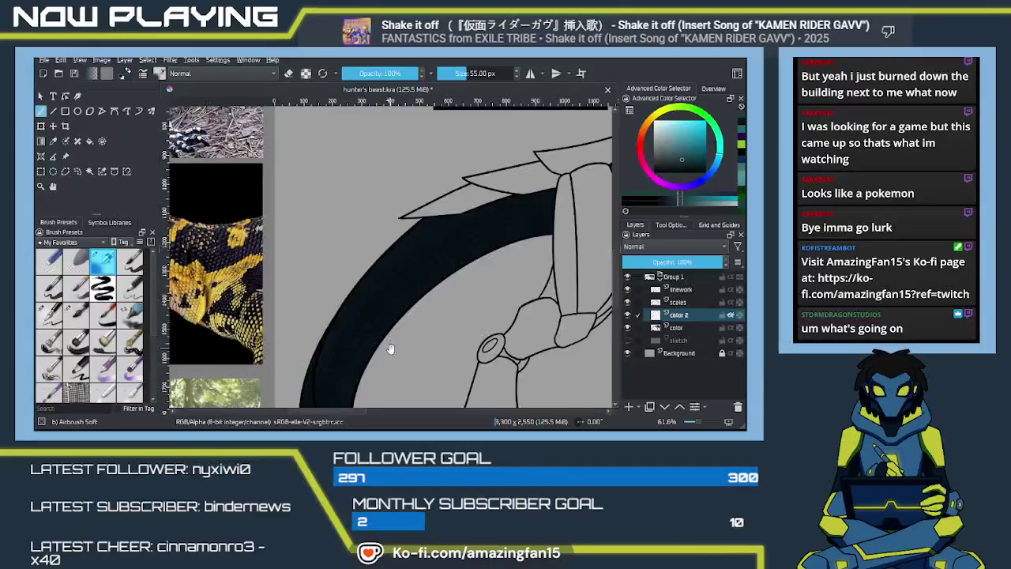
Scroll and pan around the canvas to review the paws, back, scales and head
{"action": "scroll", "coordinate": [389, 345], "scroll_direction": "down", "scroll_amount": 5}
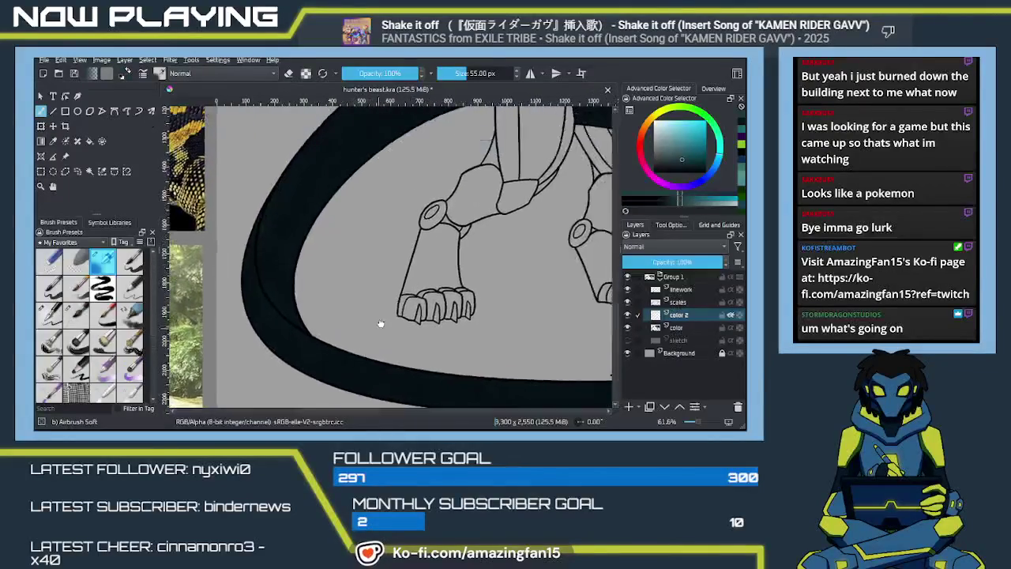
{"action": "scroll", "coordinate": [379, 324], "scroll_direction": "up", "scroll_amount": 5}
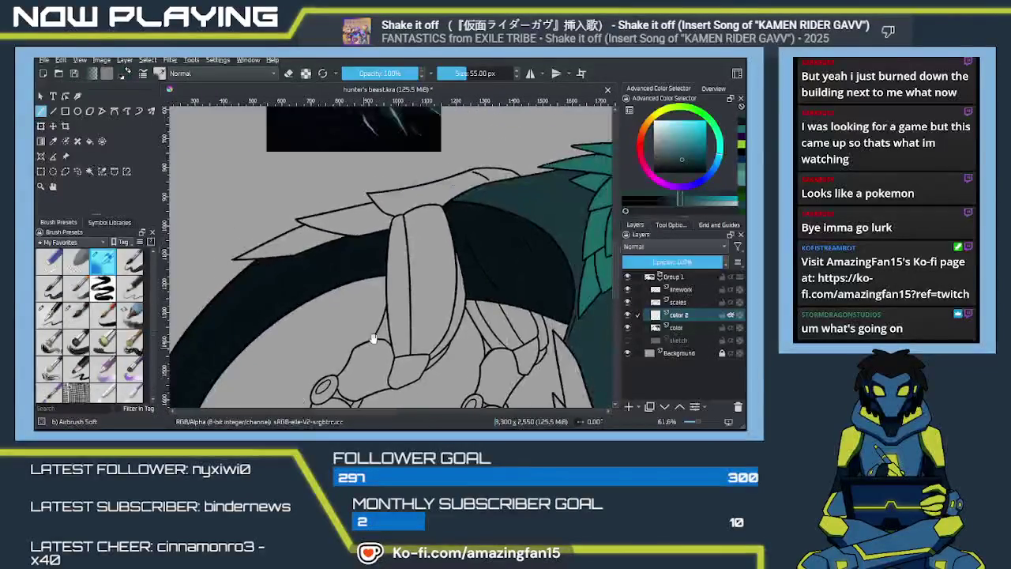
{"action": "scroll", "coordinate": [374, 338], "scroll_direction": "right", "scroll_amount": 5}
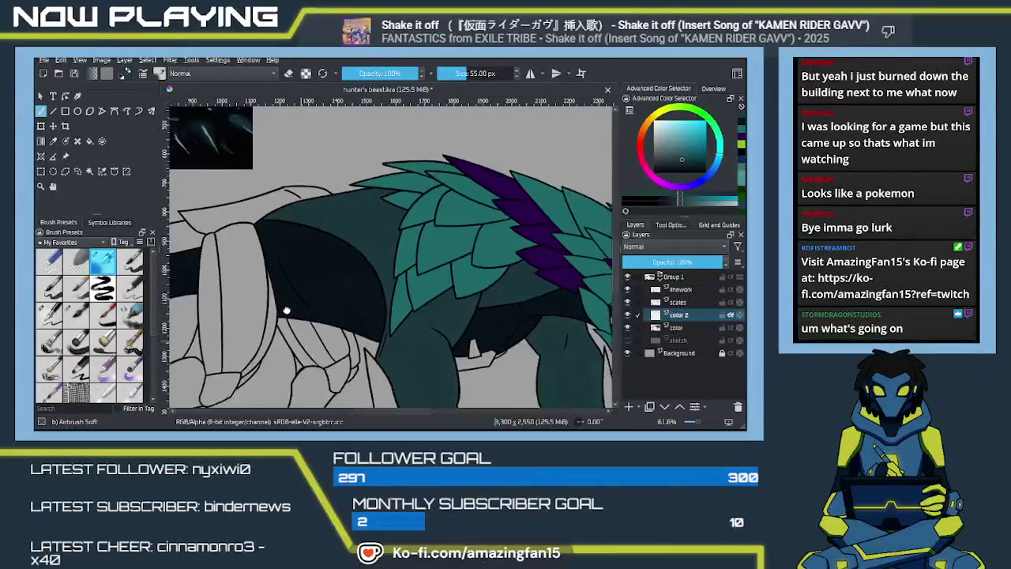
{"action": "scroll", "coordinate": [332, 322], "scroll_direction": "right", "scroll_amount": 5}
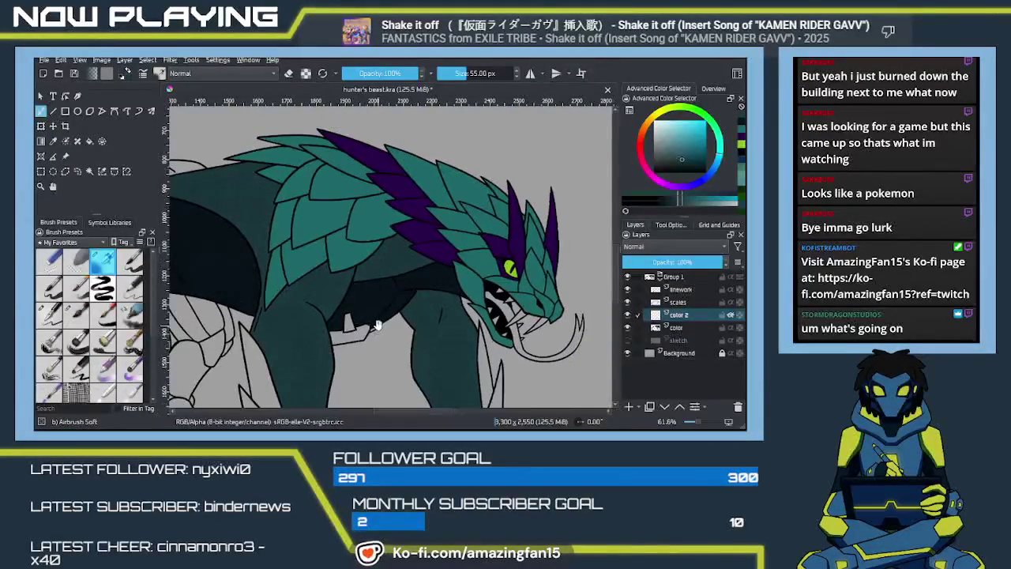
{"action": "left_click_drag", "start_coordinate": [399, 319], "coordinate": [454, 251]}
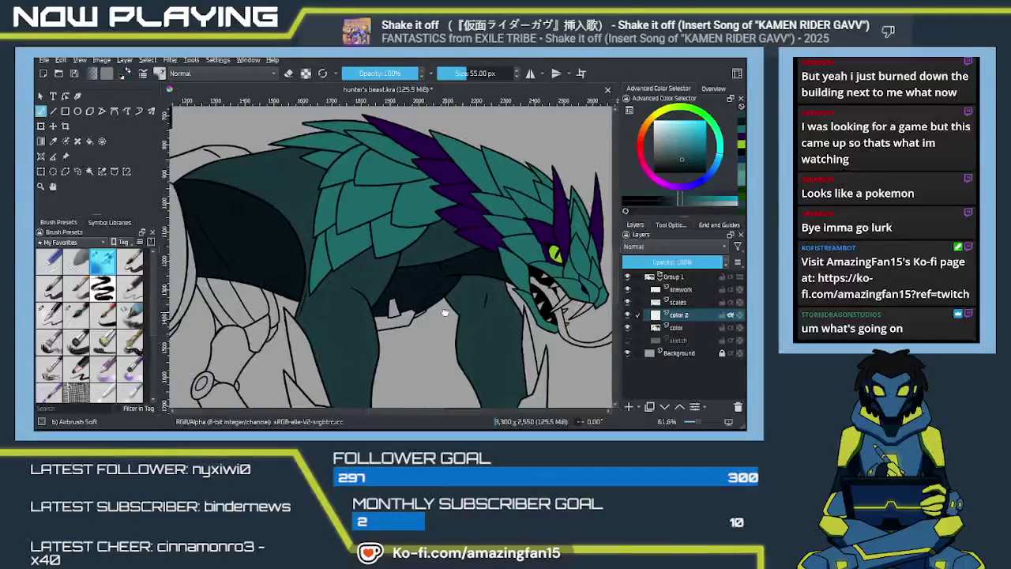
{"action": "left_click_drag", "start_coordinate": [454, 251], "coordinate": [464, 324]}
{"action": "scroll", "coordinate": [464, 324], "scroll_direction": "left", "scroll_amount": 8}
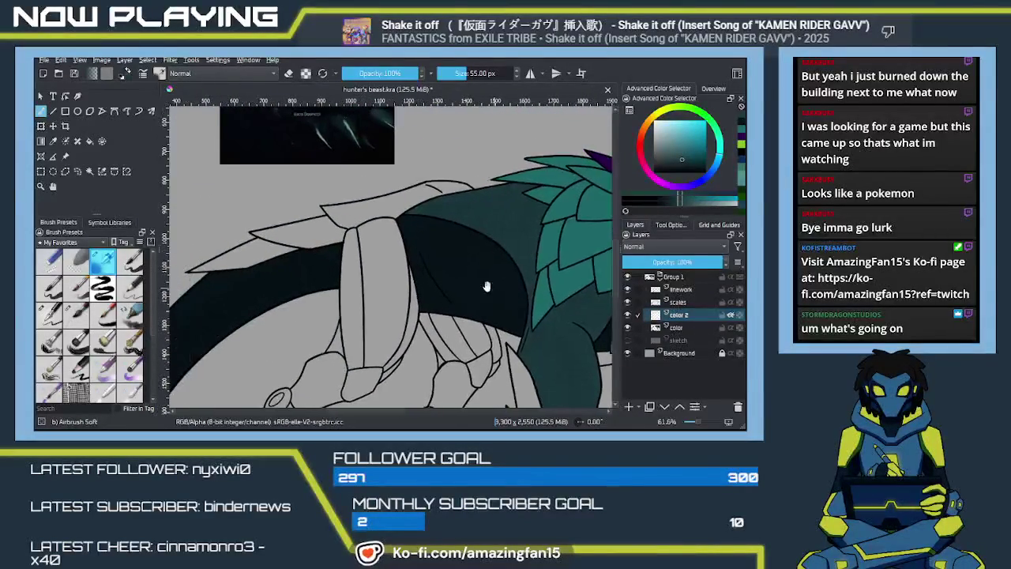
{"action": "scroll", "coordinate": [462, 296], "scroll_direction": "left", "scroll_amount": 3}
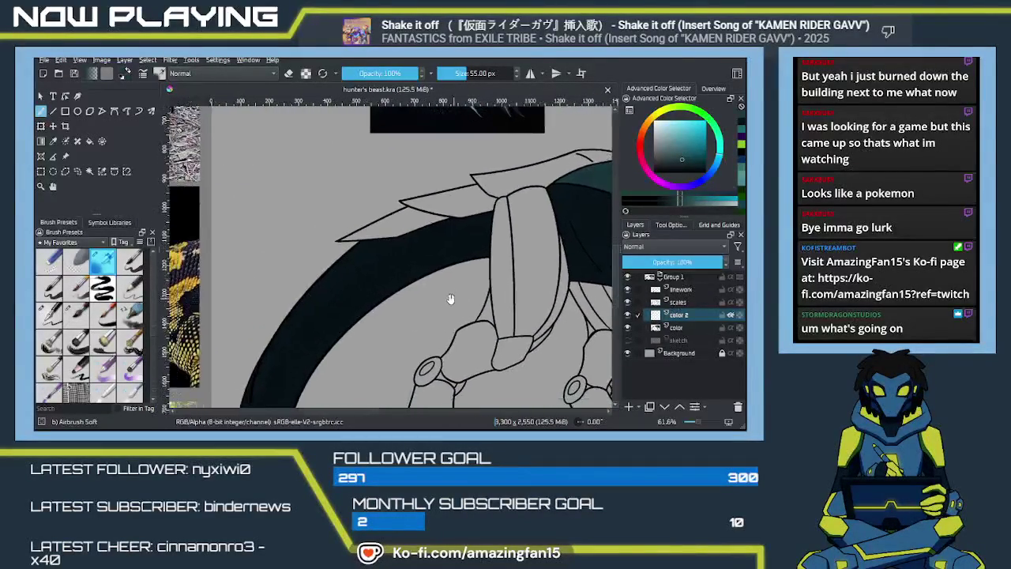
{"action": "scroll", "coordinate": [424, 347], "scroll_direction": "down", "scroll_amount": 3}
{"action": "scroll", "coordinate": [355, 316], "scroll_direction": "right", "scroll_amount": 6}
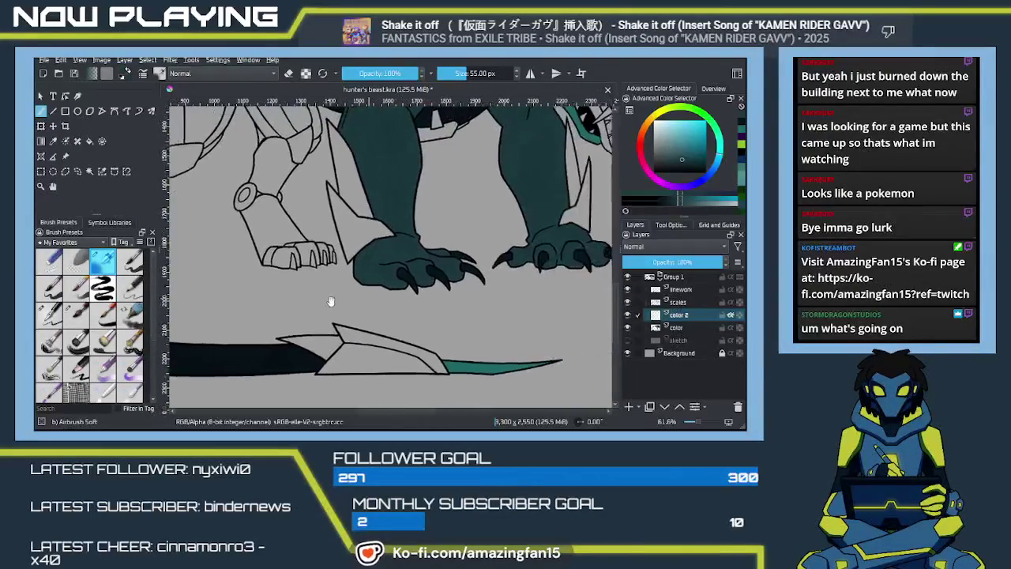
{"action": "scroll", "coordinate": [356, 312], "scroll_direction": "up", "scroll_amount": 2}
{"action": "scroll", "coordinate": [450, 325], "scroll_direction": "left", "scroll_amount": 3}
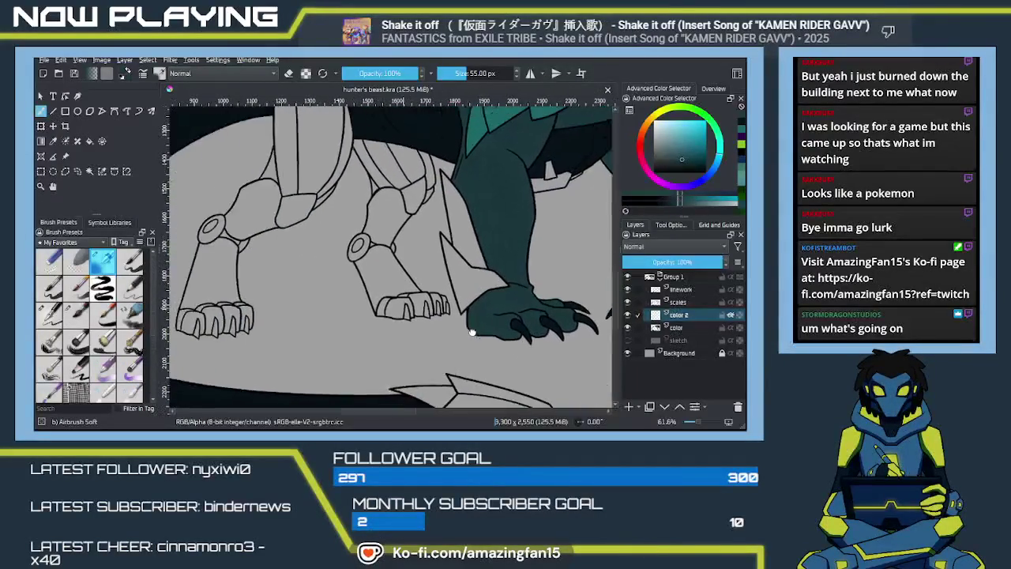
{"action": "scroll", "coordinate": [450, 325], "scroll_direction": "down", "scroll_amount": 2}
{"action": "scroll", "coordinate": [377, 249], "scroll_direction": "left", "scroll_amount": 2}
{"action": "scroll", "coordinate": [385, 265], "scroll_direction": "right", "scroll_amount": 2}
{"action": "scroll", "coordinate": [395, 276], "scroll_direction": "right", "scroll_amount": 2}
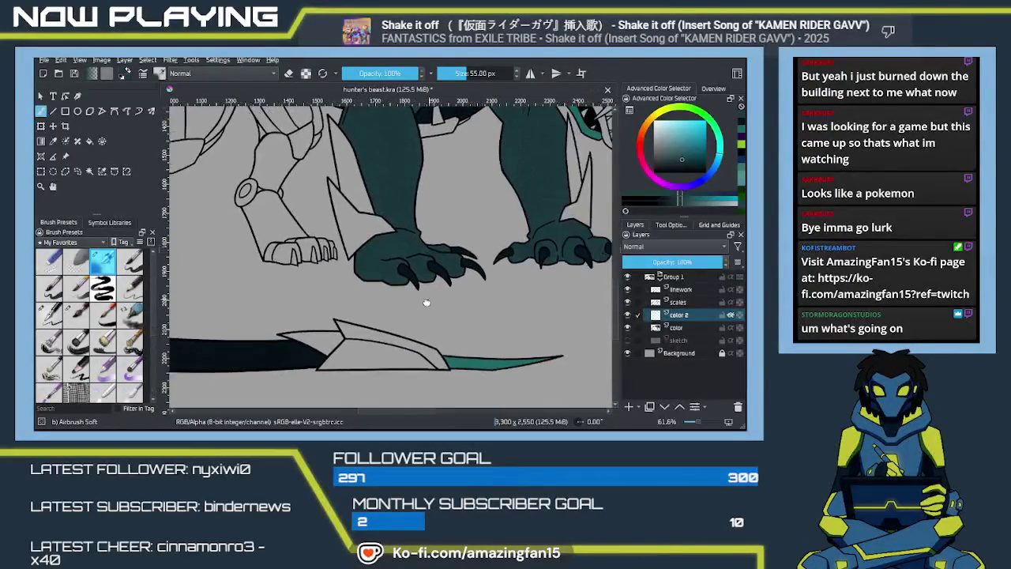
{"action": "scroll", "coordinate": [411, 292], "scroll_direction": "right", "scroll_amount": 2}
{"action": "scroll", "coordinate": [434, 320], "scroll_direction": "up", "scroll_amount": 2}
{"action": "scroll", "coordinate": [435, 320], "scroll_direction": "up", "scroll_amount": 3}
{"action": "scroll", "coordinate": [442, 312], "scroll_direction": "right", "scroll_amount": 2}
{"action": "scroll", "coordinate": [466, 296], "scroll_direction": "up", "scroll_amount": 2}
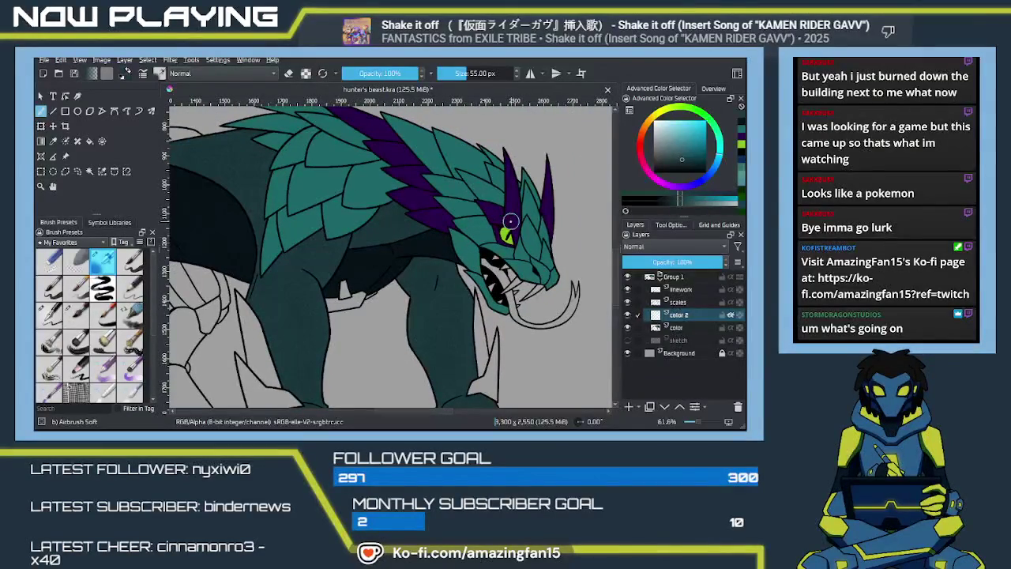
Sample the horn's purple and fill the tail blade tip with it on the color layer
{"action": "key", "text": "p"}
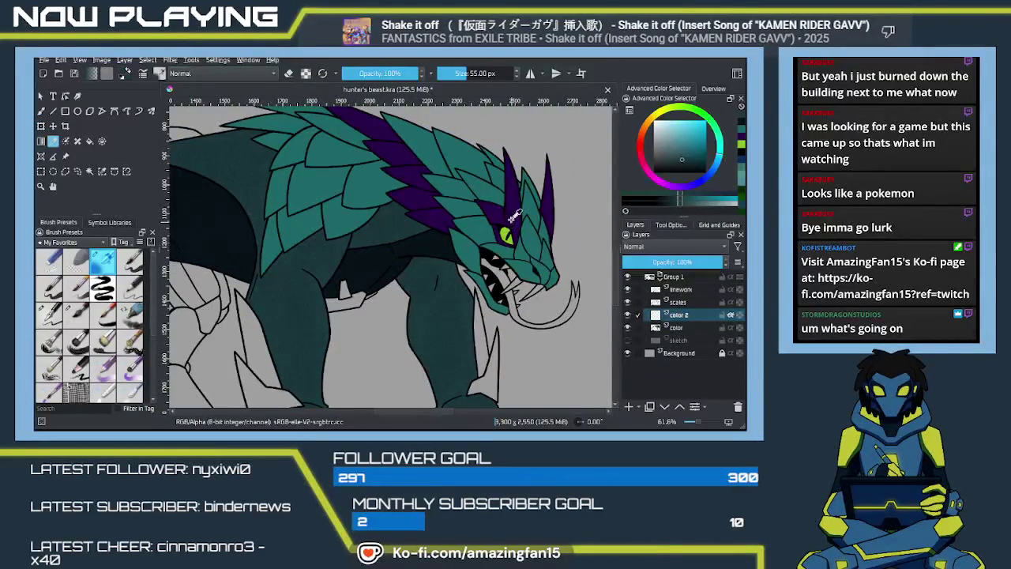
{"action": "left_click", "coordinate": [511, 219]}
{"action": "key", "text": "b"}
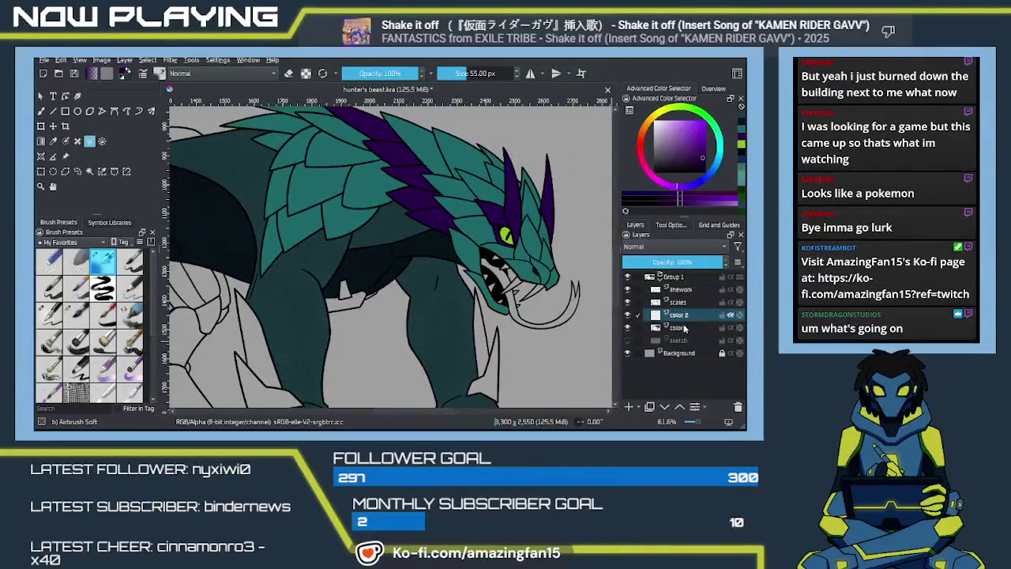
{"action": "left_click", "coordinate": [677, 327]}
{"action": "scroll", "coordinate": [406, 357], "scroll_direction": "down", "scroll_amount": 5}
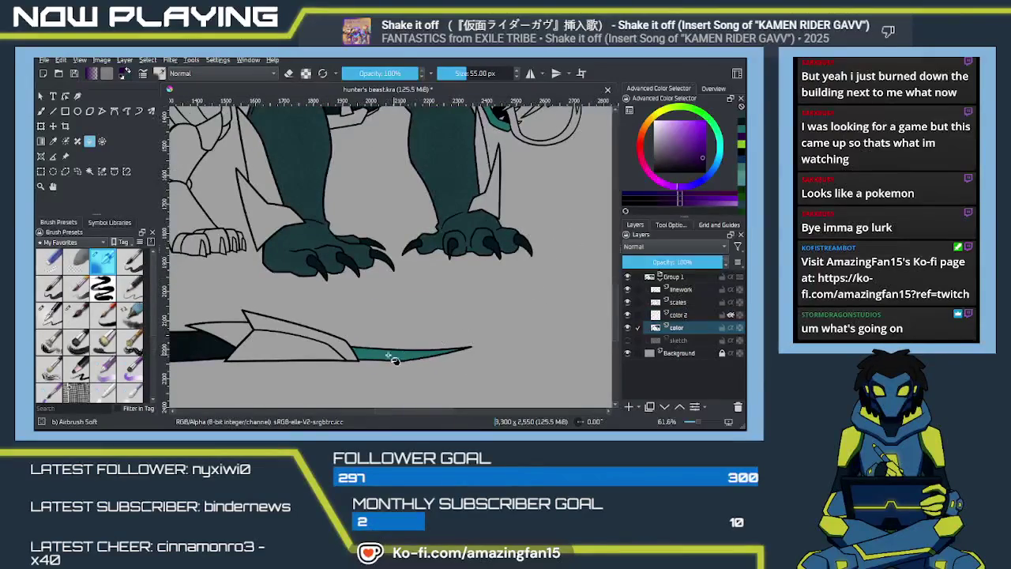
{"action": "key", "text": "shift+BackSpace"}
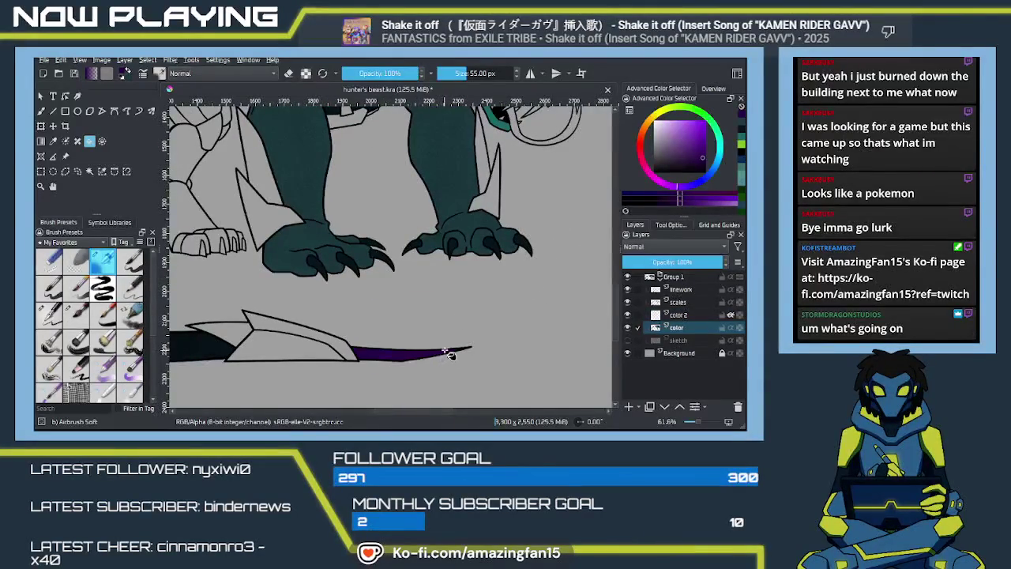
Load the Ink-4 Pen Rough brush at 10 px and pan toward the legs
{"action": "key", "text": "b"}
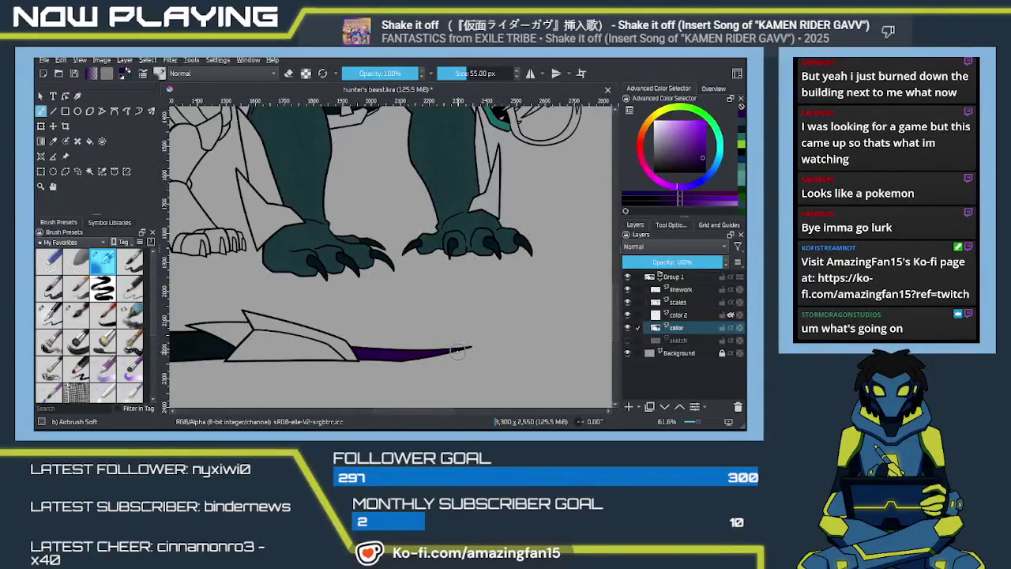
{"action": "key", "text": "slash"}
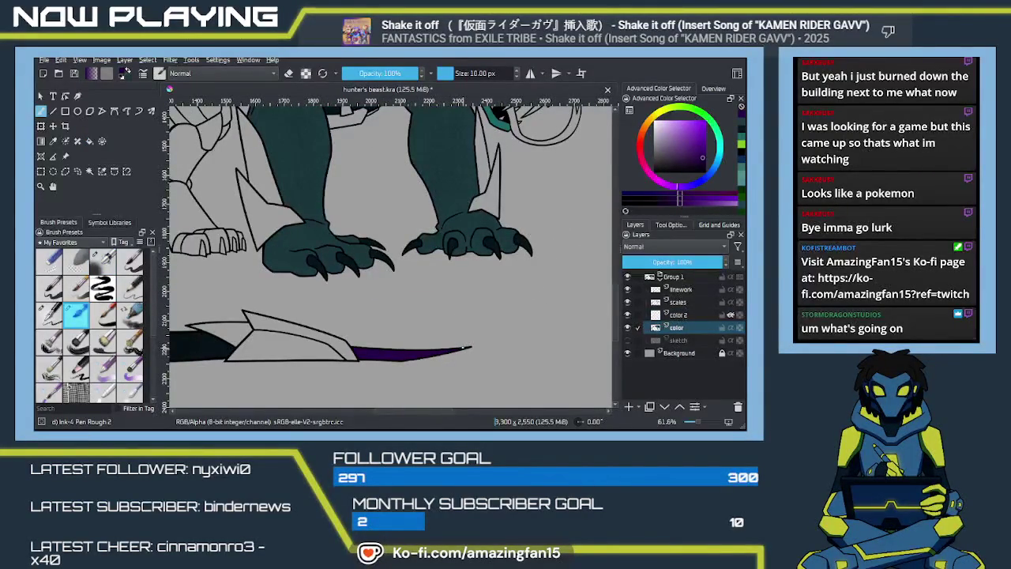
{"action": "left_click_drag", "start_coordinate": [433, 357], "coordinate": [543, 363]}
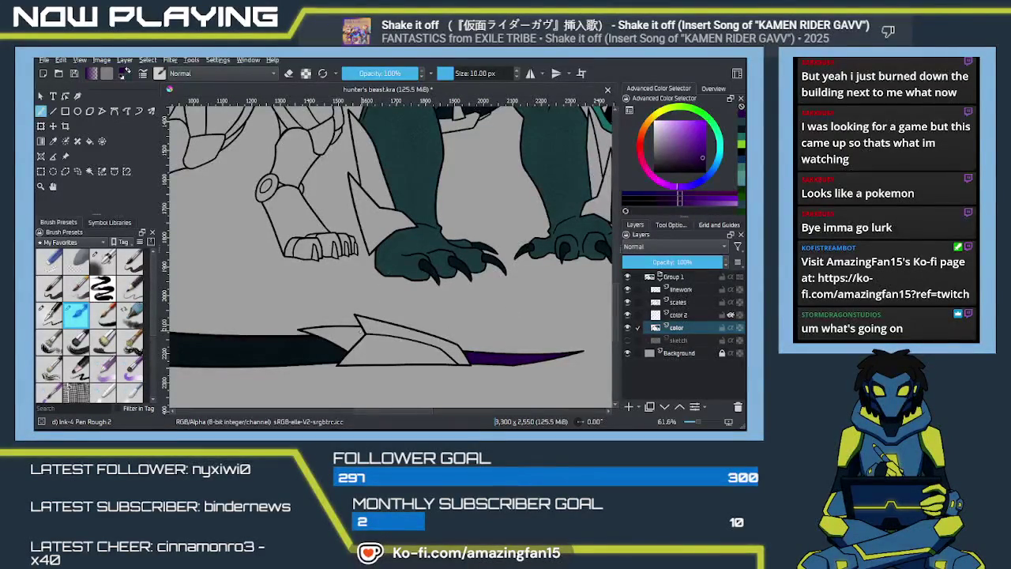
{"action": "left_click_drag", "start_coordinate": [379, 314], "coordinate": [423, 349]}
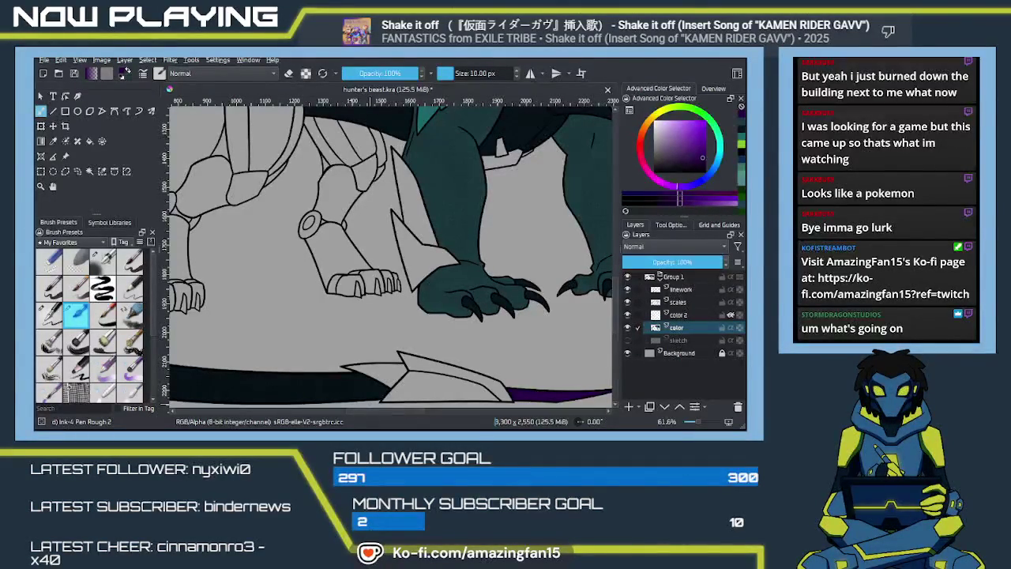
{"action": "left_click_drag", "start_coordinate": [407, 272], "coordinate": [365, 316]}
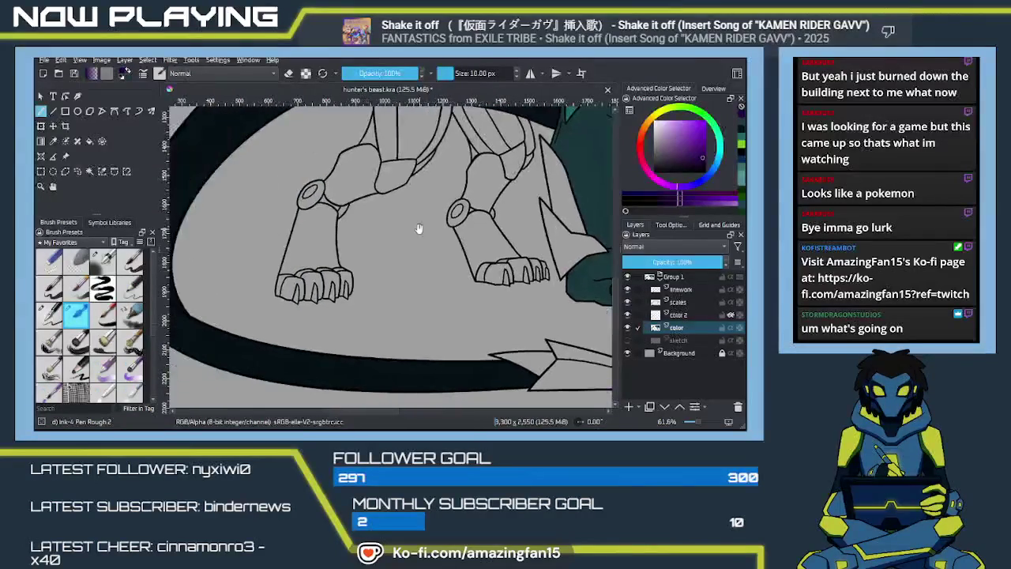
Switch to the muted teal-grey and toggle the scales, color 2 and color layers to compare
{"action": "key", "text": "x"}
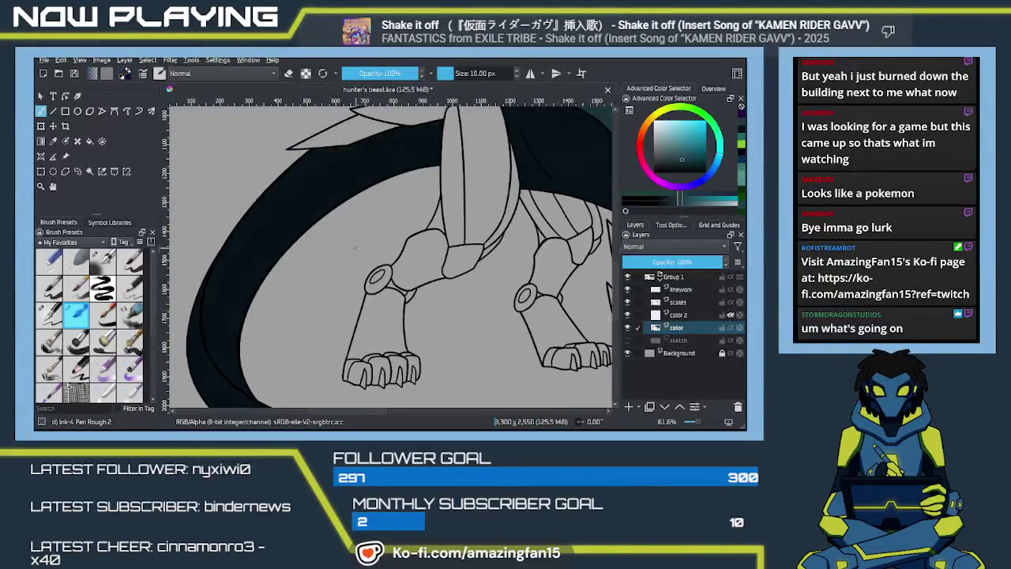
{"action": "left_click_drag", "start_coordinate": [375, 282], "coordinate": [402, 327]}
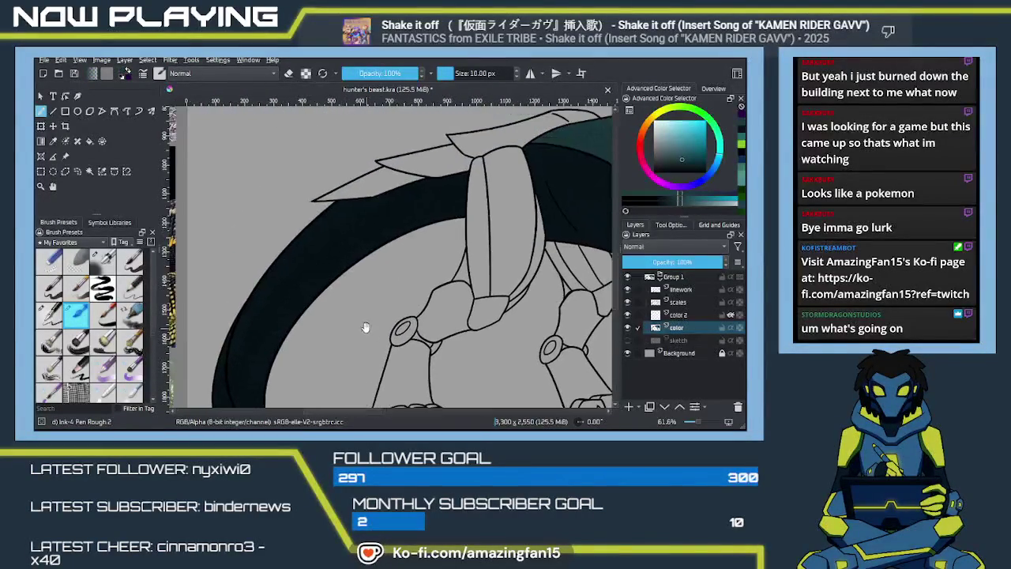
{"action": "left_click", "coordinate": [627, 302]}
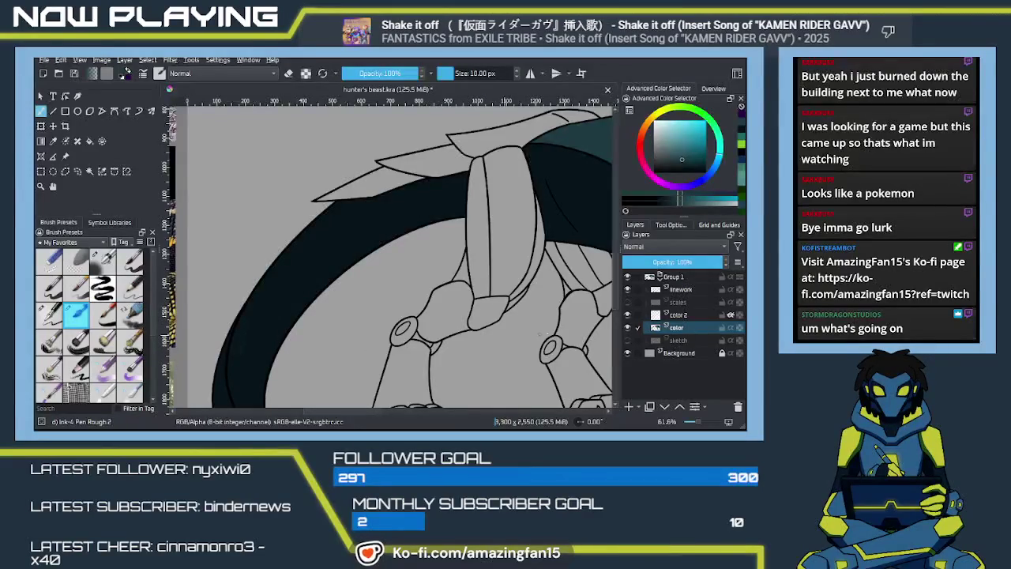
{"action": "left_click", "coordinate": [628, 314]}
{"action": "left_click", "coordinate": [627, 315]}
{"action": "left_click", "coordinate": [627, 315]}
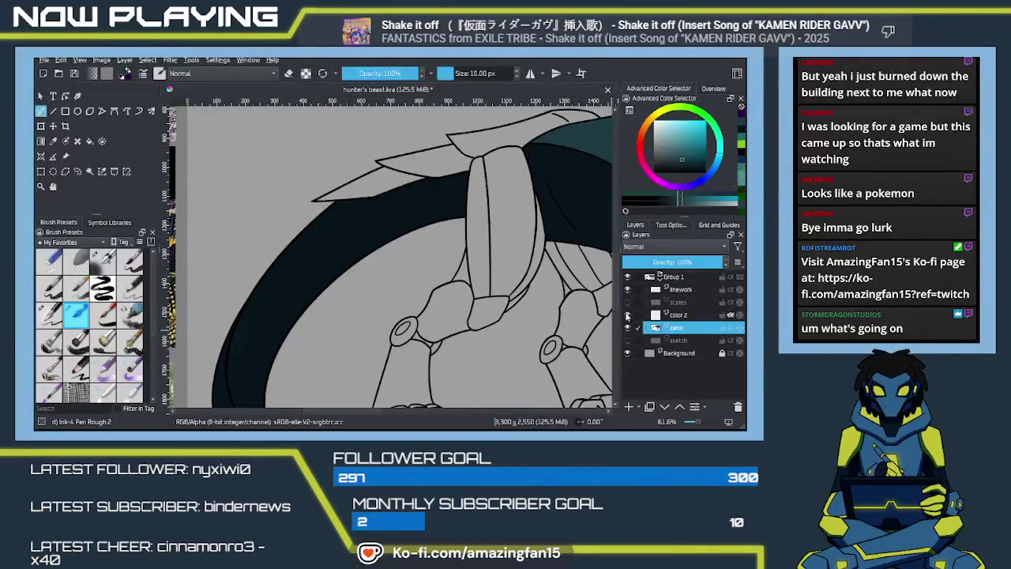
{"action": "left_click", "coordinate": [627, 329]}
Swap to purple and back to dark teal, then zoom in on the tail curve
{"action": "mouse_move", "coordinate": [273, 352]}
{"action": "left_mouse_down"}
{"action": "mouse_move", "coordinate": [335, 302]}
{"action": "mouse_move", "coordinate": [351, 326]}
{"action": "left_mouse_up"}
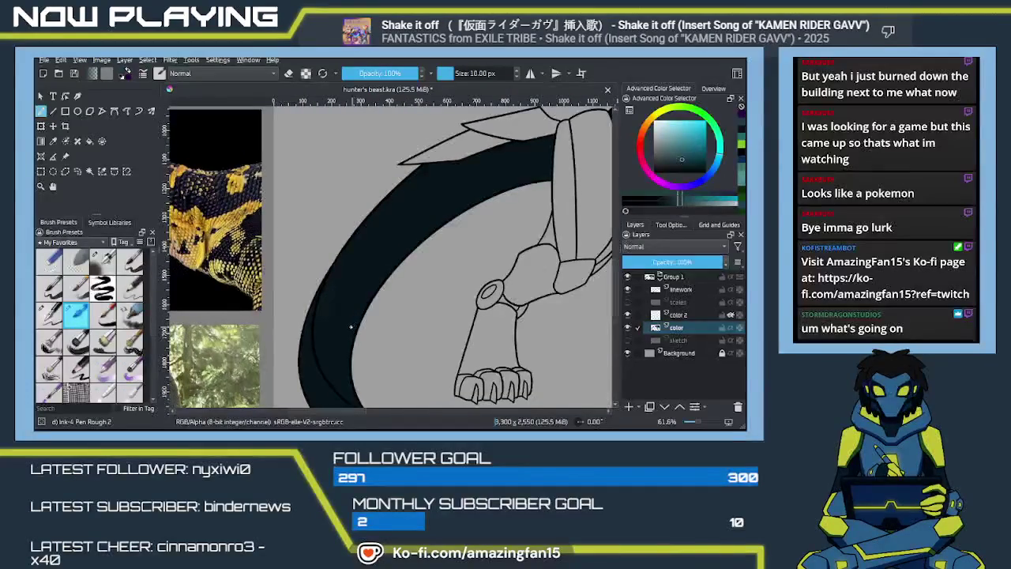
{"action": "key", "text": "x"}
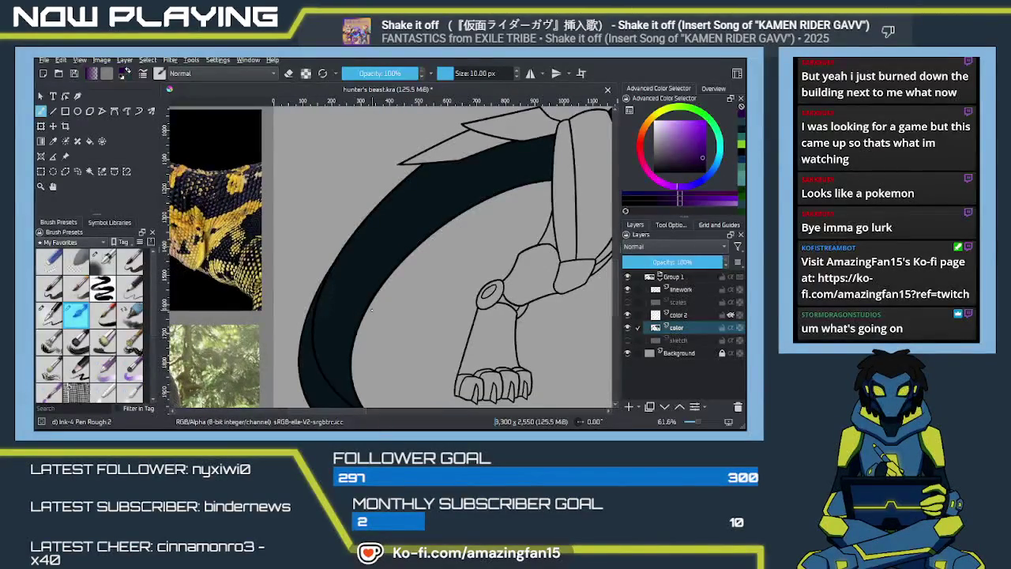
{"action": "key", "text": "x"}
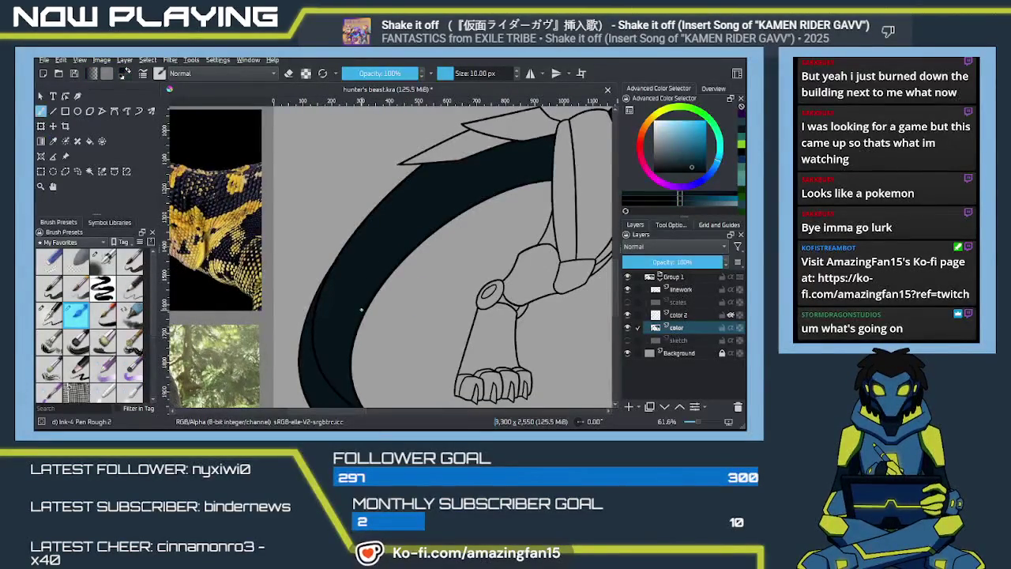
{"action": "scroll", "coordinate": [361, 310], "scroll_direction": "up", "scroll_amount": 1}
{"action": "scroll", "coordinate": [348, 312], "scroll_direction": "up", "scroll_amount": 1}
{"action": "scroll", "coordinate": [332, 316], "scroll_direction": "up", "scroll_amount": 1}
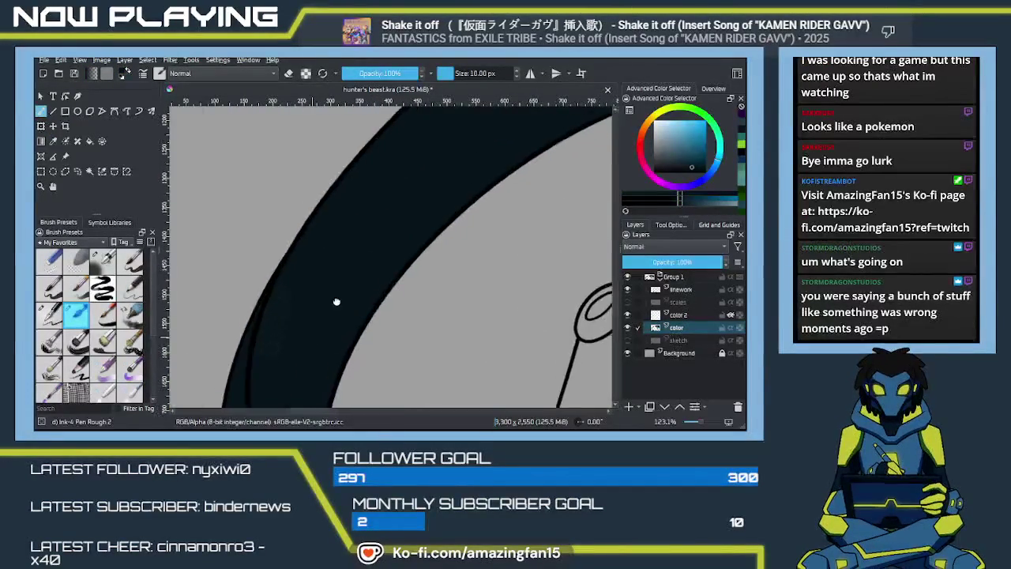
Pick a lighter teal in the Advanced Color Selector and shrink the brush to 22 px
{"action": "left_click_drag", "start_coordinate": [320, 319], "coordinate": [354, 294]}
{"action": "key", "text": "bracketright"}
{"action": "key", "text": "bracketright"}
{"action": "key", "text": "bracketright"}
{"action": "key", "text": "bracketright"}
{"action": "key", "text": "bracketright"}
{"action": "key", "text": "bracketright"}
{"action": "key", "text": "bracketright"}
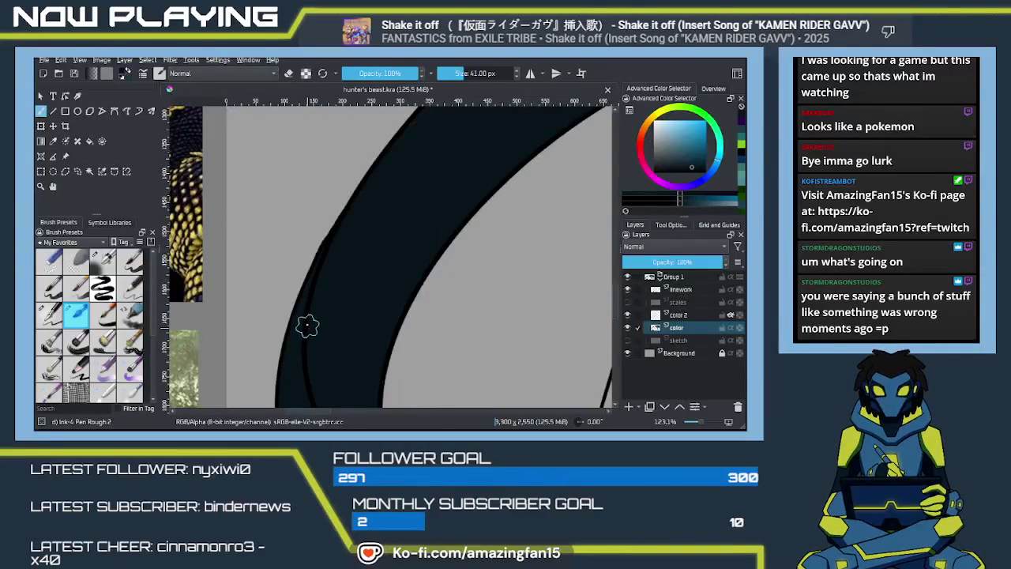
{"action": "mouse_move", "coordinate": [370, 249]}
{"action": "left_mouse_down"}
{"action": "mouse_move", "coordinate": [355, 295]}
{"action": "mouse_move", "coordinate": [289, 313]}
{"action": "mouse_move", "coordinate": [303, 302]}
{"action": "left_mouse_up"}
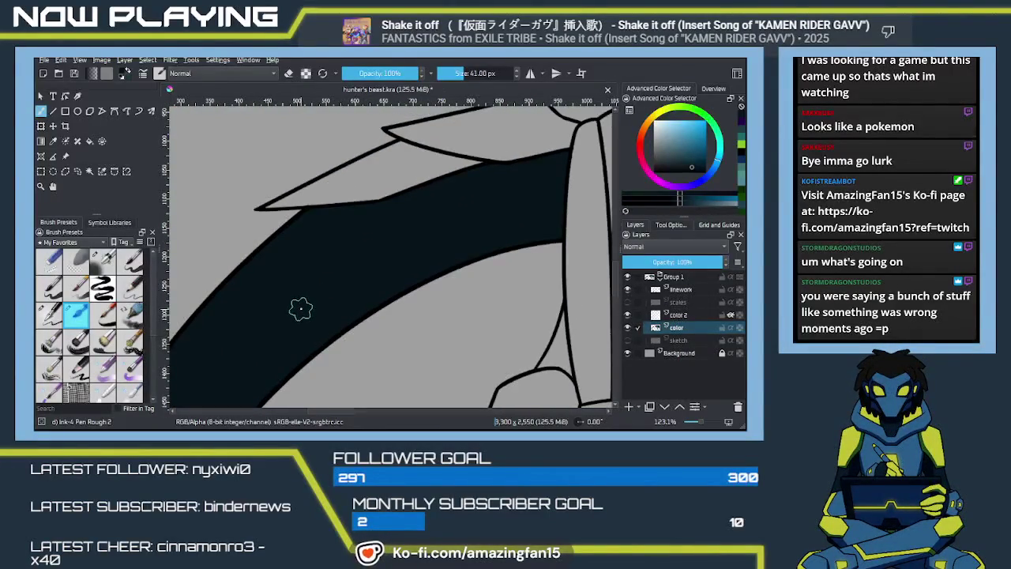
{"action": "left_click", "coordinate": [314, 300], "text": "ctrl"}
{"action": "mouse_move", "coordinate": [350, 298]}
{"action": "left_mouse_down"}
{"action": "mouse_move", "coordinate": [440, 250]}
{"action": "mouse_move", "coordinate": [411, 253]}
{"action": "left_mouse_up"}
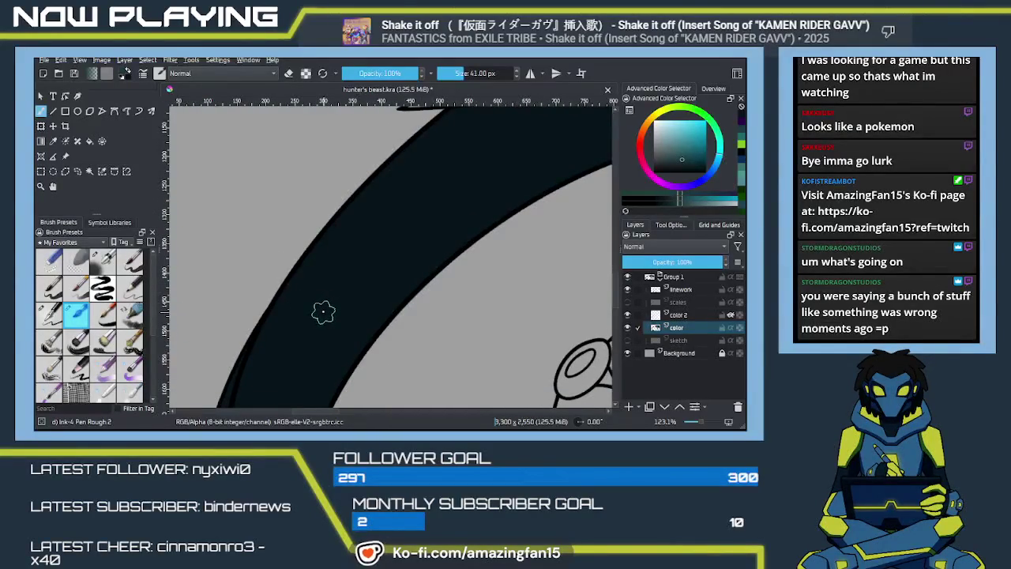
{"action": "key", "text": "minus"}
{"action": "key", "text": "minus"}
{"action": "key", "text": "minus"}
{"action": "key", "text": "bracketleft"}
{"action": "key", "text": "bracketleft"}
{"action": "key", "text": "bracketleft"}
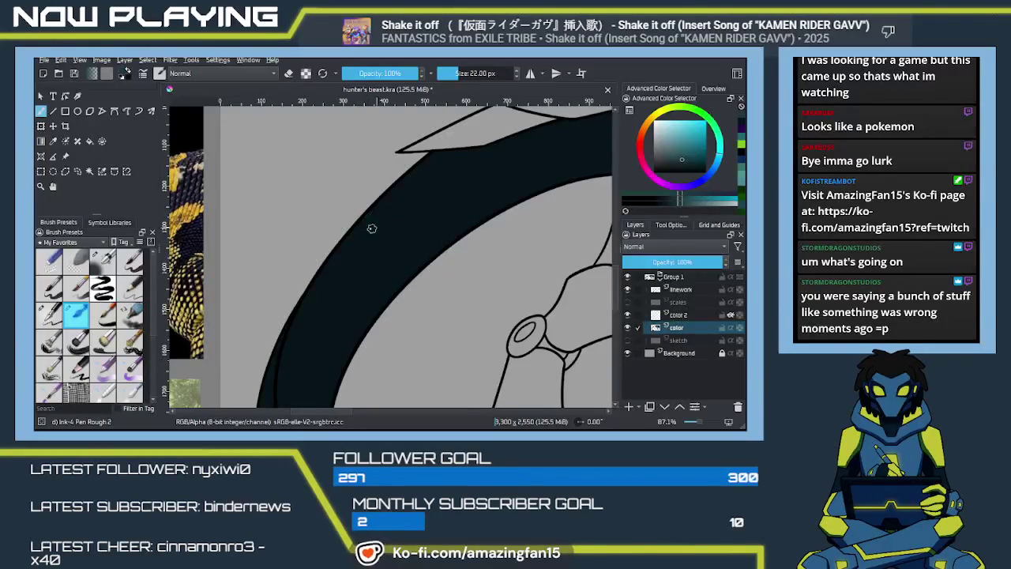
Outline upper and lower teal highlight stripes inside the dark tail, redoing bumpy attempts
{"action": "left_click_drag", "start_coordinate": [357, 226], "coordinate": [461, 210]}
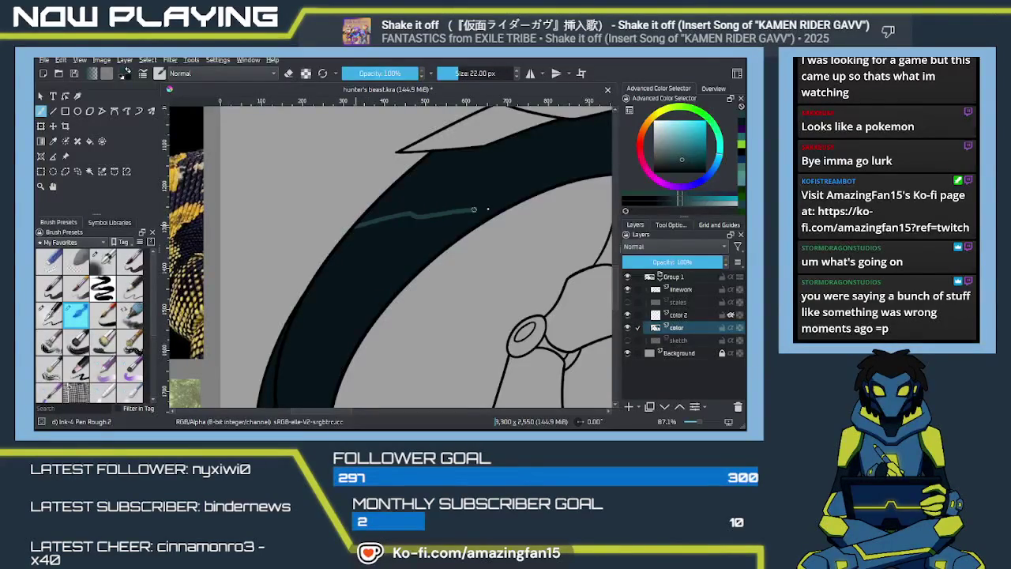
{"action": "key", "text": "ctrl+z"}
{"action": "left_click_drag", "start_coordinate": [354, 229], "coordinate": [492, 210]}
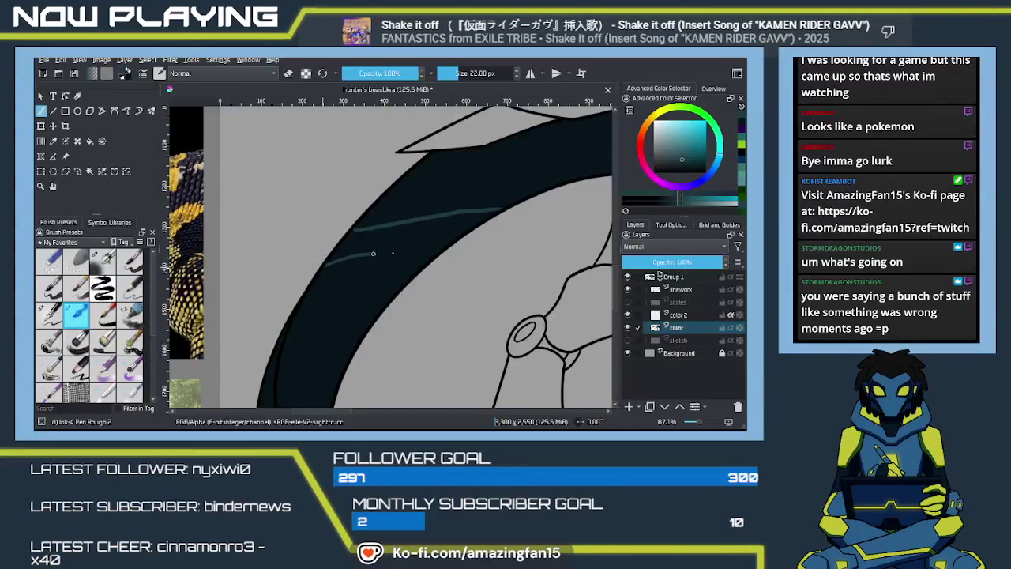
{"action": "key", "text": "ctrl+z"}
{"action": "left_click_drag", "start_coordinate": [334, 253], "coordinate": [426, 249]}
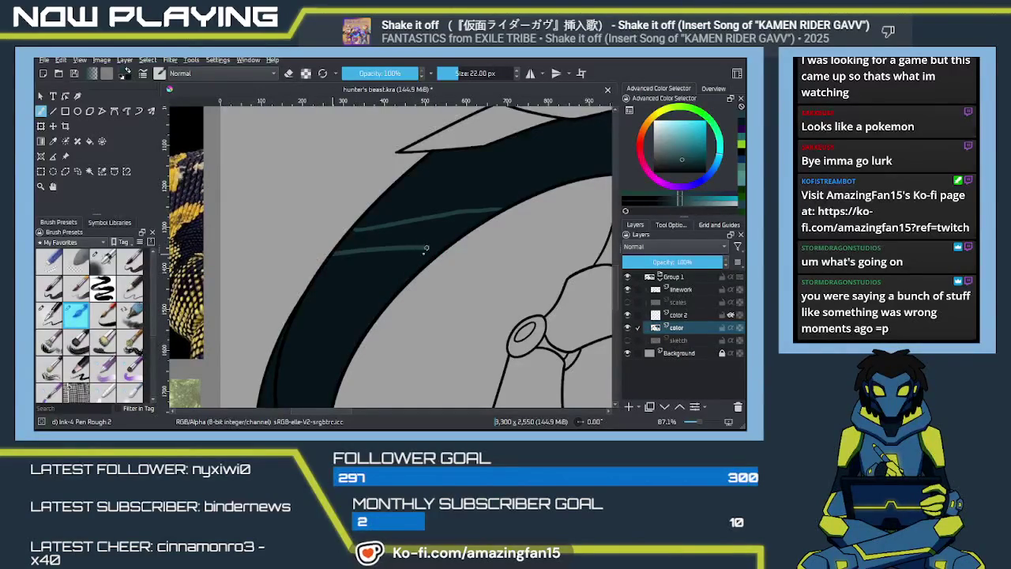
{"action": "key", "text": "ctrl+z"}
{"action": "left_click_drag", "start_coordinate": [333, 254], "coordinate": [392, 268]}
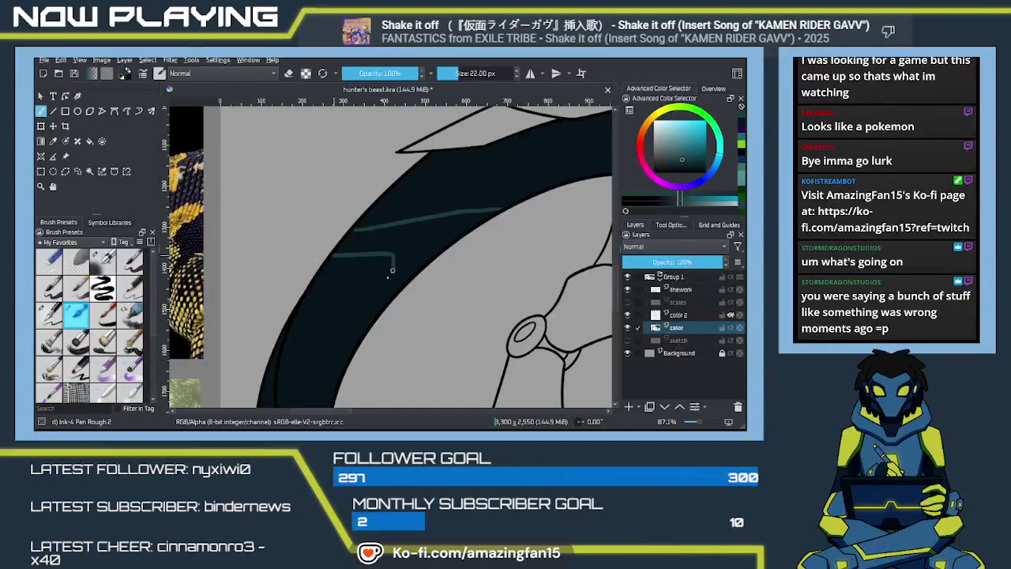
{"action": "key", "text": "ctrl+z"}
{"action": "mouse_move", "coordinate": [324, 266]}
{"action": "left_mouse_down"}
{"action": "mouse_move", "coordinate": [428, 239]}
{"action": "mouse_move", "coordinate": [397, 290]}
{"action": "left_mouse_up"}
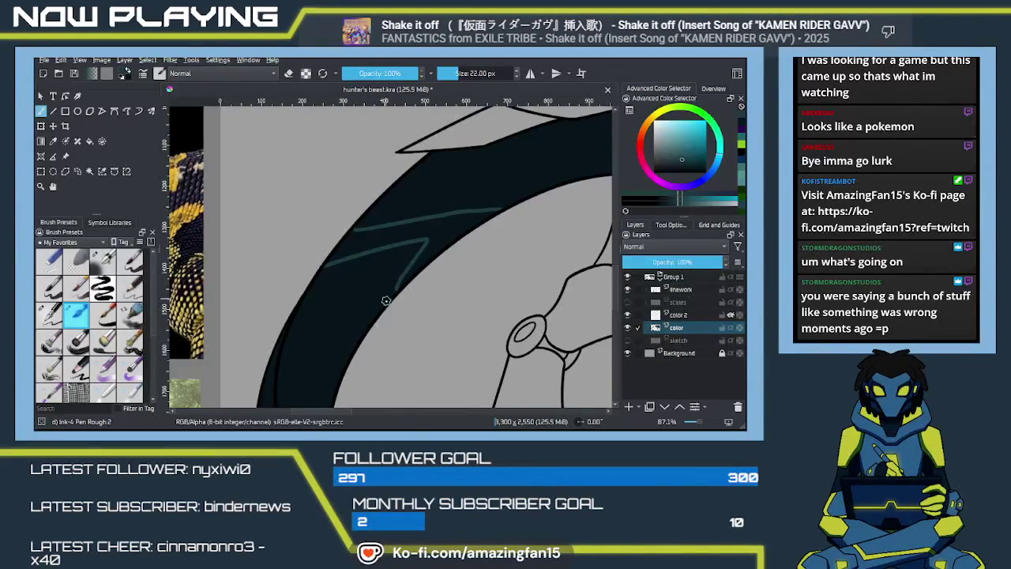
Fill the outlined lower stripe with teal using the Fill tool
{"action": "key", "text": "e"}
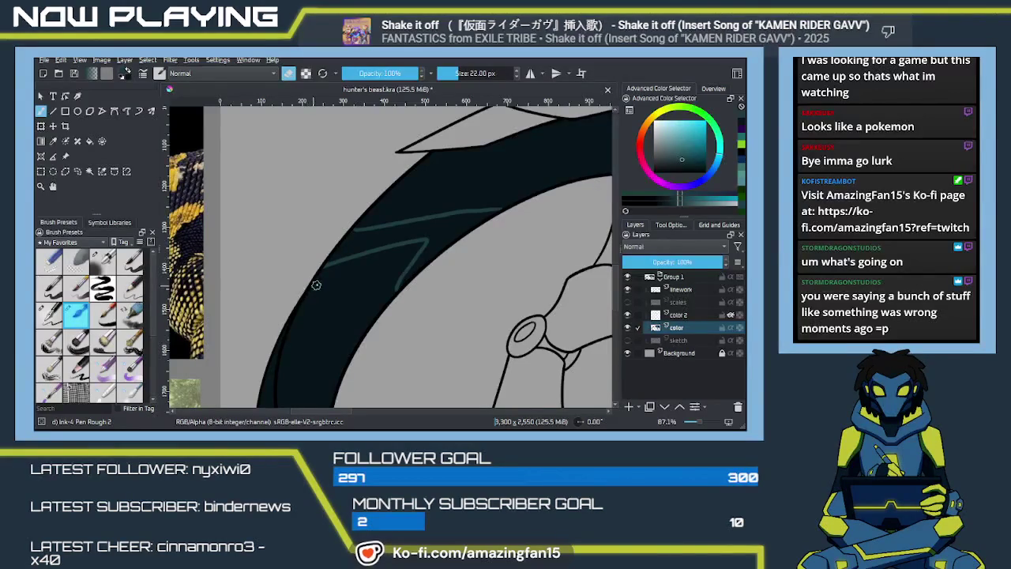
{"action": "key", "text": "e"}
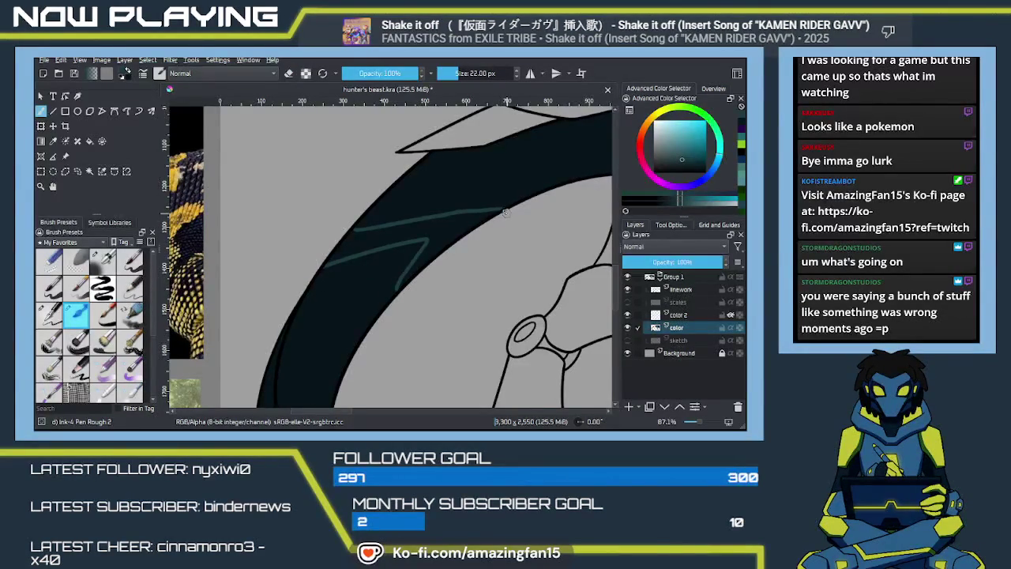
{"action": "key", "text": "f"}
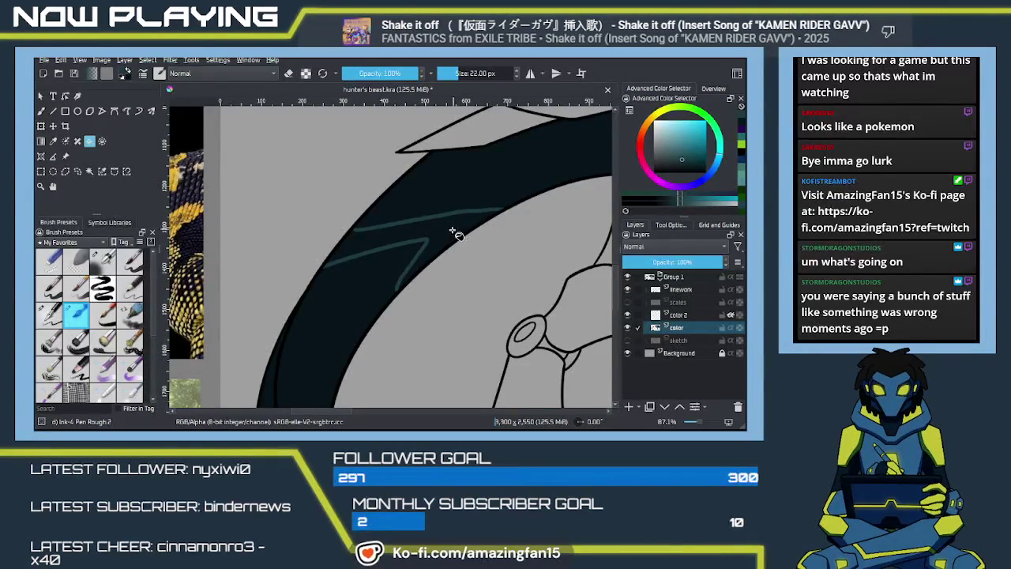
{"action": "left_click", "coordinate": [395, 294]}
Paint thin teal highlight strokes up the lower tail inside the dark band
{"action": "key", "text": "b"}
{"action": "mouse_move", "coordinate": [352, 342]}
{"action": "left_mouse_down"}
{"action": "mouse_move", "coordinate": [364, 286]}
{"action": "mouse_move", "coordinate": [406, 252]}
{"action": "left_mouse_up"}
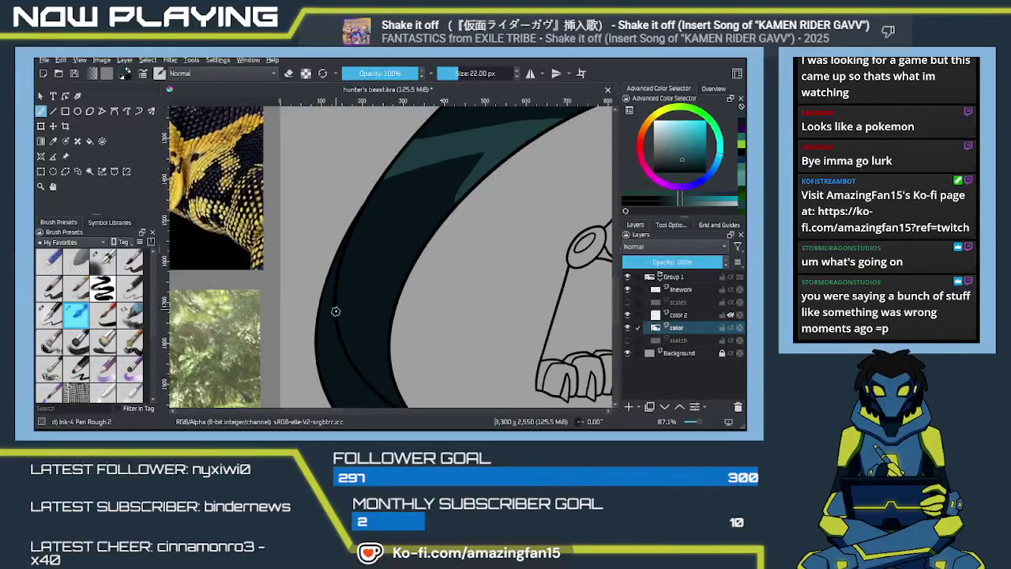
{"action": "left_click_drag", "start_coordinate": [344, 288], "coordinate": [409, 252]}
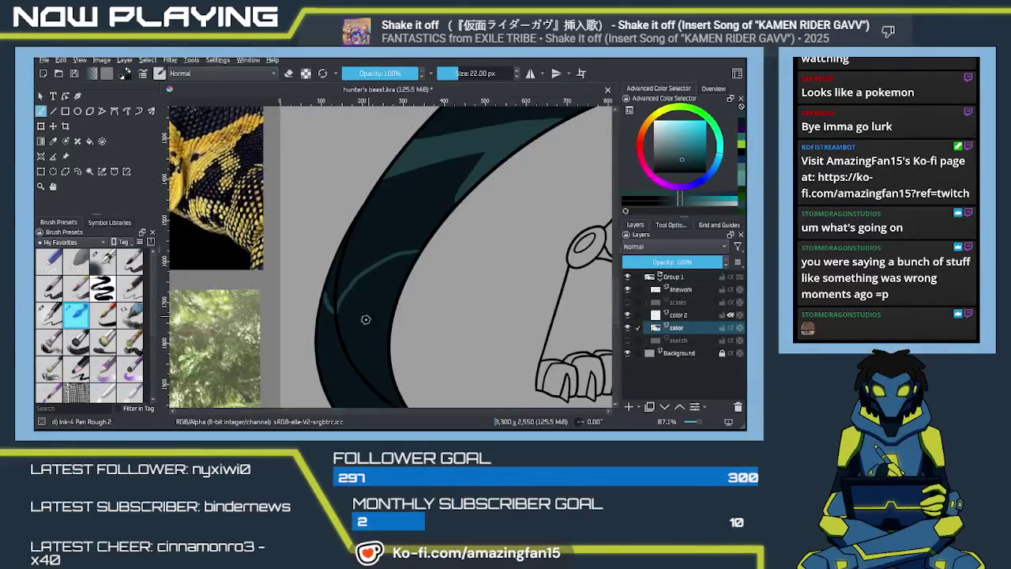
{"action": "left_click_drag", "start_coordinate": [362, 363], "coordinate": [348, 338]}
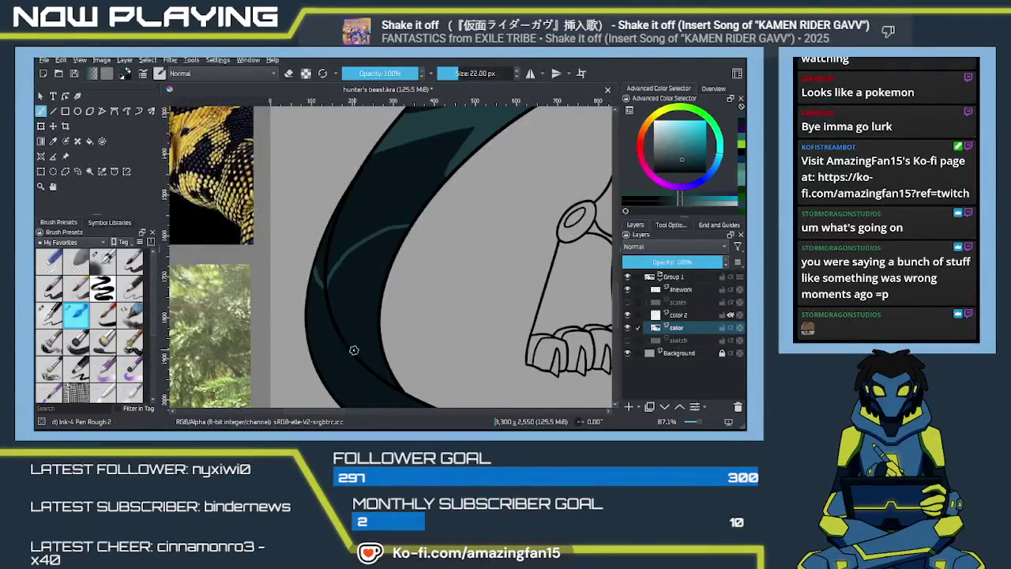
{"action": "mouse_move", "coordinate": [354, 347]}
{"action": "left_mouse_down"}
{"action": "mouse_move", "coordinate": [352, 297]}
{"action": "mouse_move", "coordinate": [372, 307]}
{"action": "mouse_move", "coordinate": [374, 325]}
{"action": "left_mouse_up"}
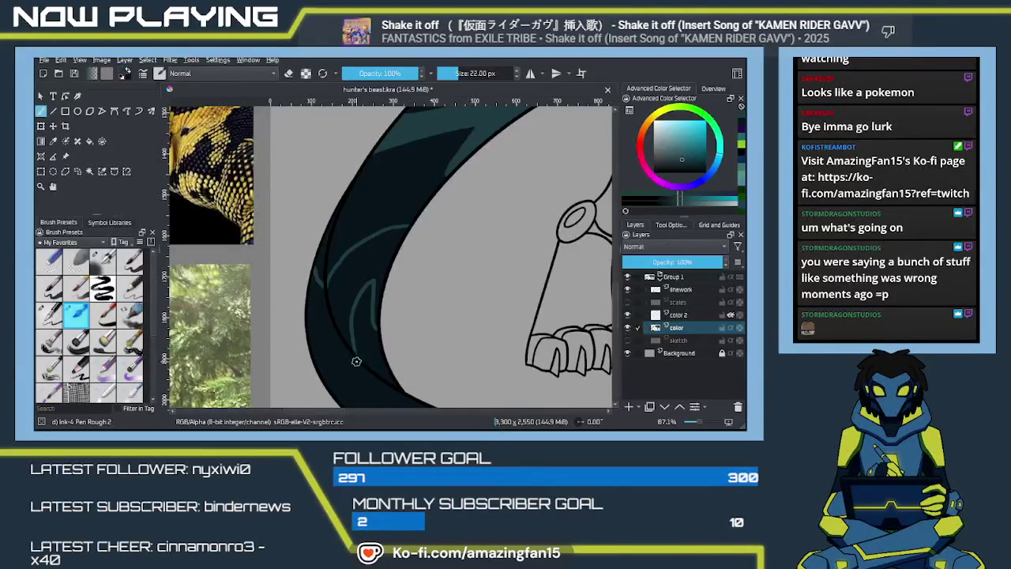
{"action": "left_click_drag", "start_coordinate": [354, 354], "coordinate": [319, 331]}
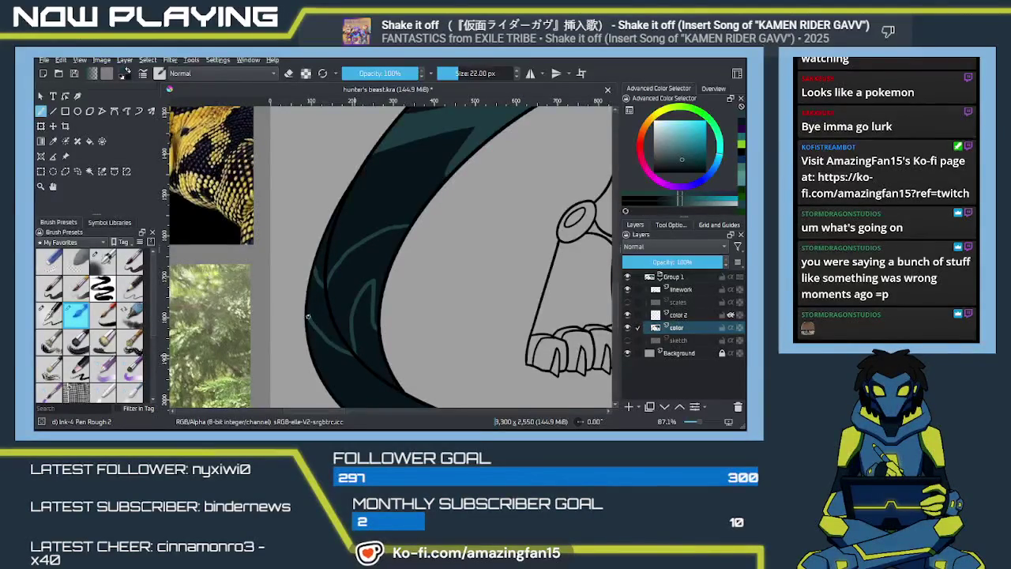
Fill the two areas enclosed between the teal strokes with teal
{"action": "key", "text": "f"}
{"action": "left_click", "coordinate": [330, 320]}
{"action": "left_click", "coordinate": [354, 296]}
{"action": "left_click_drag", "start_coordinate": [388, 342], "coordinate": [357, 267]}
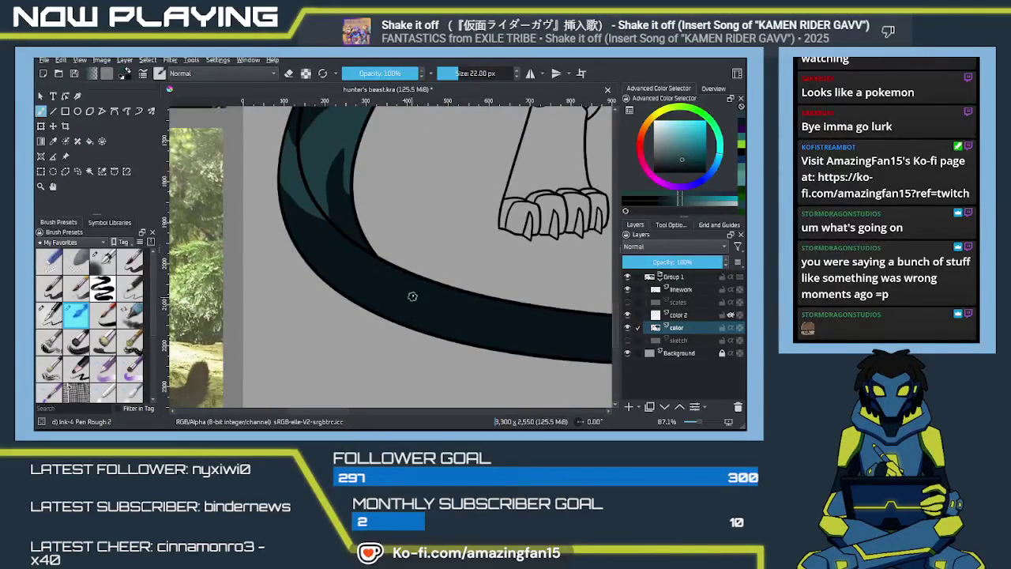
Check the whole creature, then brush a darker tail colour over part of the inner teal stripe
{"action": "scroll", "coordinate": [421, 283], "scroll_direction": "down", "scroll_amount": 5}
{"action": "scroll", "coordinate": [417, 283], "scroll_direction": "down", "scroll_amount": 4}
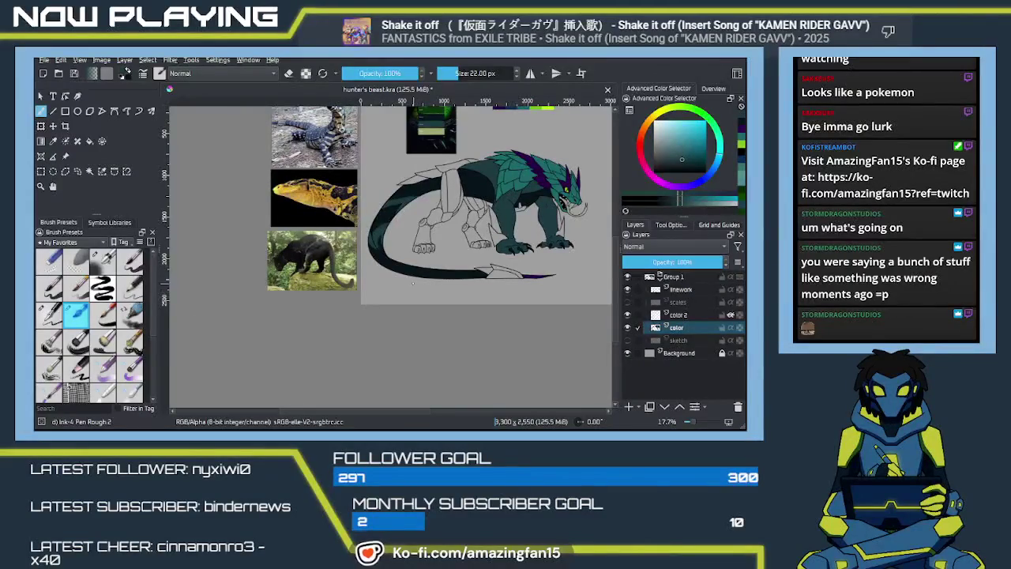
{"action": "scroll", "coordinate": [413, 282], "scroll_direction": "up", "scroll_amount": 2}
{"action": "scroll", "coordinate": [414, 283], "scroll_direction": "up", "scroll_amount": 2}
{"action": "scroll", "coordinate": [415, 282], "scroll_direction": "up", "scroll_amount": 2}
{"action": "scroll", "coordinate": [417, 282], "scroll_direction": "up", "scroll_amount": 1}
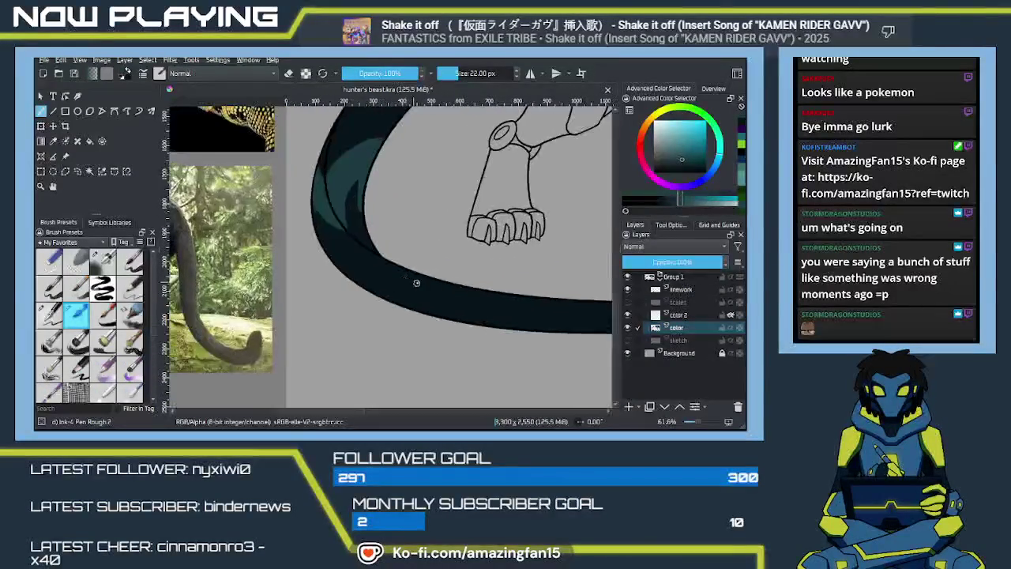
{"action": "left_click_drag", "start_coordinate": [416, 283], "coordinate": [436, 324]}
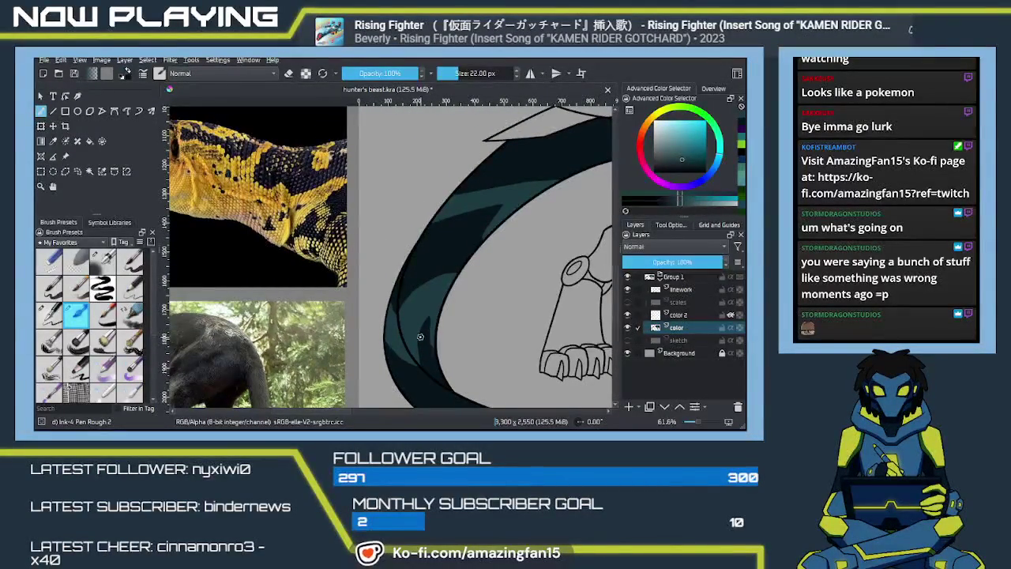
{"action": "left_click", "coordinate": [418, 334], "text": "ctrl"}
{"action": "left_click_drag", "start_coordinate": [421, 340], "coordinate": [433, 305]}
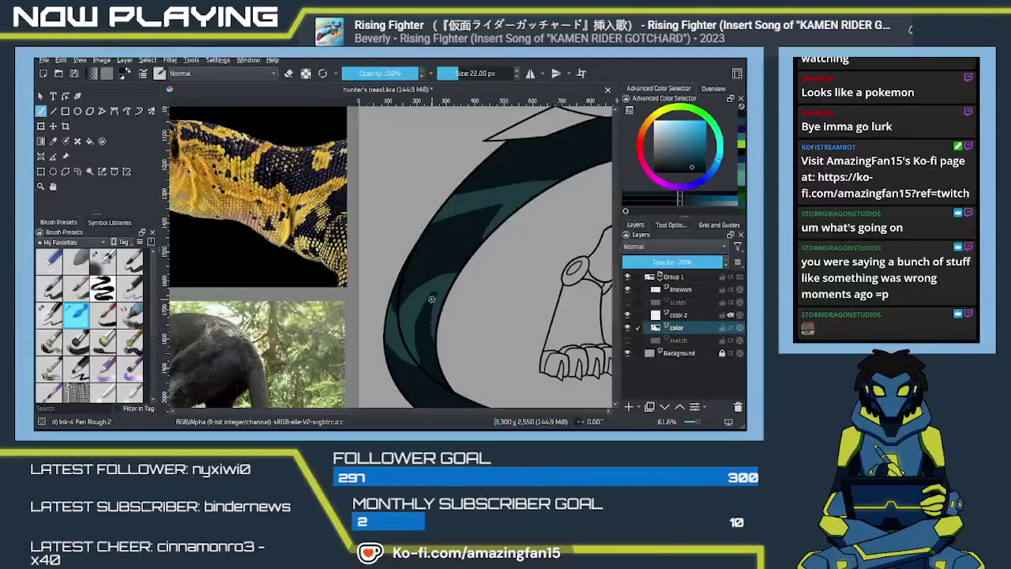
Sample teal from the tail and paint a lighter teal stripe inside the dark tail band's left curve
{"action": "left_click", "coordinate": [427, 311], "text": "ctrl"}
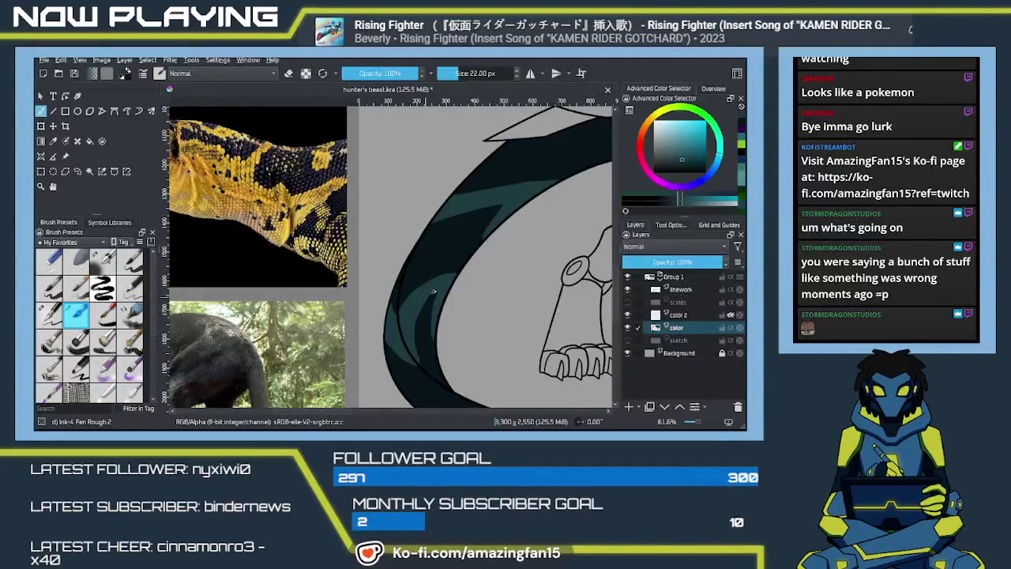
{"action": "left_click_drag", "start_coordinate": [432, 292], "coordinate": [410, 330]}
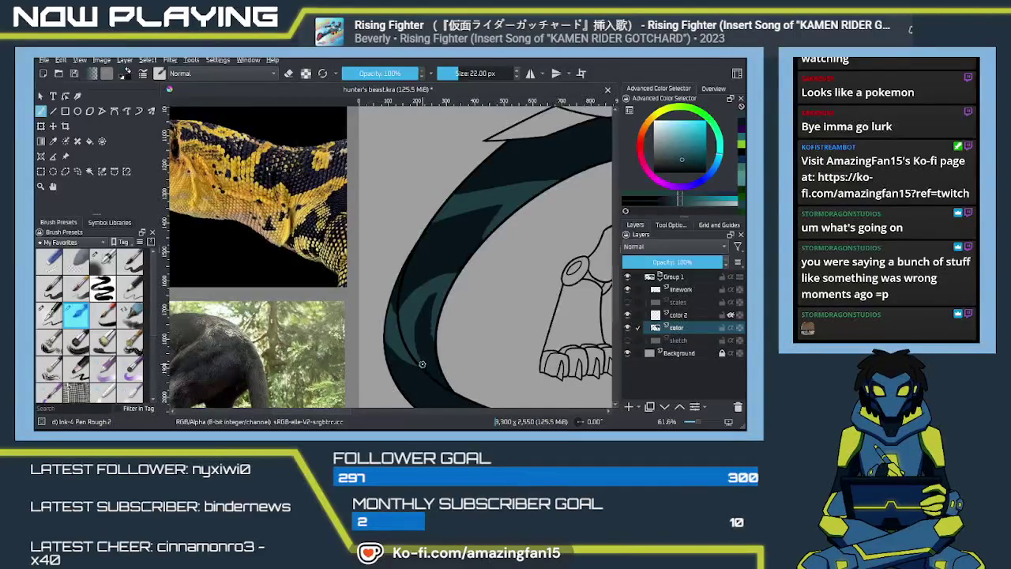
{"action": "left_click", "coordinate": [423, 361], "text": "ctrl"}
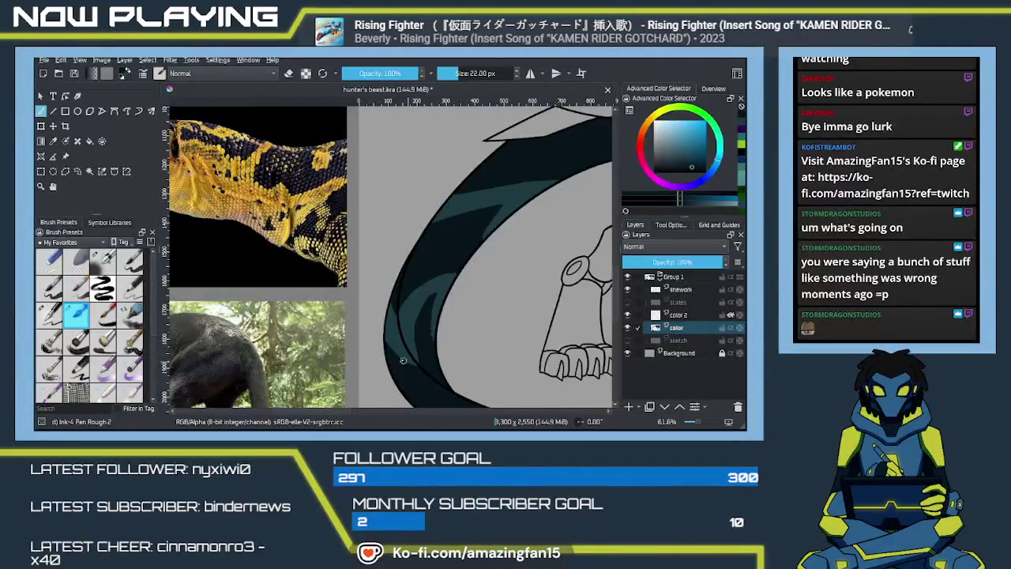
{"action": "key", "text": "e"}
{"action": "left_click", "coordinate": [394, 356], "text": "ctrl"}
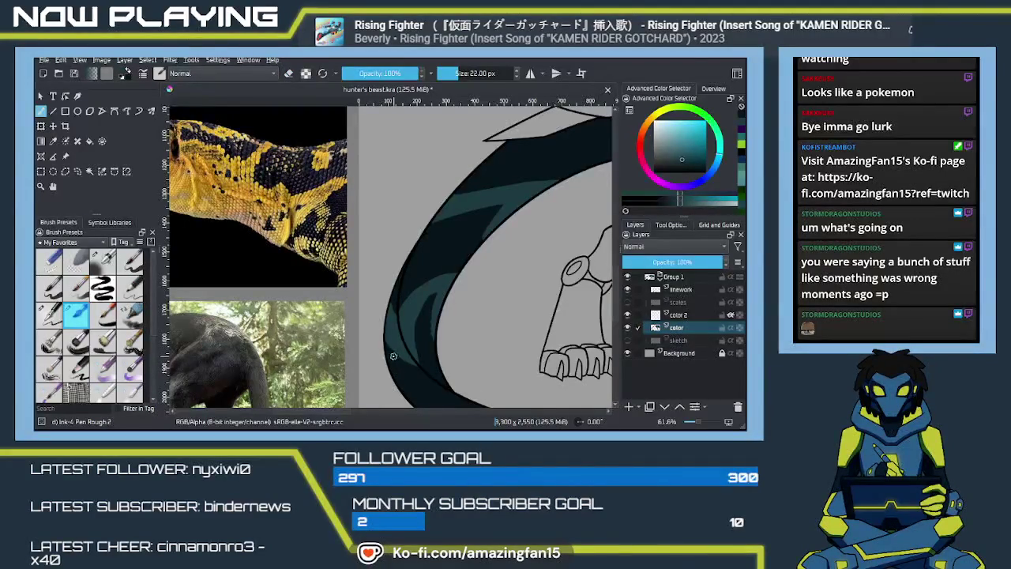
{"action": "left_click", "coordinate": [401, 360], "text": "ctrl"}
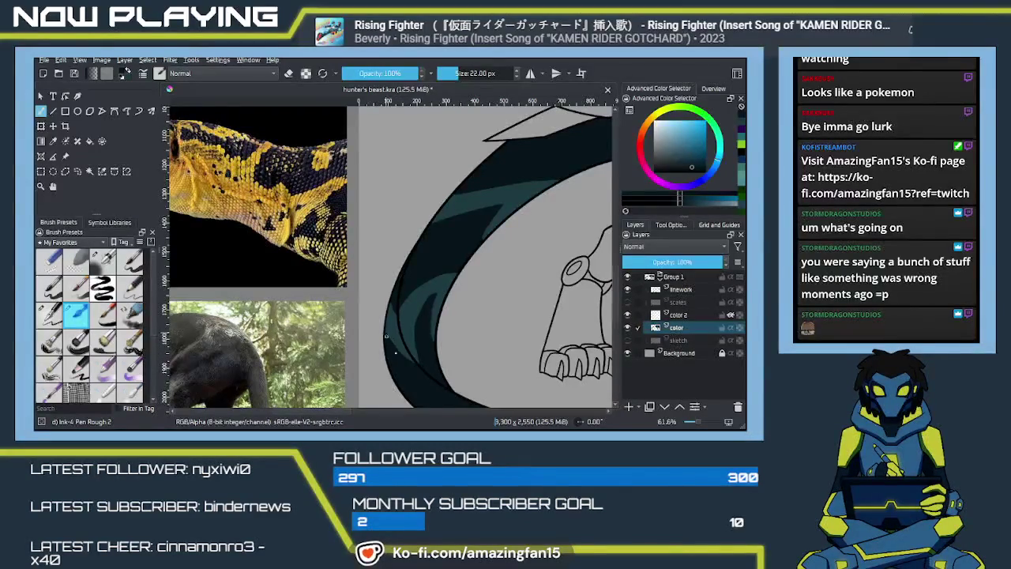
{"action": "mouse_move", "coordinate": [444, 360]}
{"action": "left_mouse_down"}
{"action": "mouse_move", "coordinate": [376, 304]}
{"action": "mouse_move", "coordinate": [382, 290]}
{"action": "mouse_move", "coordinate": [384, 307]}
{"action": "mouse_move", "coordinate": [472, 314]}
{"action": "mouse_move", "coordinate": [425, 316]}
{"action": "left_mouse_up"}
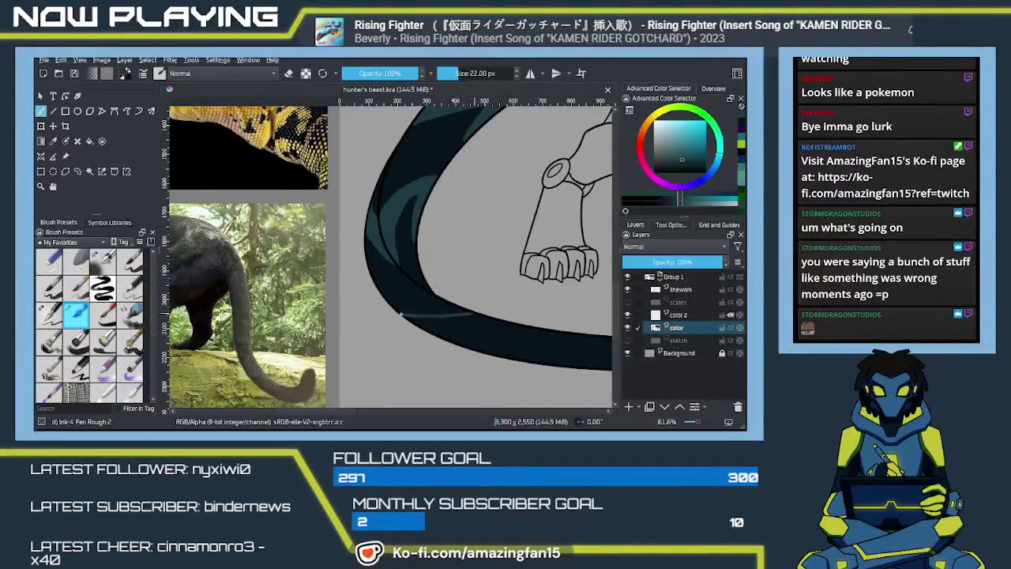
Paint a light teal highlight streak along the tail's lower edge, redoing it fainter
{"action": "left_click_drag", "start_coordinate": [497, 322], "coordinate": [466, 325]}
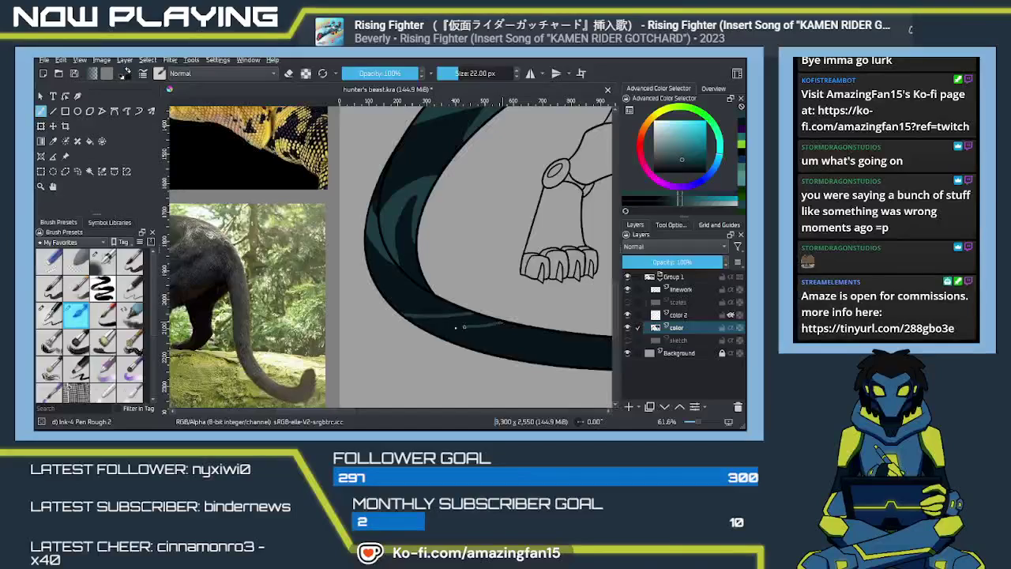
{"action": "left_click_drag", "start_coordinate": [445, 328], "coordinate": [471, 338]}
{"action": "key", "text": "ctrl+z"}
{"action": "mouse_move", "coordinate": [505, 324]}
{"action": "left_mouse_down"}
{"action": "mouse_move", "coordinate": [458, 330]}
{"action": "mouse_move", "coordinate": [441, 307]}
{"action": "left_mouse_up"}
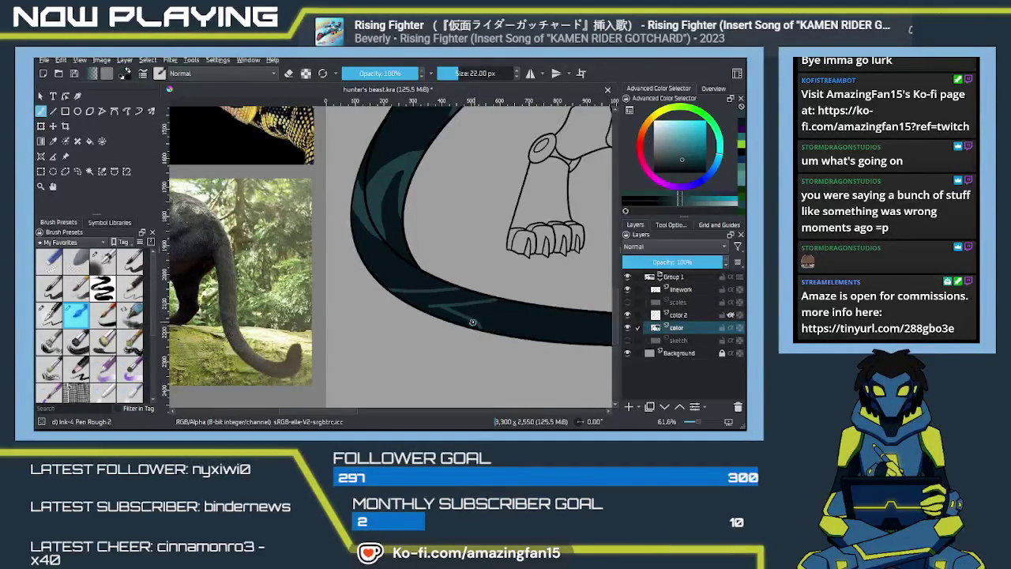
Bring the tail's lower curve into view and sample a darker teal from the tail
{"action": "key", "text": "f"}
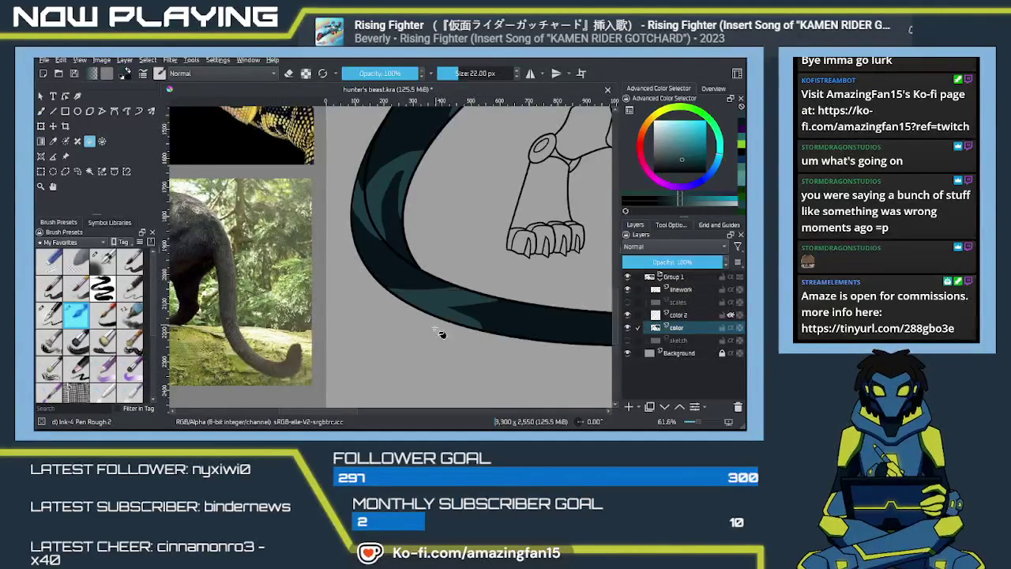
{"action": "left_click_drag", "start_coordinate": [512, 327], "coordinate": [467, 361]}
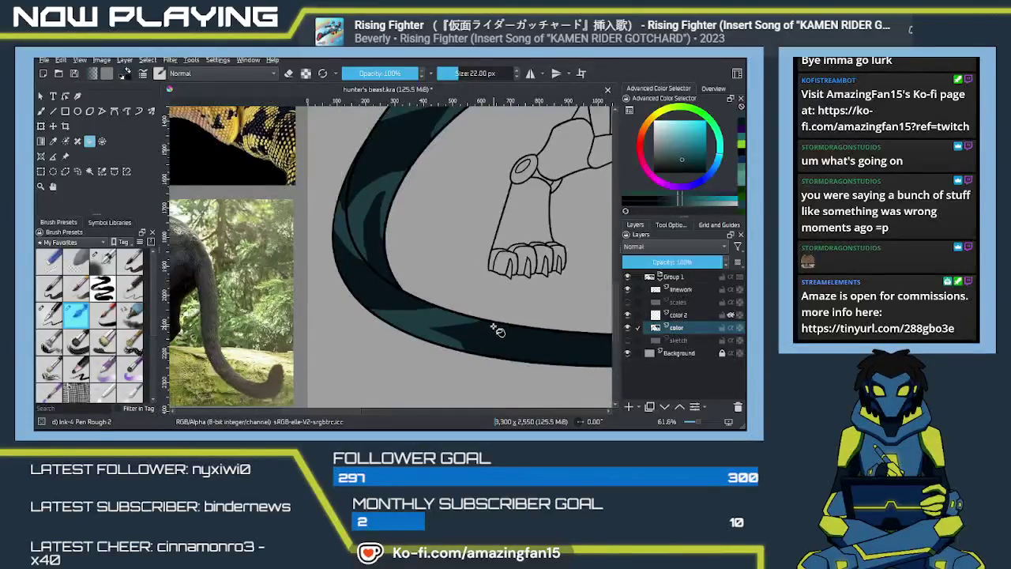
{"action": "key", "text": "b"}
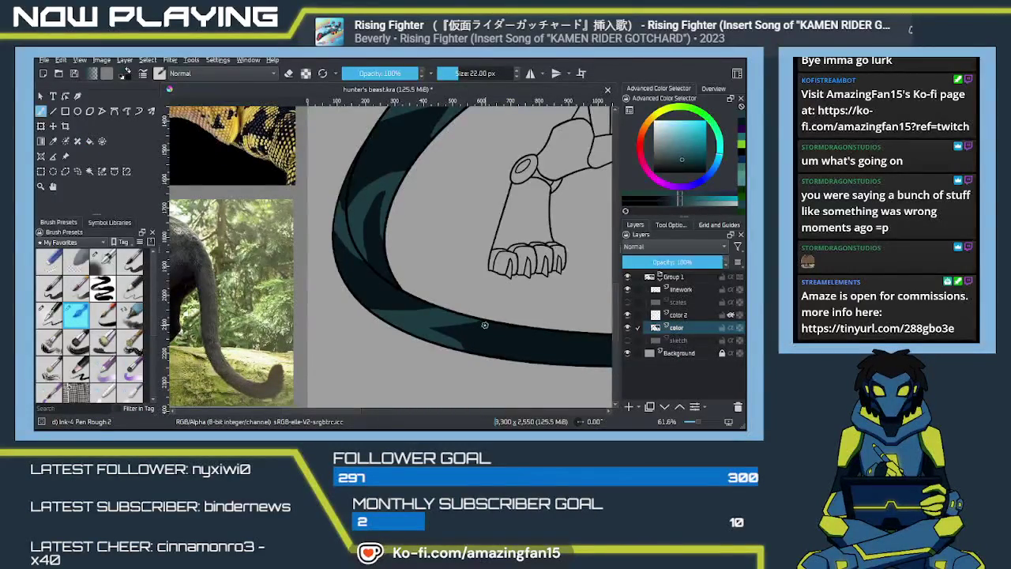
{"action": "left_click", "coordinate": [485, 323], "text": "ctrl"}
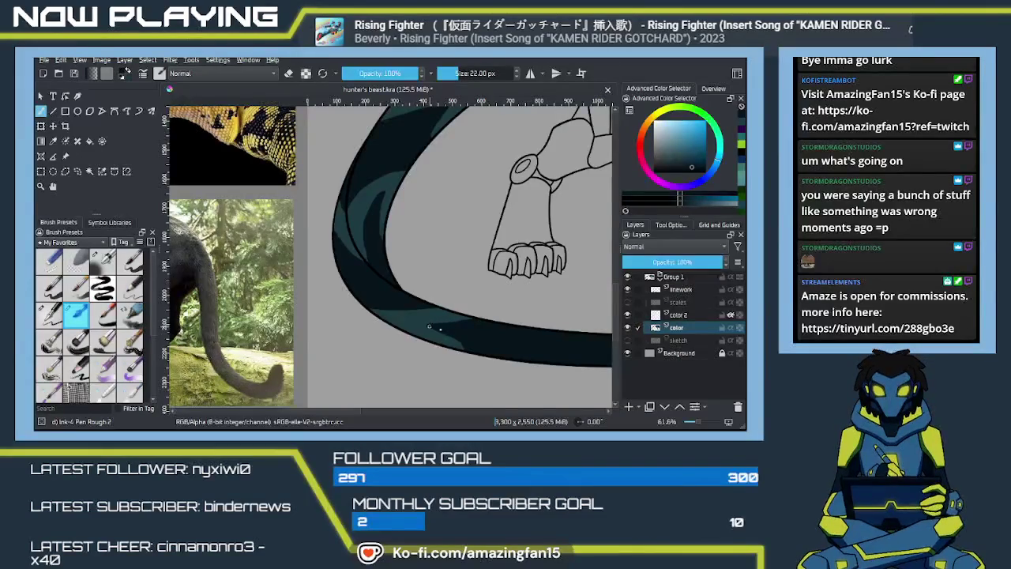
{"action": "scroll", "coordinate": [430, 332], "scroll_direction": "right", "scroll_amount": 3}
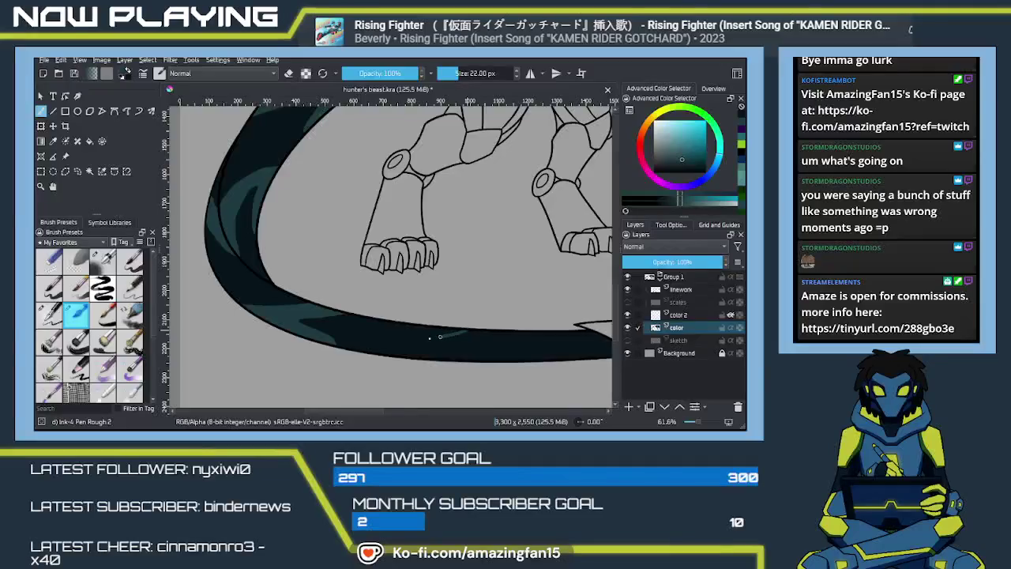
Paint dark over the stray faint streak on the tail, undoing a stroke that covered the teal lines
{"action": "mouse_move", "coordinate": [414, 344]}
{"action": "left_mouse_down"}
{"action": "mouse_move", "coordinate": [473, 330]}
{"action": "mouse_move", "coordinate": [418, 356]}
{"action": "left_mouse_up"}
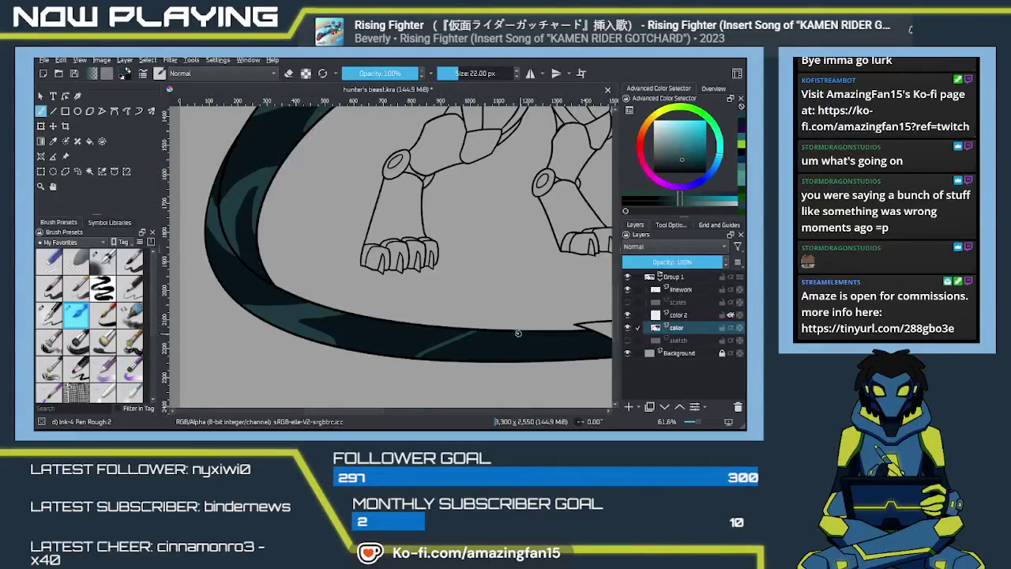
{"action": "key", "text": "e"}
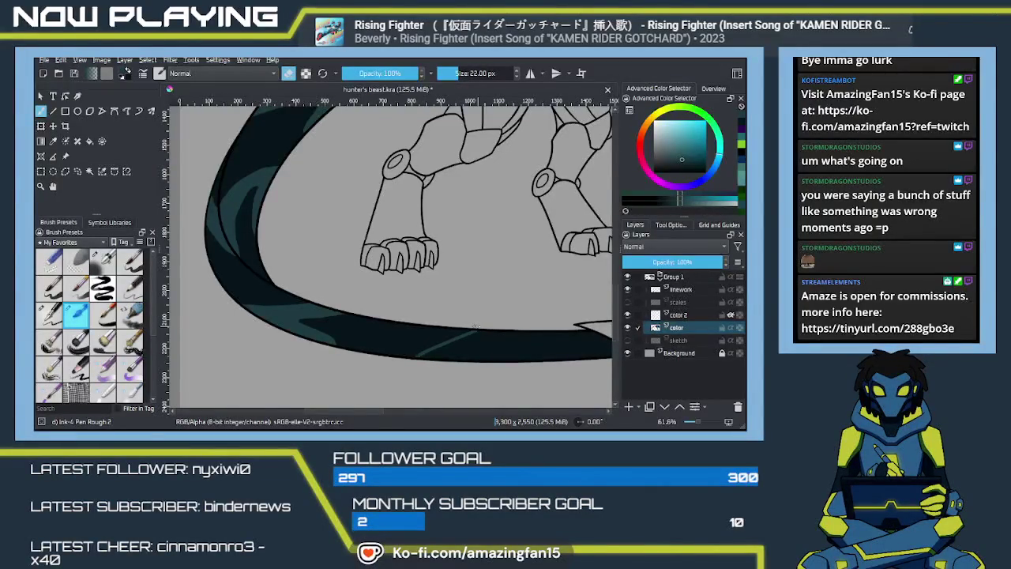
{"action": "key", "text": "e"}
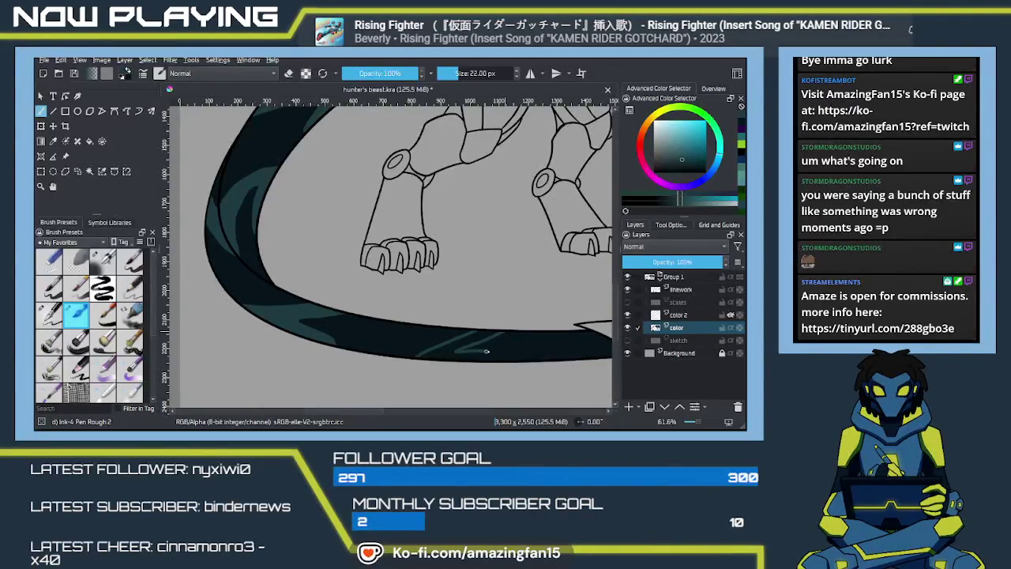
{"action": "left_click_drag", "start_coordinate": [500, 353], "coordinate": [455, 349]}
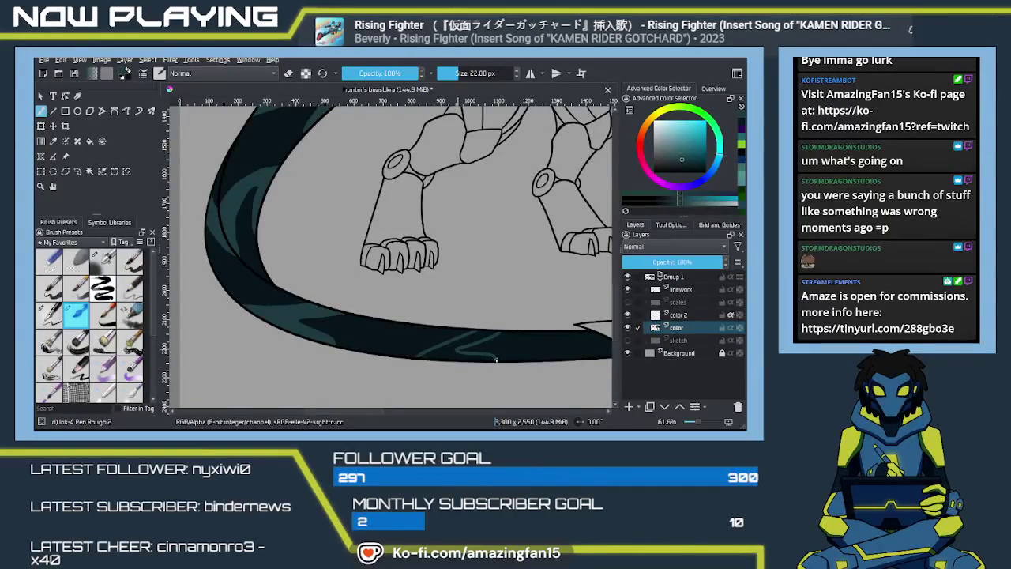
{"action": "key", "text": "ctrl+z"}
Paint a teal stripe along the bottom of the tail, undoing the stray extension
{"action": "key", "text": "f"}
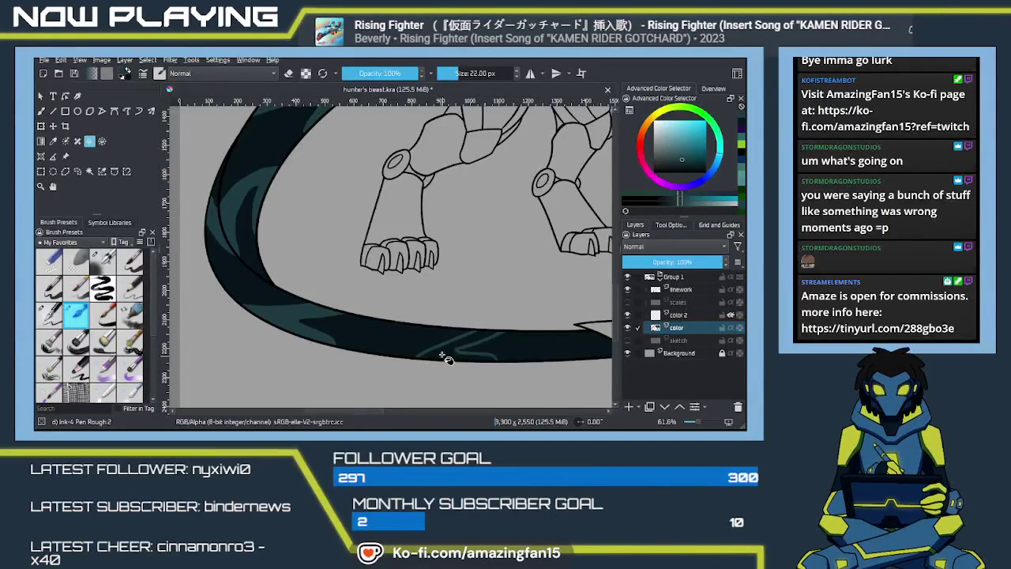
{"action": "left_click_drag", "start_coordinate": [448, 352], "coordinate": [448, 359]}
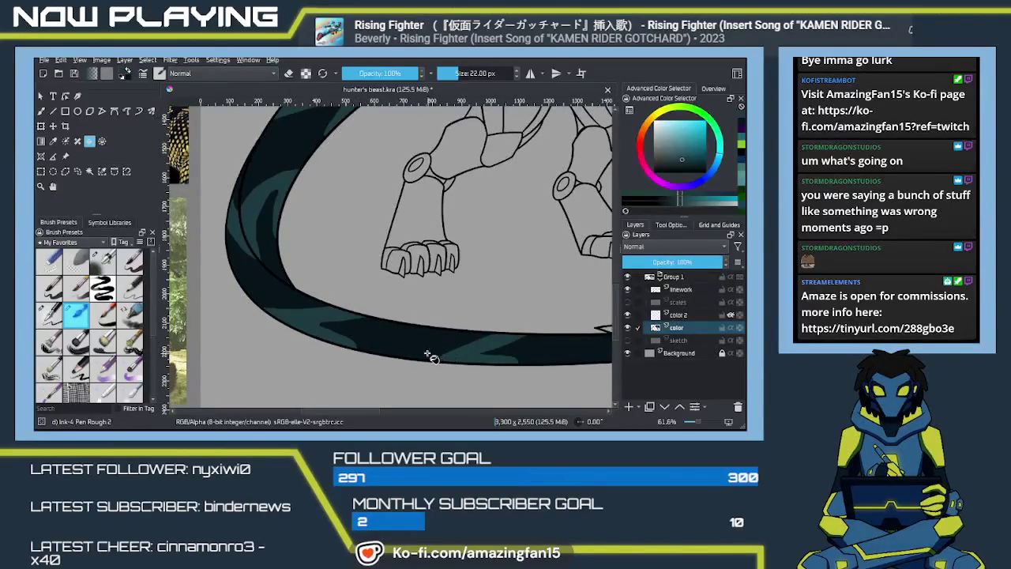
{"action": "left_click_drag", "start_coordinate": [413, 332], "coordinate": [428, 353]}
{"action": "key", "text": "b"}
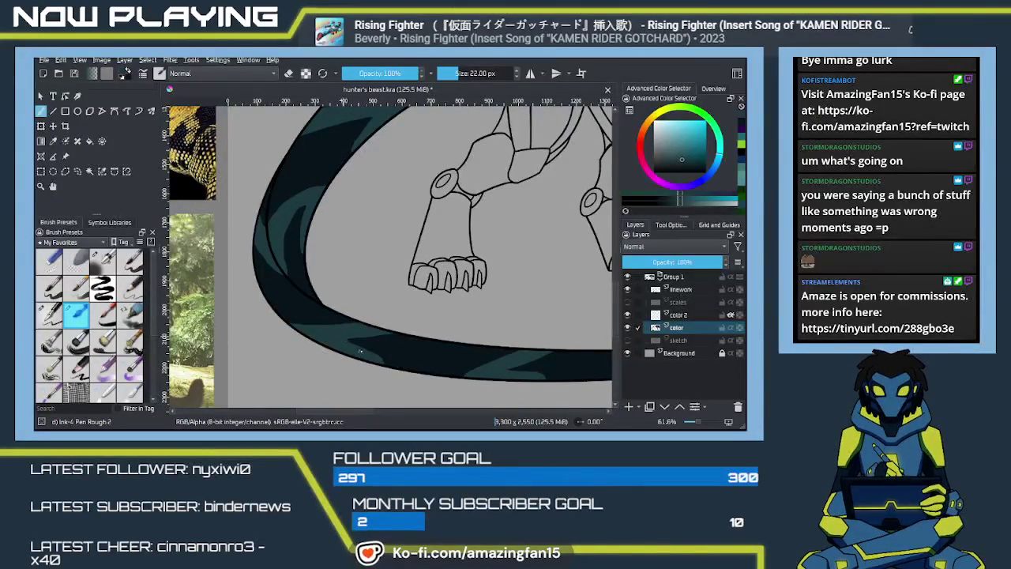
{"action": "left_click_drag", "start_coordinate": [361, 350], "coordinate": [527, 361]}
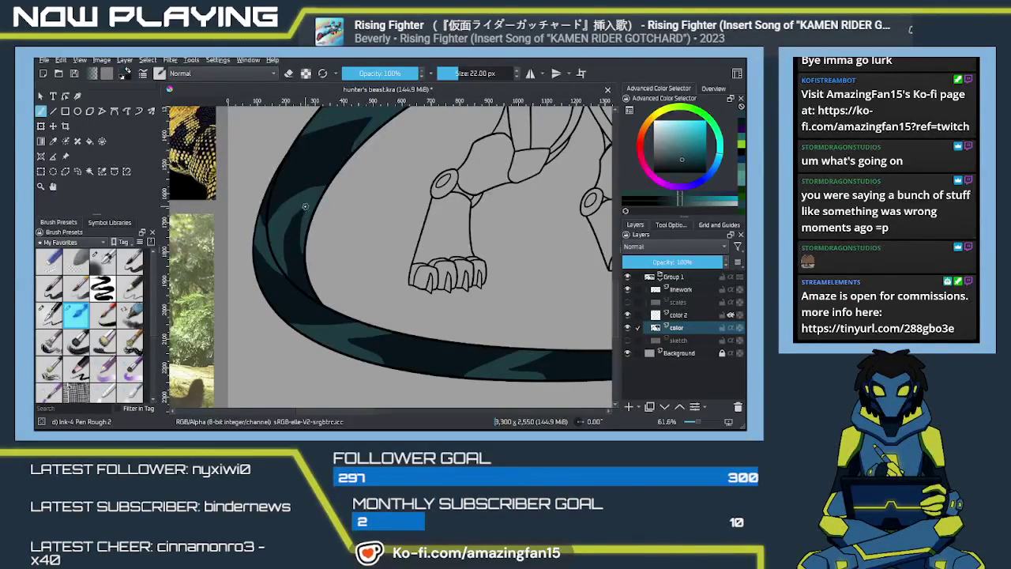
{"action": "left_click_drag", "start_coordinate": [305, 207], "coordinate": [306, 244]}
{"action": "key", "text": "ctrl+z"}
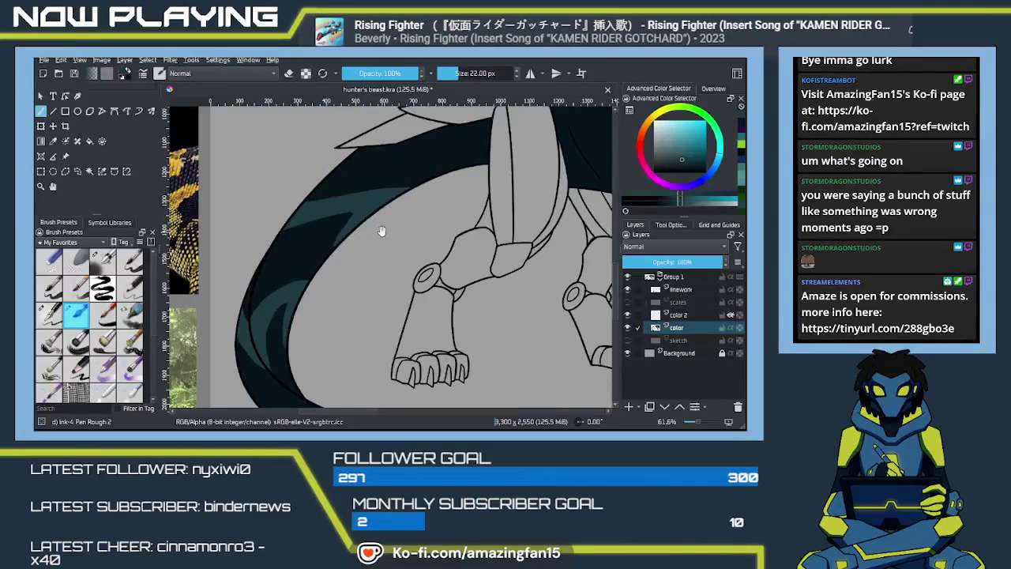
Outline a stripe on the tail band behind the front leg and fill it with lighter teal
{"action": "left_click_drag", "start_coordinate": [380, 231], "coordinate": [352, 291]}
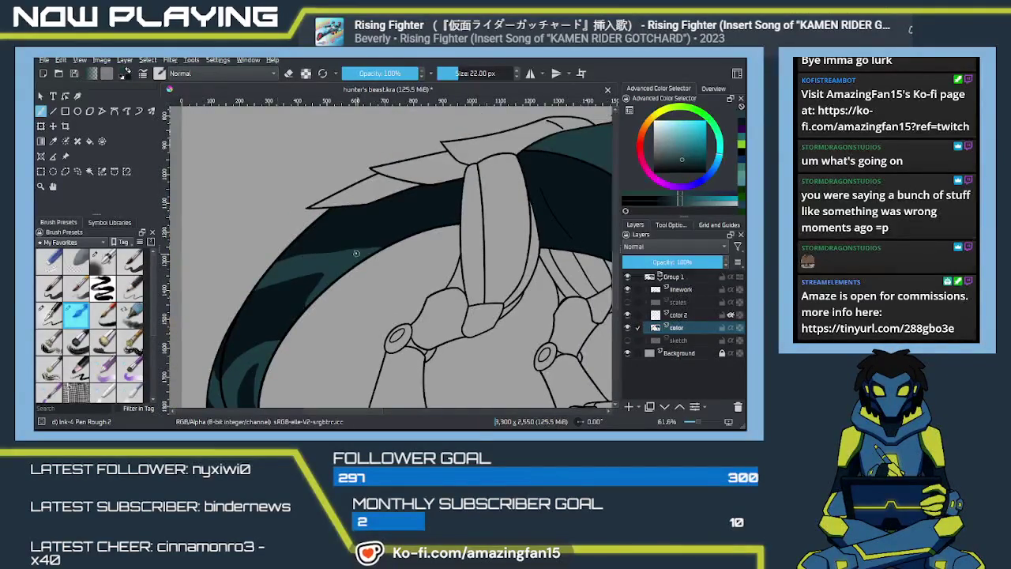
{"action": "left_click_drag", "start_coordinate": [403, 252], "coordinate": [348, 285]}
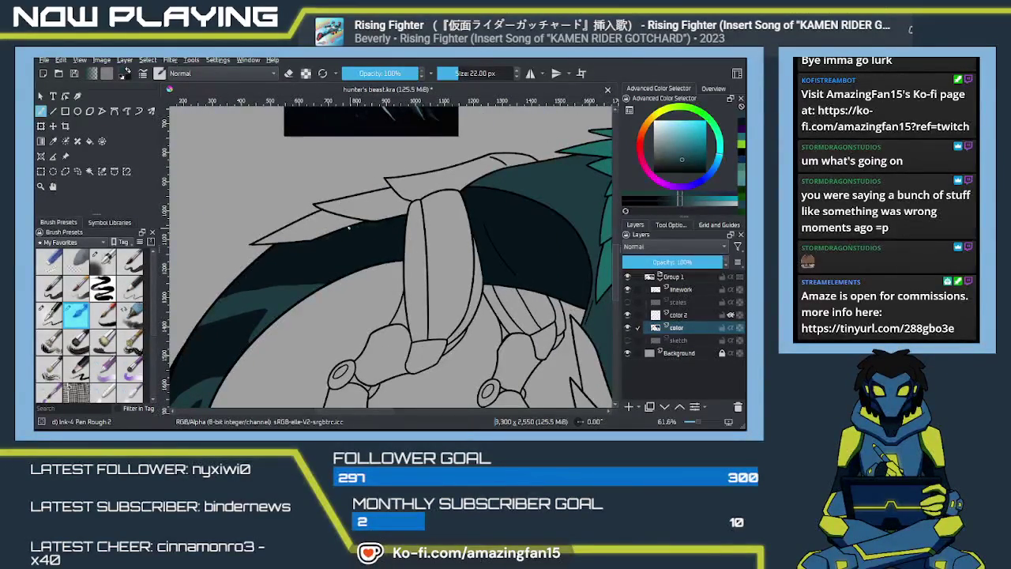
{"action": "mouse_move", "coordinate": [380, 234]}
{"action": "left_mouse_down"}
{"action": "mouse_move", "coordinate": [402, 243]}
{"action": "mouse_move", "coordinate": [361, 267]}
{"action": "left_mouse_up"}
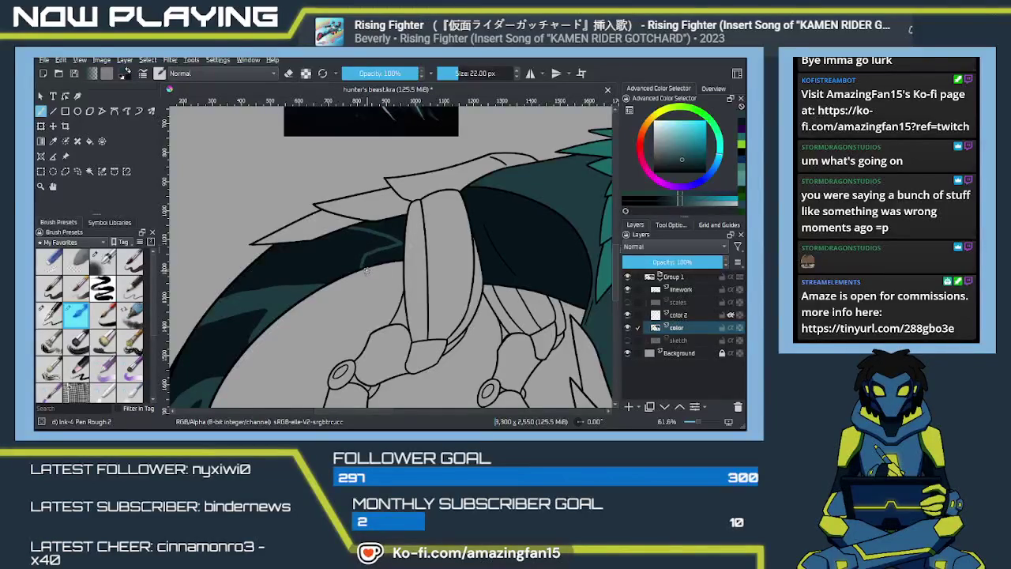
{"action": "key", "text": "ctrl+z"}
{"action": "key", "text": "ctrl+z"}
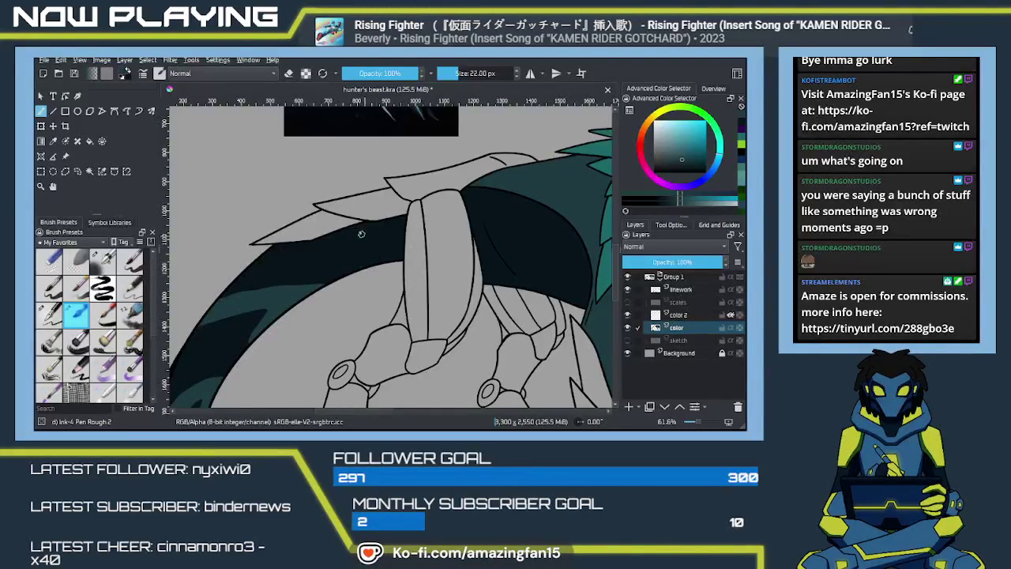
{"action": "left_click_drag", "start_coordinate": [352, 226], "coordinate": [397, 247]}
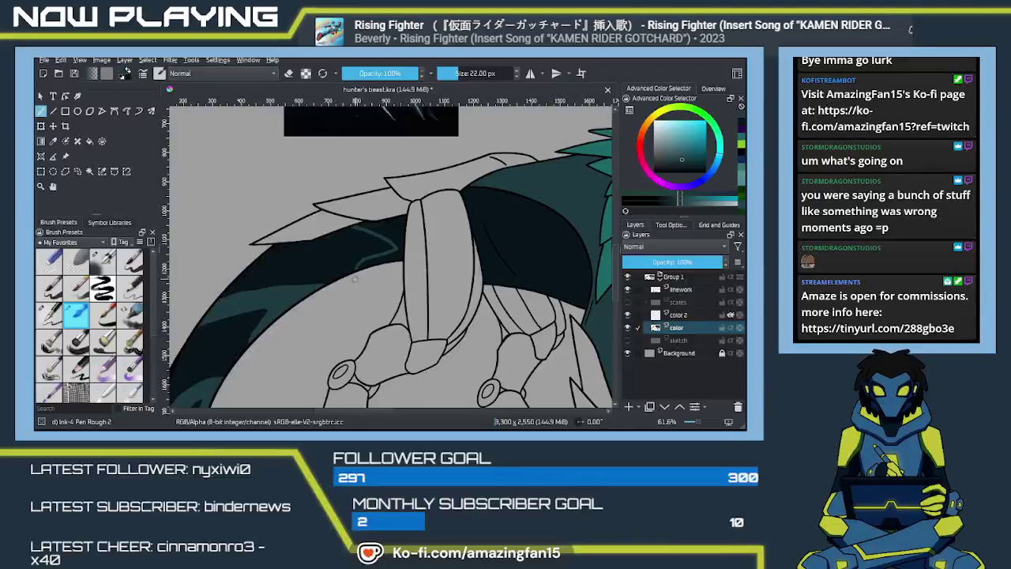
{"action": "key", "text": "f"}
{"action": "left_click", "coordinate": [390, 232]}
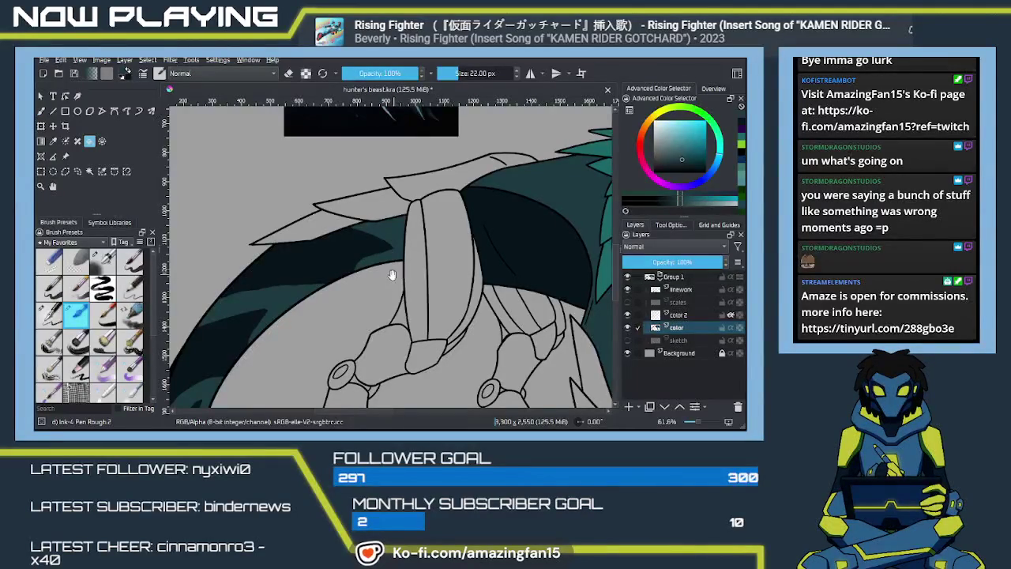
{"action": "left_click_drag", "start_coordinate": [401, 278], "coordinate": [459, 210]}
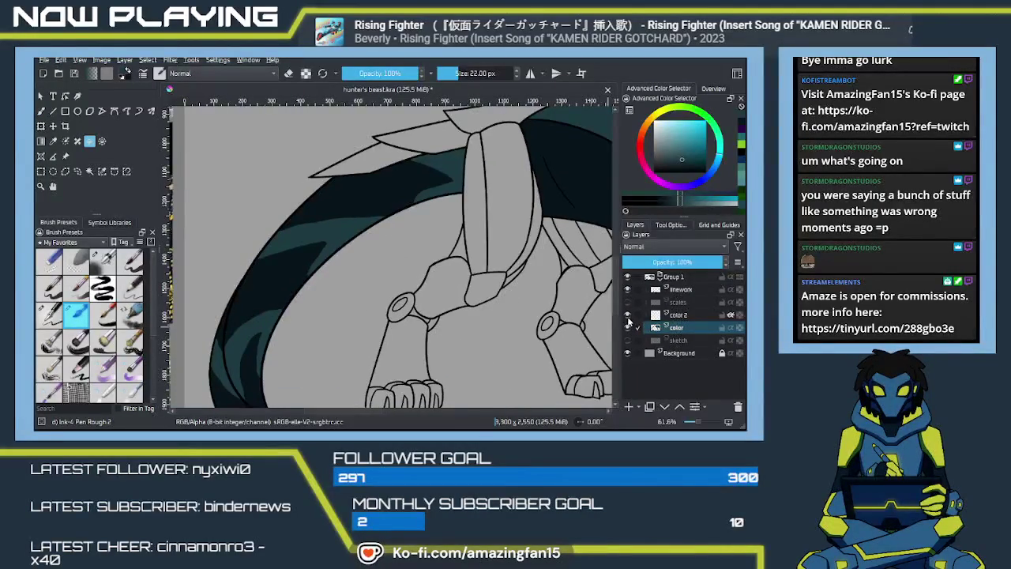
Hide the color 2 layer and show the scales texture layer
{"action": "left_click", "coordinate": [628, 316]}
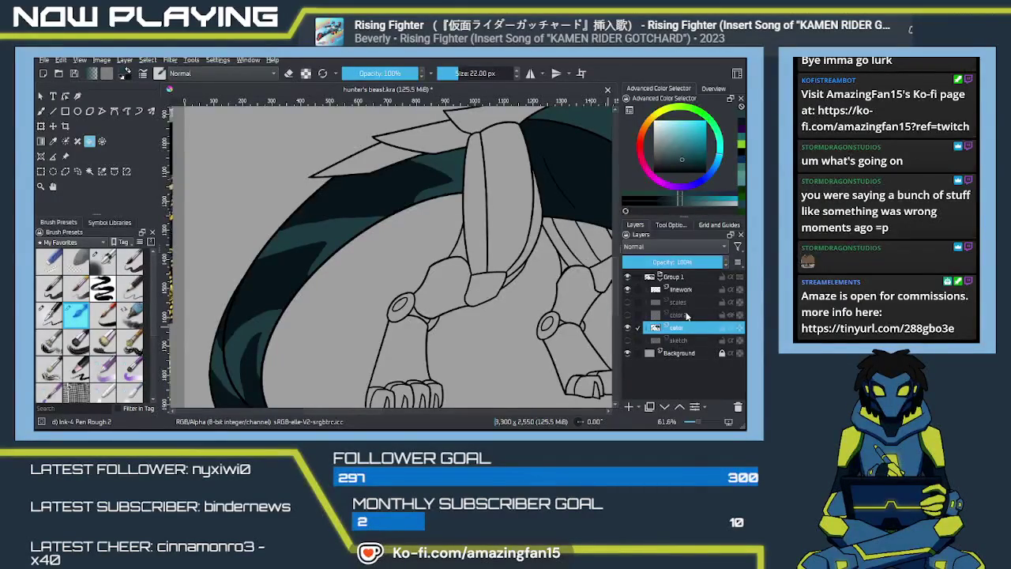
{"action": "left_click", "coordinate": [628, 303]}
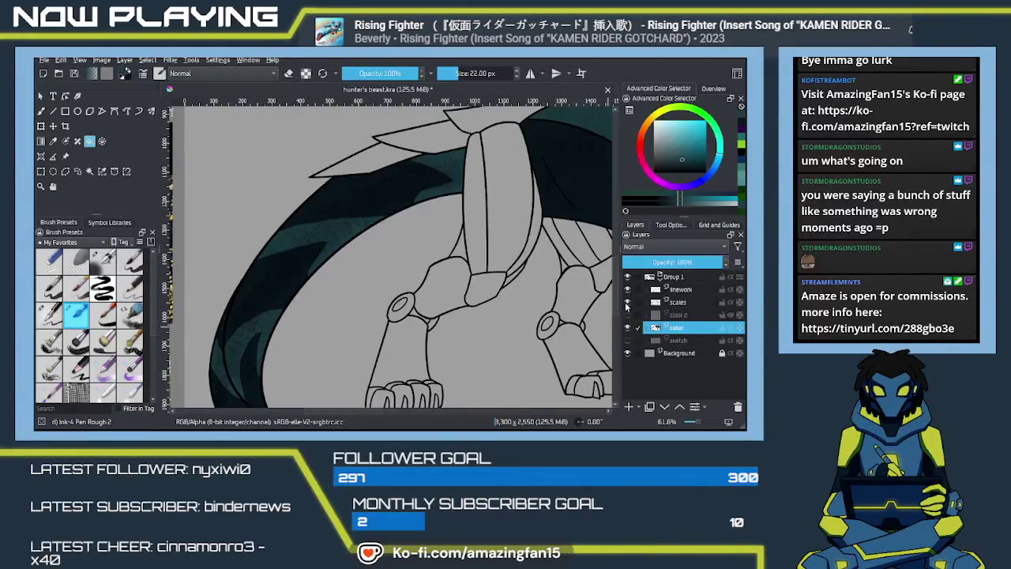
{"action": "left_click_drag", "start_coordinate": [408, 362], "coordinate": [428, 324]}
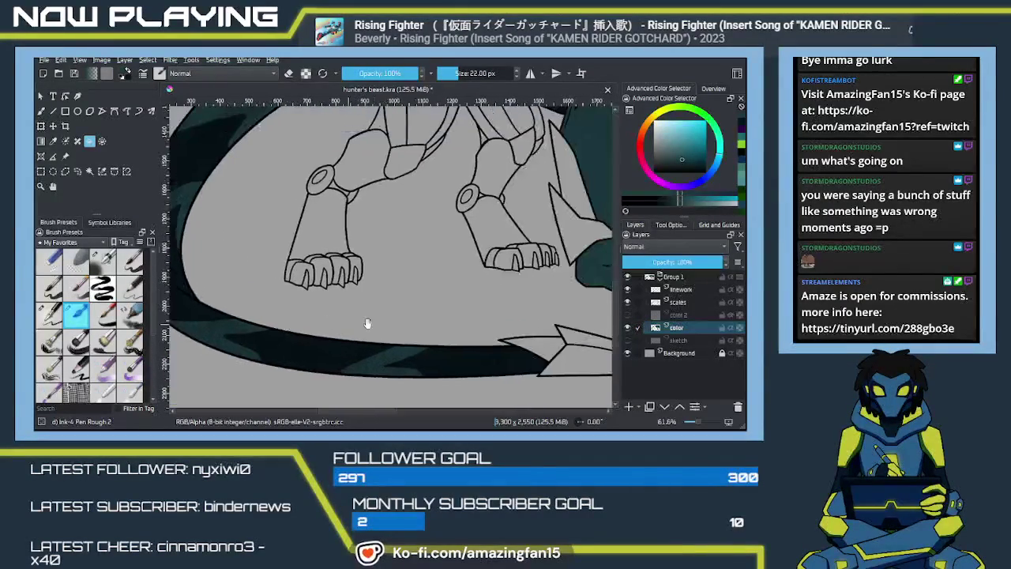
{"action": "scroll", "coordinate": [438, 346], "scroll_direction": "down", "scroll_amount": 1}
{"action": "scroll", "coordinate": [434, 348], "scroll_direction": "down", "scroll_amount": 1}
{"action": "scroll", "coordinate": [431, 350], "scroll_direction": "down", "scroll_amount": 1}
{"action": "scroll", "coordinate": [431, 350], "scroll_direction": "down", "scroll_amount": 1}
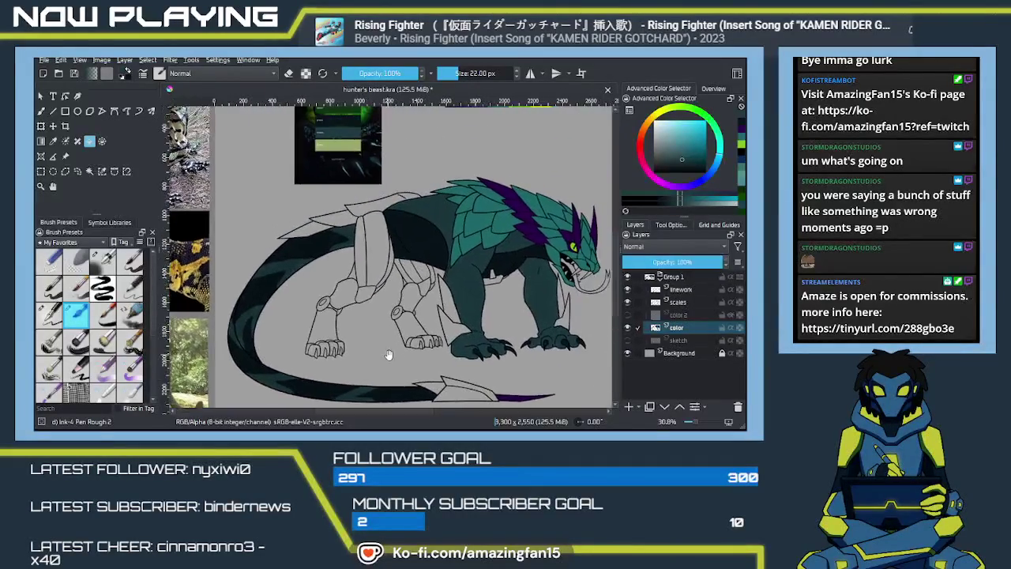
{"action": "left_click_drag", "start_coordinate": [360, 350], "coordinate": [397, 372]}
Pick a darker teal colour after zooming around the canvas
{"action": "scroll", "coordinate": [401, 368], "scroll_direction": "up", "scroll_amount": 1}
{"action": "scroll", "coordinate": [410, 364], "scroll_direction": "up", "scroll_amount": 1}
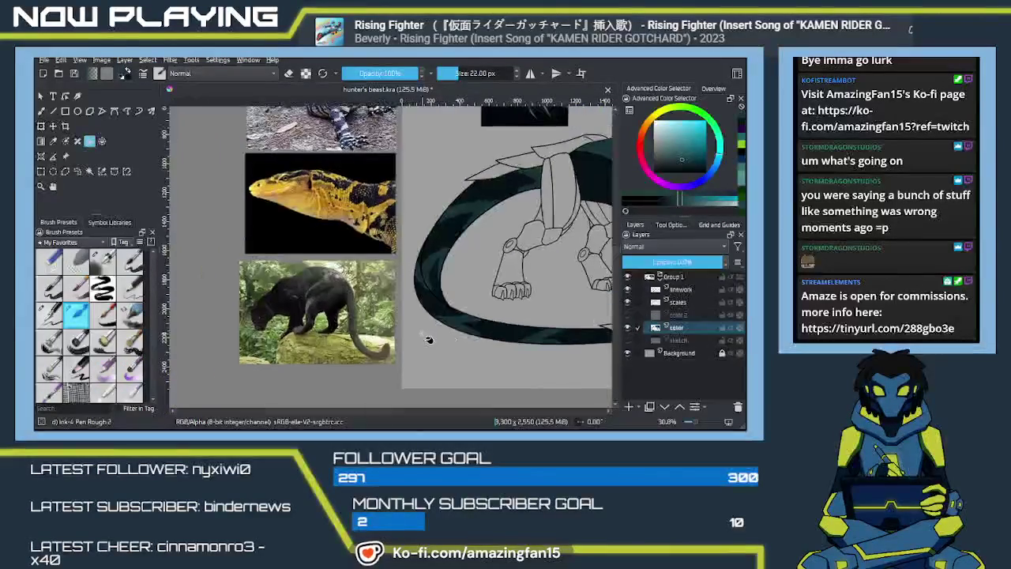
{"action": "scroll", "coordinate": [416, 360], "scroll_direction": "up", "scroll_amount": 1}
{"action": "scroll", "coordinate": [423, 356], "scroll_direction": "up", "scroll_amount": 1}
{"action": "scroll", "coordinate": [422, 356], "scroll_direction": "up", "scroll_amount": 1}
{"action": "scroll", "coordinate": [420, 362], "scroll_direction": "up", "scroll_amount": 1}
{"action": "scroll", "coordinate": [419, 365], "scroll_direction": "up", "scroll_amount": 1}
{"action": "scroll", "coordinate": [419, 367], "scroll_direction": "up", "scroll_amount": 1}
{"action": "scroll", "coordinate": [419, 367], "scroll_direction": "down", "scroll_amount": 2}
{"action": "scroll", "coordinate": [407, 352], "scroll_direction": "down", "scroll_amount": 3}
{"action": "scroll", "coordinate": [398, 338], "scroll_direction": "down", "scroll_amount": 1}
{"action": "scroll", "coordinate": [407, 334], "scroll_direction": "up", "scroll_amount": 1}
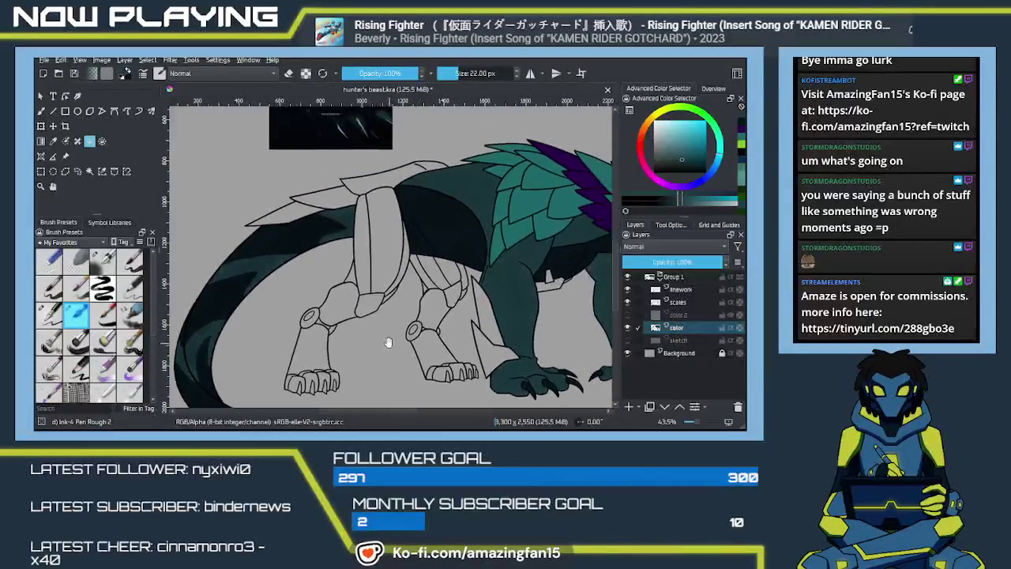
{"action": "scroll", "coordinate": [427, 327], "scroll_direction": "up", "scroll_amount": 1}
{"action": "scroll", "coordinate": [444, 318], "scroll_direction": "down", "scroll_amount": 2}
{"action": "scroll", "coordinate": [445, 320], "scroll_direction": "up", "scroll_amount": 1}
{"action": "scroll", "coordinate": [439, 328], "scroll_direction": "down", "scroll_amount": 1}
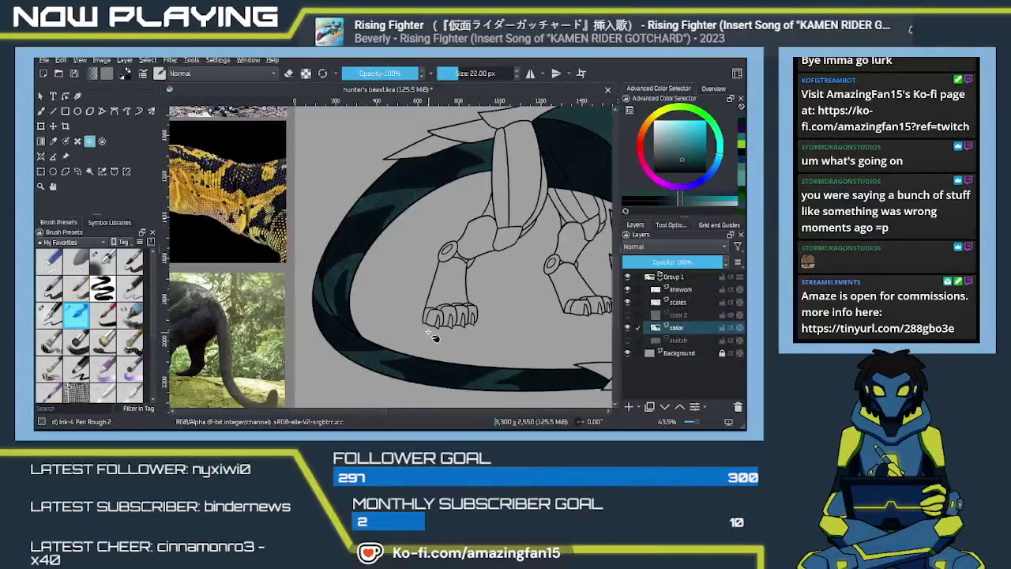
{"action": "left_click", "coordinate": [430, 338], "text": "ctrl"}
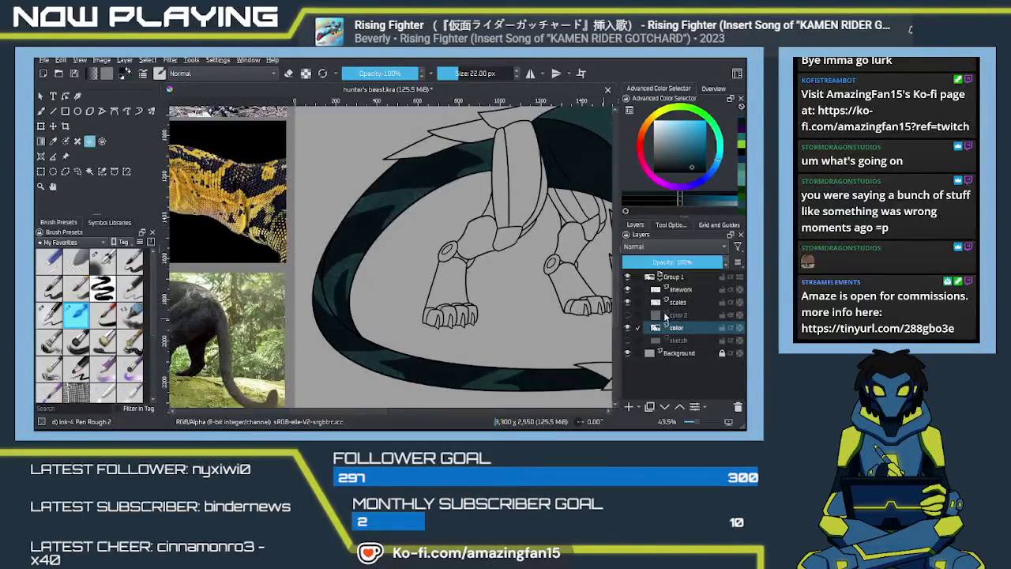
{"action": "mouse_move", "coordinate": [534, 306]}
{"action": "left_mouse_down"}
{"action": "mouse_move", "coordinate": [397, 345]}
{"action": "mouse_move", "coordinate": [379, 332]}
{"action": "left_mouse_up"}
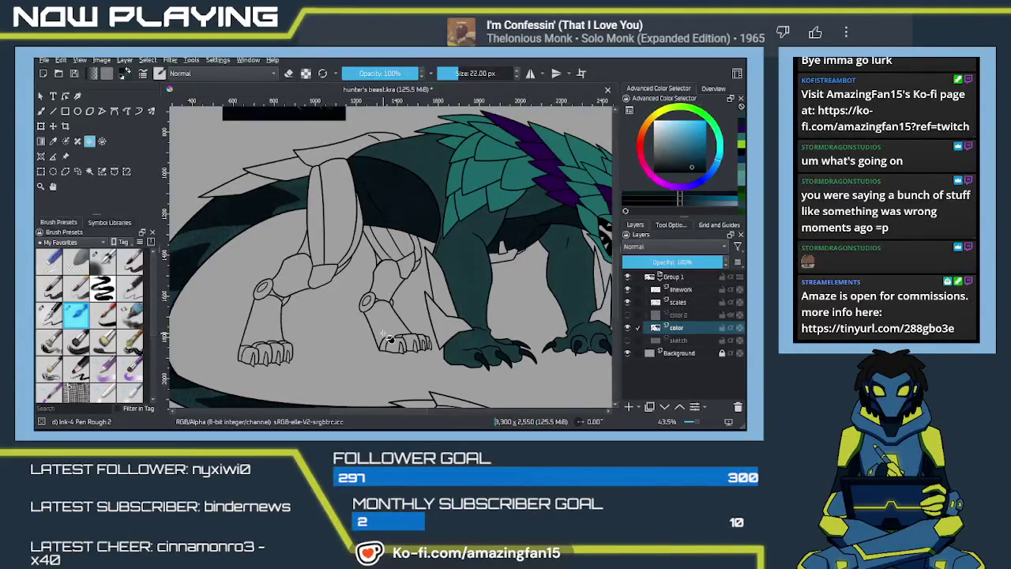
Make the color 2 layer visible, briefly hiding and then re-showing the scales layer
{"action": "scroll", "coordinate": [395, 328], "scroll_direction": "down", "scroll_amount": 1}
{"action": "scroll", "coordinate": [418, 320], "scroll_direction": "down", "scroll_amount": 1}
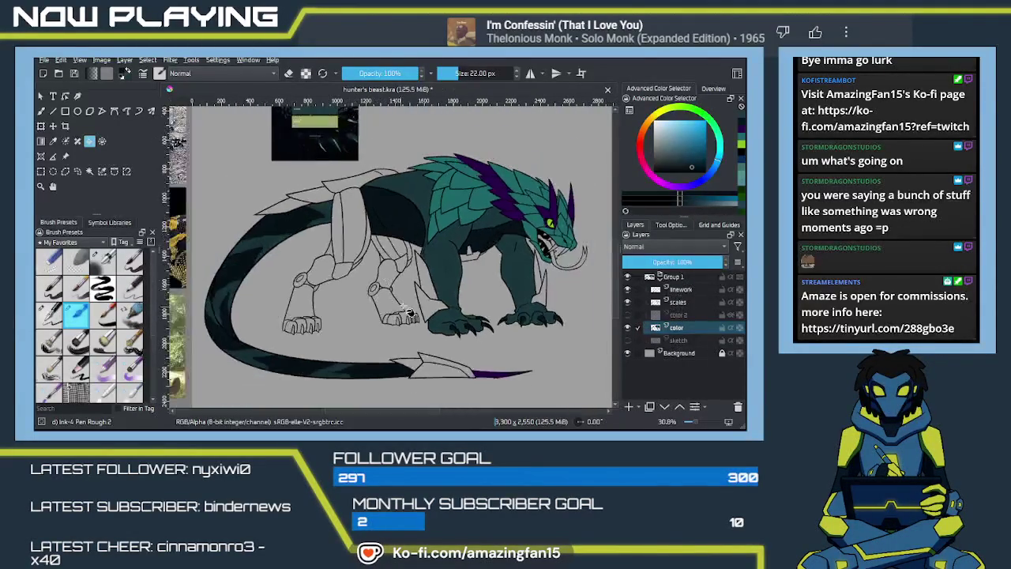
{"action": "left_click_drag", "start_coordinate": [432, 313], "coordinate": [464, 324]}
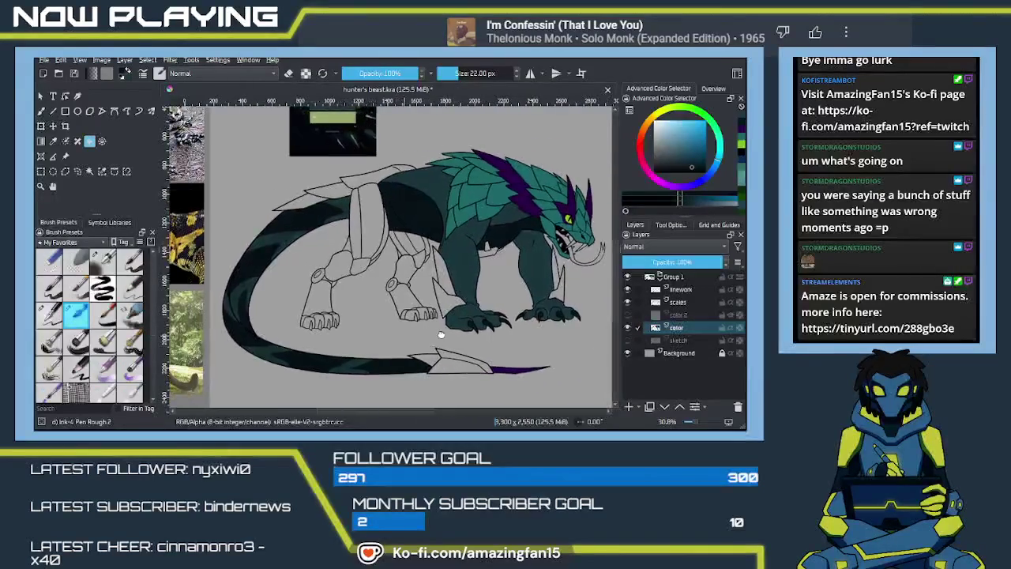
{"action": "scroll", "coordinate": [463, 324], "scroll_direction": "left", "scroll_amount": 1}
{"action": "scroll", "coordinate": [444, 328], "scroll_direction": "left", "scroll_amount": 1}
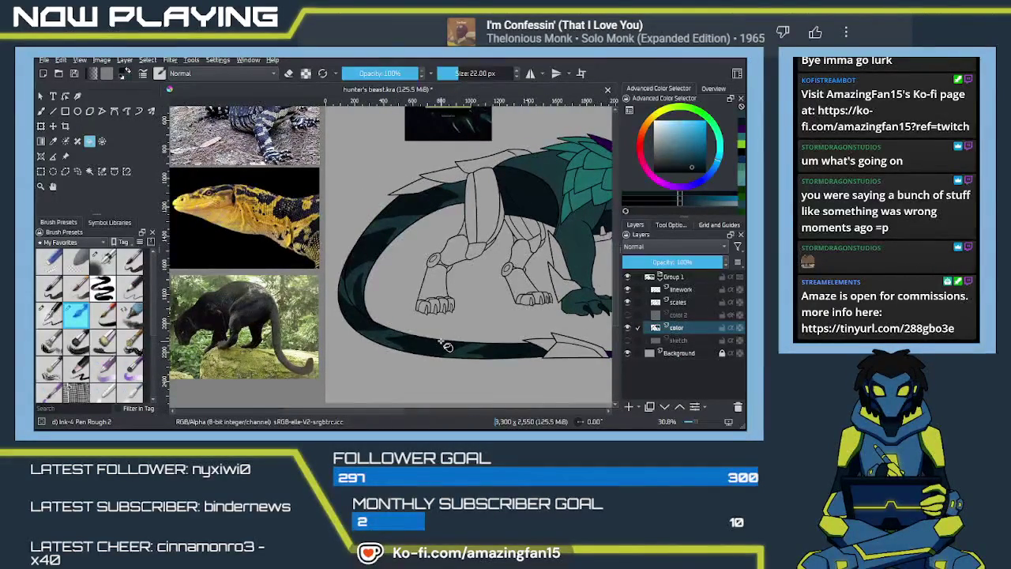
{"action": "left_click", "coordinate": [627, 302]}
{"action": "left_click", "coordinate": [627, 315]}
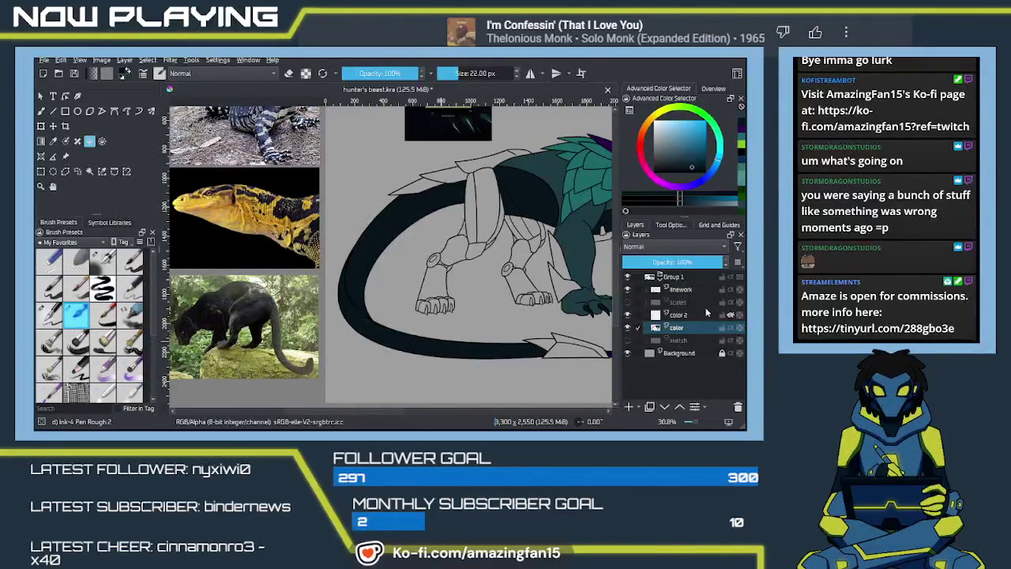
{"action": "left_click", "coordinate": [628, 303]}
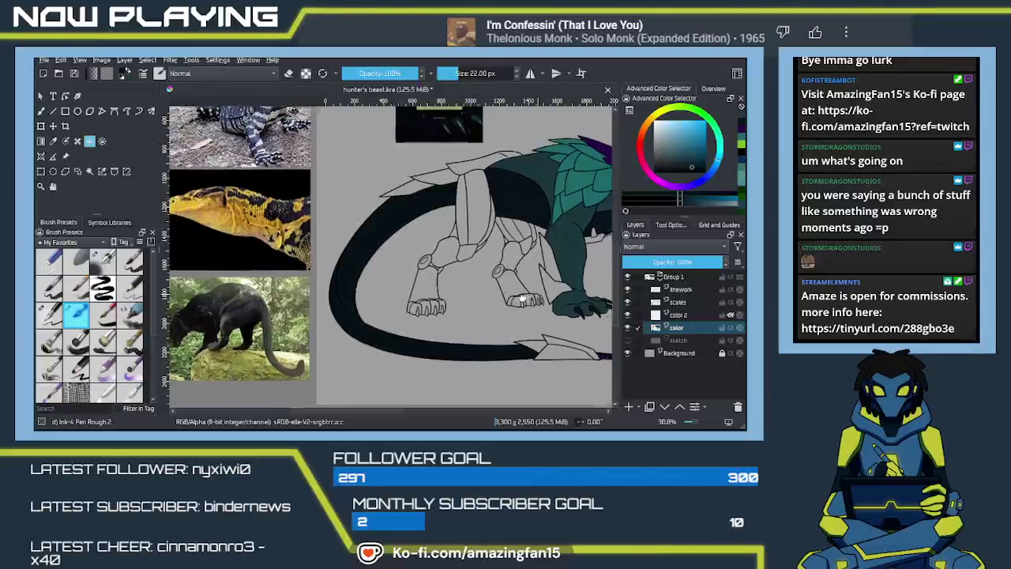
{"action": "scroll", "coordinate": [483, 324], "scroll_direction": "up", "scroll_amount": 3}
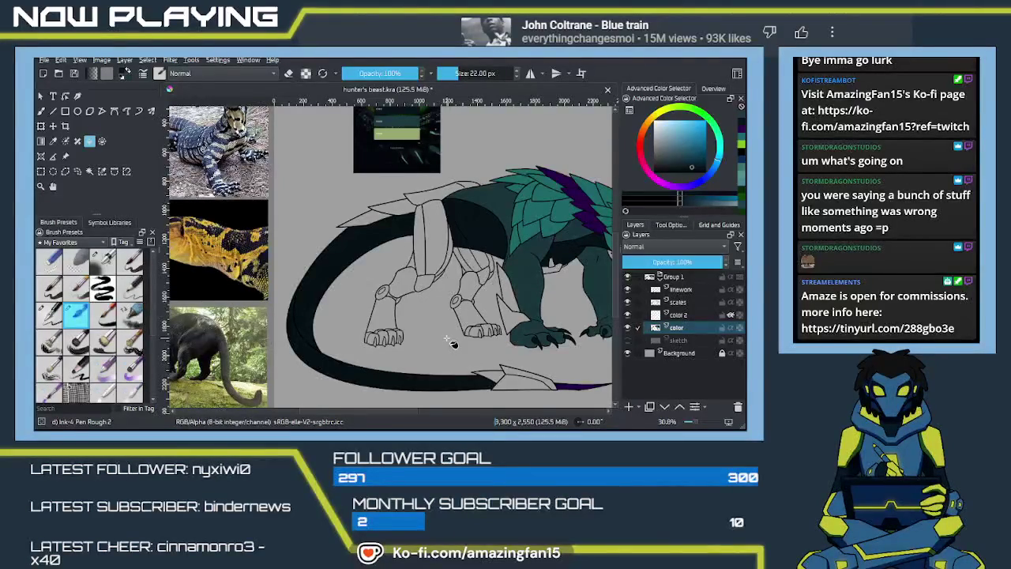
Switch to the freehand brush shrunk to 13 px, centred on the creature's head
{"action": "scroll", "coordinate": [452, 343], "scroll_direction": "up", "scroll_amount": 1}
{"action": "scroll", "coordinate": [451, 340], "scroll_direction": "up", "scroll_amount": 2}
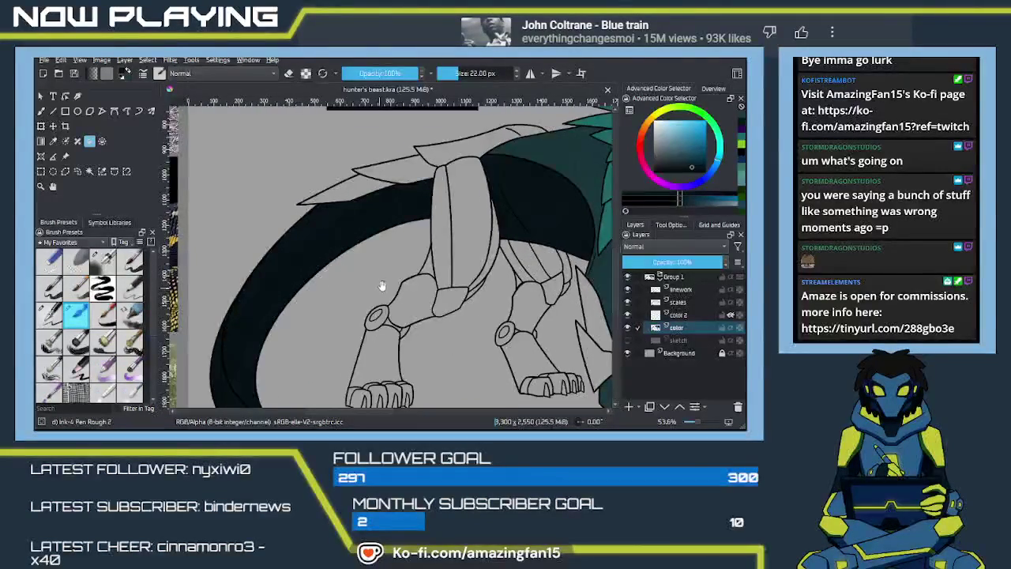
{"action": "scroll", "coordinate": [402, 306], "scroll_direction": "up", "scroll_amount": 1}
{"action": "mouse_move", "coordinate": [402, 305]}
{"action": "left_mouse_down"}
{"action": "mouse_move", "coordinate": [416, 297]}
{"action": "mouse_move", "coordinate": [413, 318]}
{"action": "mouse_move", "coordinate": [452, 321]}
{"action": "mouse_move", "coordinate": [421, 338]}
{"action": "left_mouse_up"}
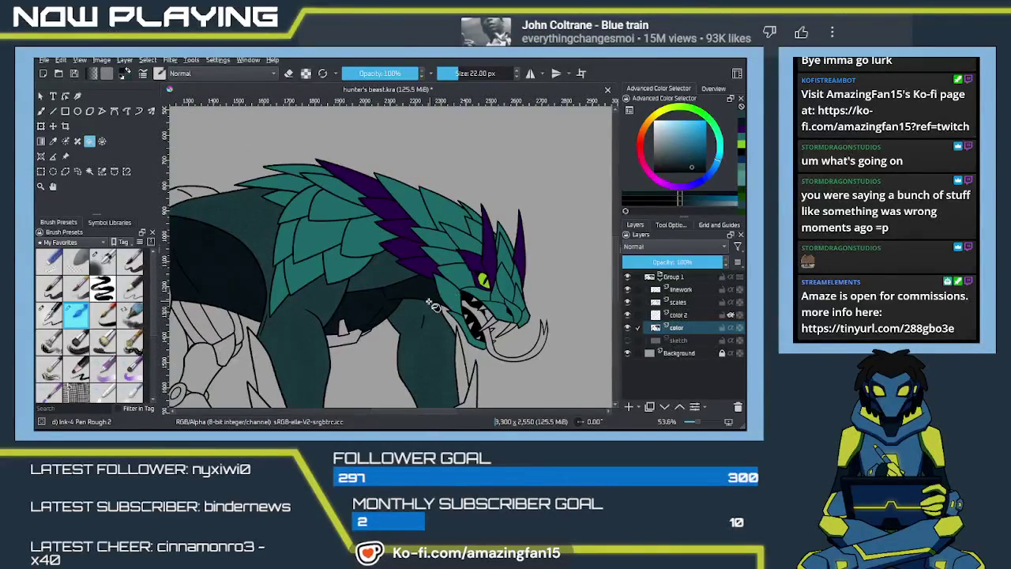
{"action": "key", "text": "b"}
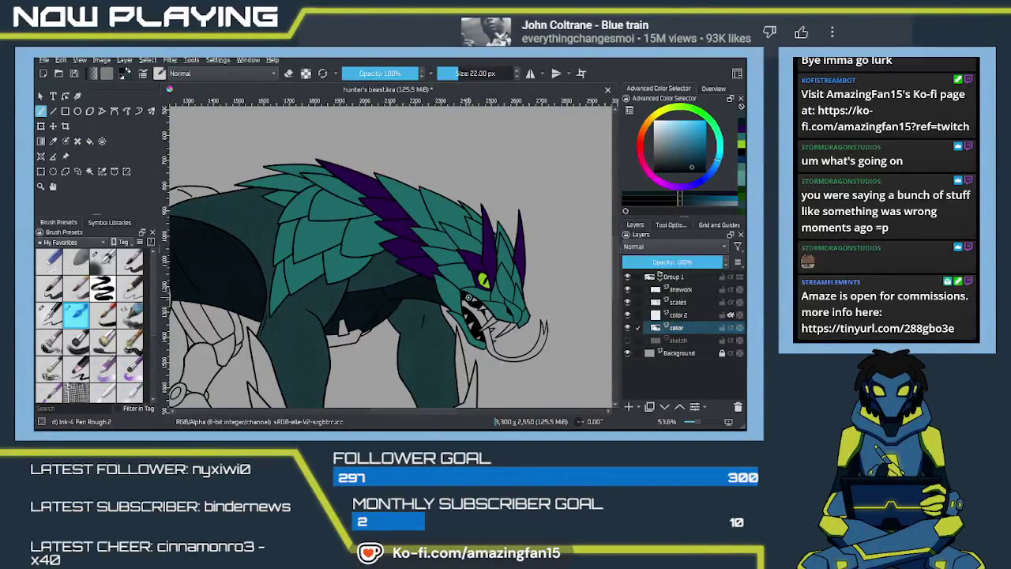
{"action": "key", "text": "bracketleft"}
{"action": "scroll", "coordinate": [454, 279], "scroll_direction": "up", "scroll_amount": 2}
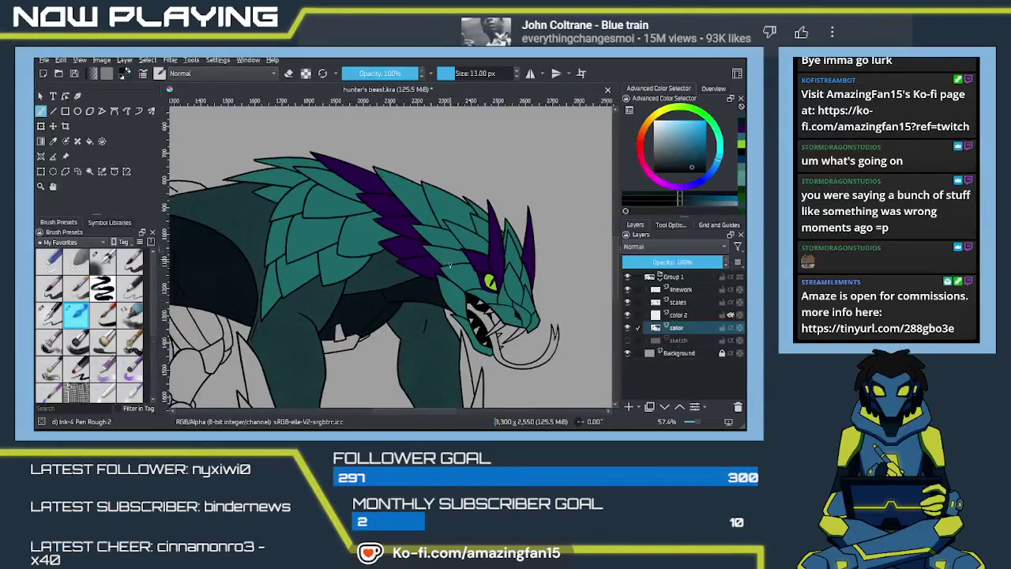
{"action": "scroll", "coordinate": [454, 279], "scroll_direction": "up", "scroll_amount": 2}
{"action": "mouse_move", "coordinate": [473, 313]}
{"action": "left_mouse_down"}
{"action": "mouse_move", "coordinate": [467, 338]}
{"action": "mouse_move", "coordinate": [501, 339]}
{"action": "mouse_move", "coordinate": [475, 343]}
{"action": "left_mouse_up"}
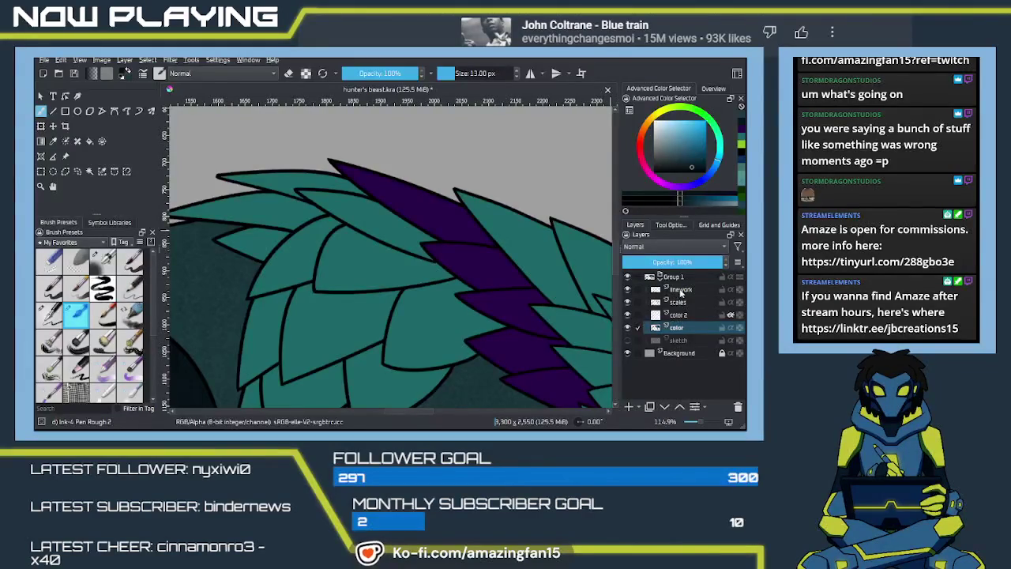
Delete the color 2 layer from the Layers docker
{"action": "left_click", "coordinate": [680, 290]}
{"action": "left_click", "coordinate": [708, 316]}
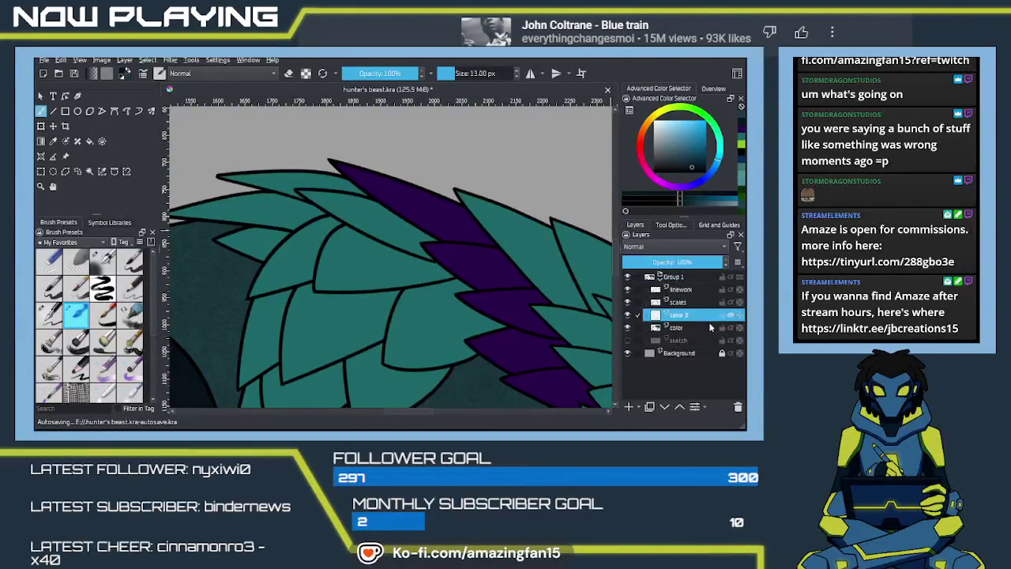
{"action": "left_click", "coordinate": [738, 406]}
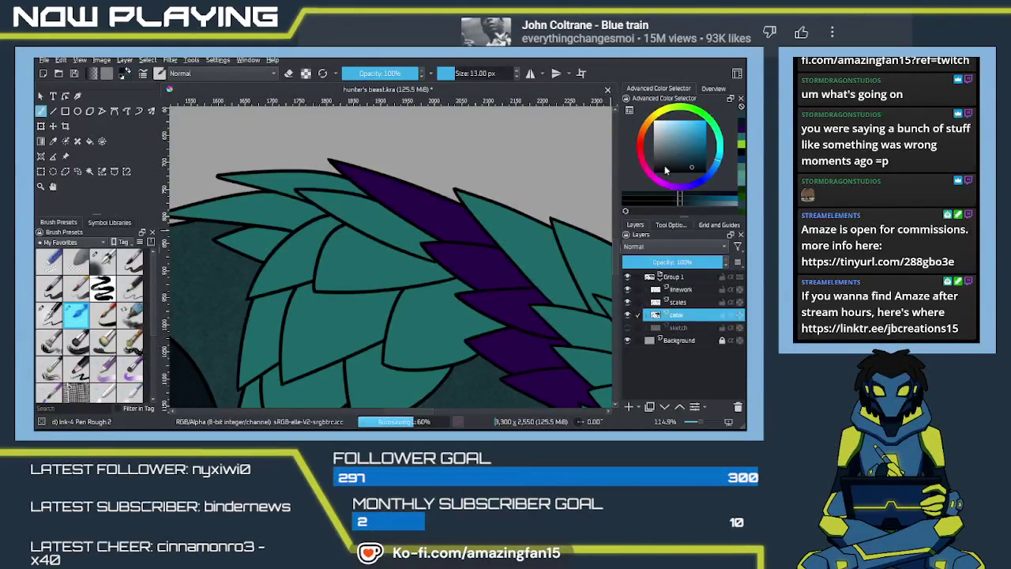
{"action": "mouse_move", "coordinate": [463, 306]}
{"action": "left_mouse_down"}
{"action": "mouse_move", "coordinate": [535, 210]}
{"action": "mouse_move", "coordinate": [410, 292]}
{"action": "left_mouse_up"}
Zoom and pan around the canvas to review the line art and palette swatches
{"action": "scroll", "coordinate": [410, 292], "scroll_direction": "up", "scroll_amount": 3}
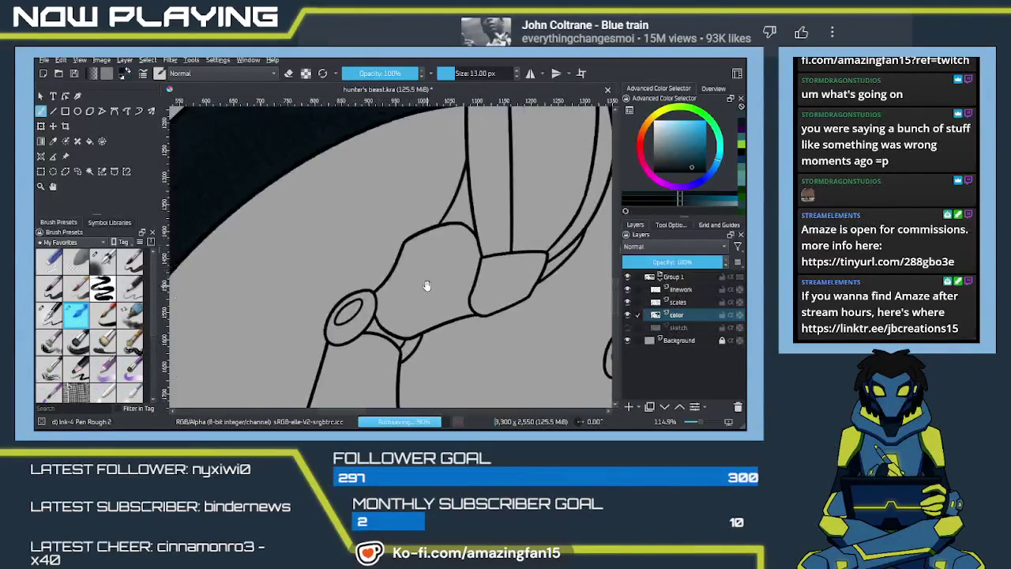
{"action": "scroll", "coordinate": [411, 300], "scroll_direction": "up", "scroll_amount": 3}
{"action": "scroll", "coordinate": [486, 280], "scroll_direction": "down", "scroll_amount": 3}
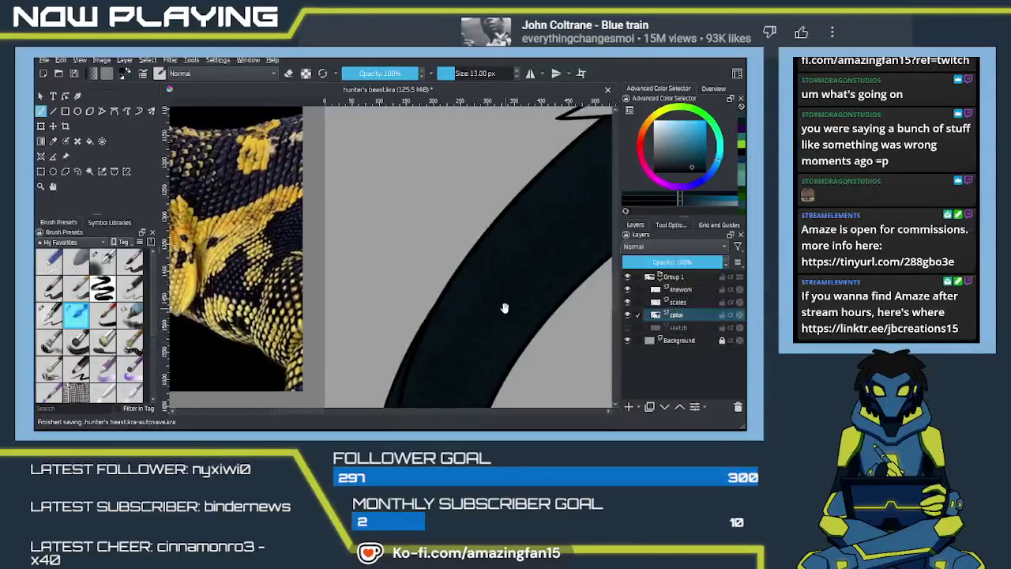
{"action": "scroll", "coordinate": [503, 264], "scroll_direction": "down", "scroll_amount": 3}
{"action": "left_click_drag", "start_coordinate": [341, 360], "coordinate": [469, 290]}
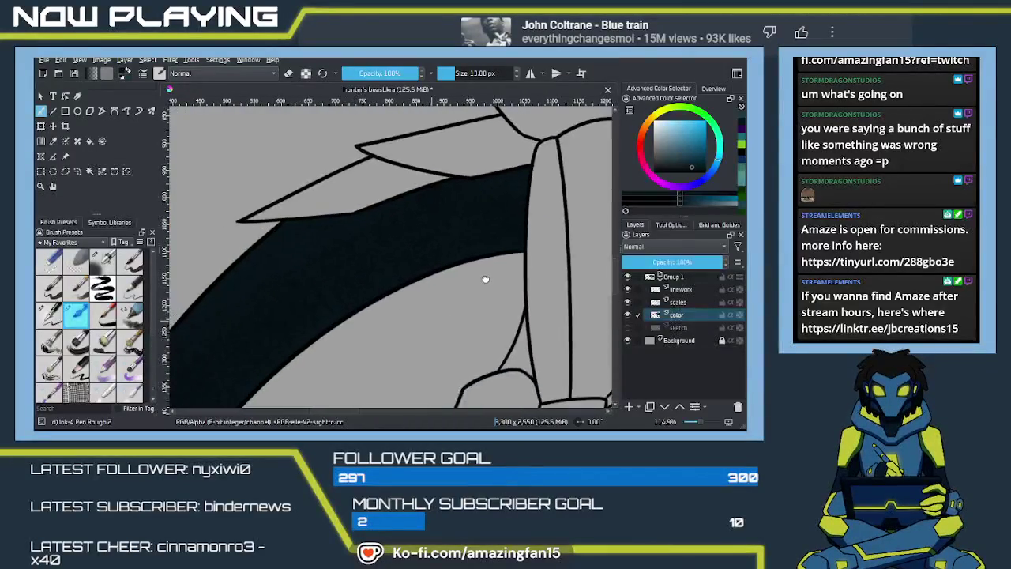
{"action": "scroll", "coordinate": [466, 292], "scroll_direction": "down", "scroll_amount": 1}
{"action": "scroll", "coordinate": [452, 302], "scroll_direction": "down", "scroll_amount": 1}
{"action": "scroll", "coordinate": [450, 304], "scroll_direction": "down", "scroll_amount": 4}
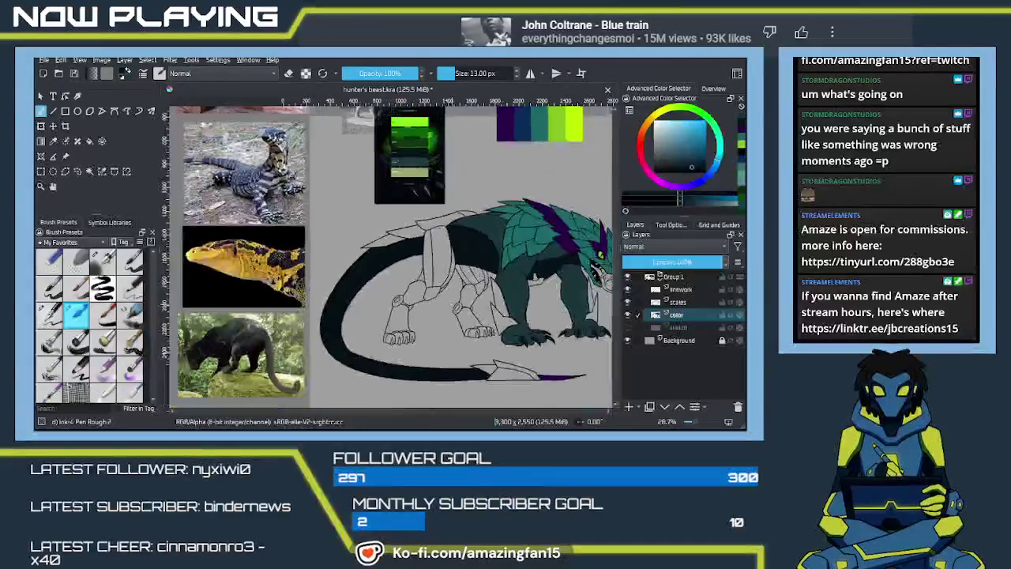
{"action": "scroll", "coordinate": [438, 310], "scroll_direction": "down", "scroll_amount": 1}
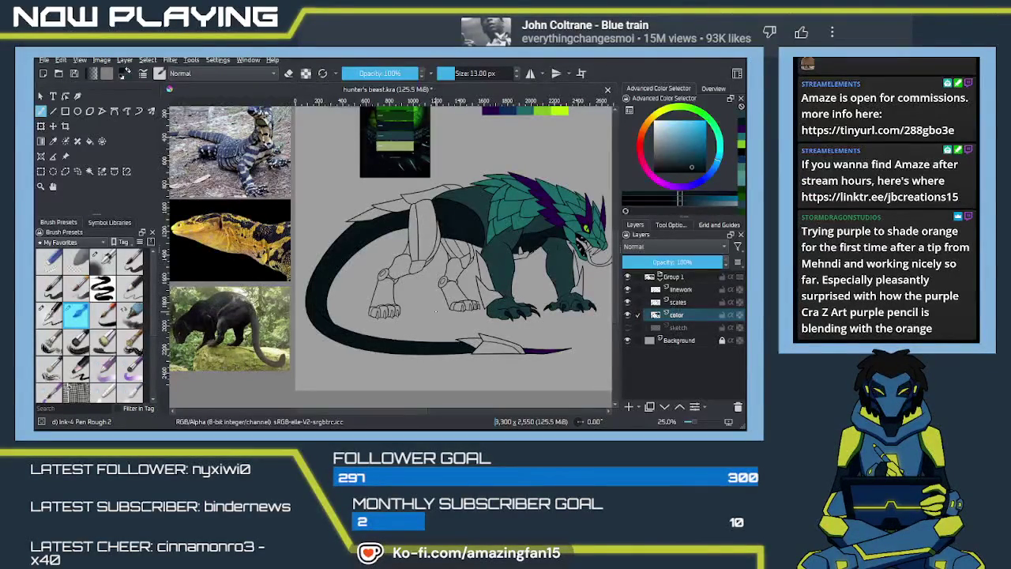
{"action": "left_click_drag", "start_coordinate": [455, 270], "coordinate": [436, 305]}
{"action": "scroll", "coordinate": [435, 304], "scroll_direction": "up", "scroll_amount": 2}
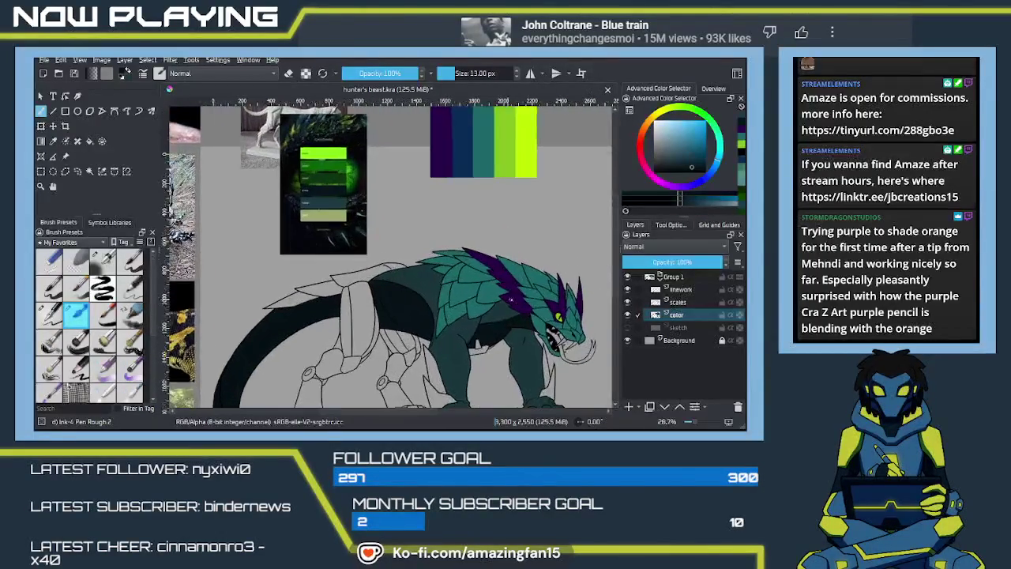
{"action": "scroll", "coordinate": [486, 320], "scroll_direction": "up", "scroll_amount": 2}
{"action": "scroll", "coordinate": [485, 320], "scroll_direction": "up", "scroll_amount": 1}
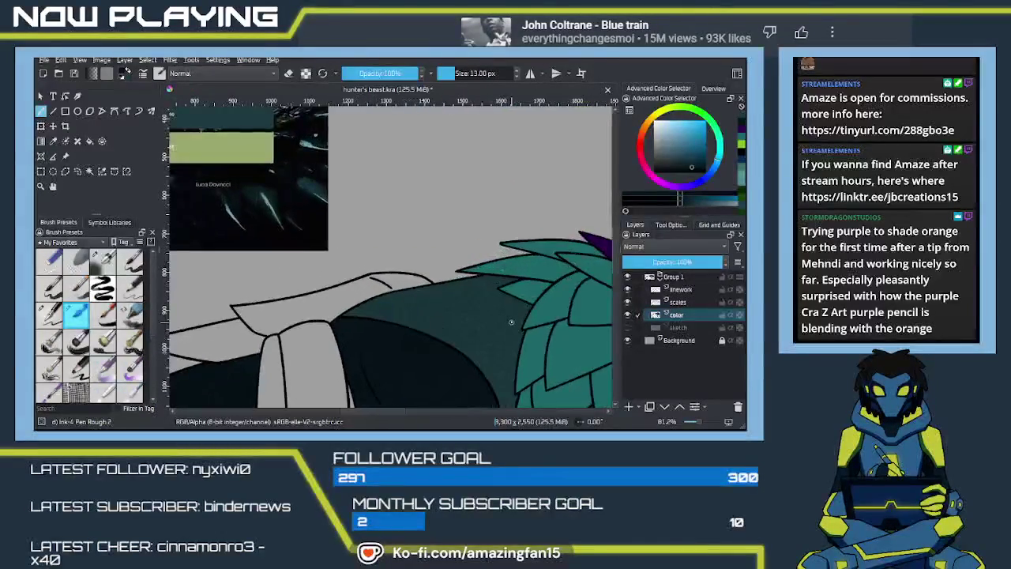
{"action": "scroll", "coordinate": [485, 321], "scroll_direction": "up", "scroll_amount": 1}
Sample the light and dark teals from the scales and body, switching between scales and linework layers
{"action": "key", "text": "p"}
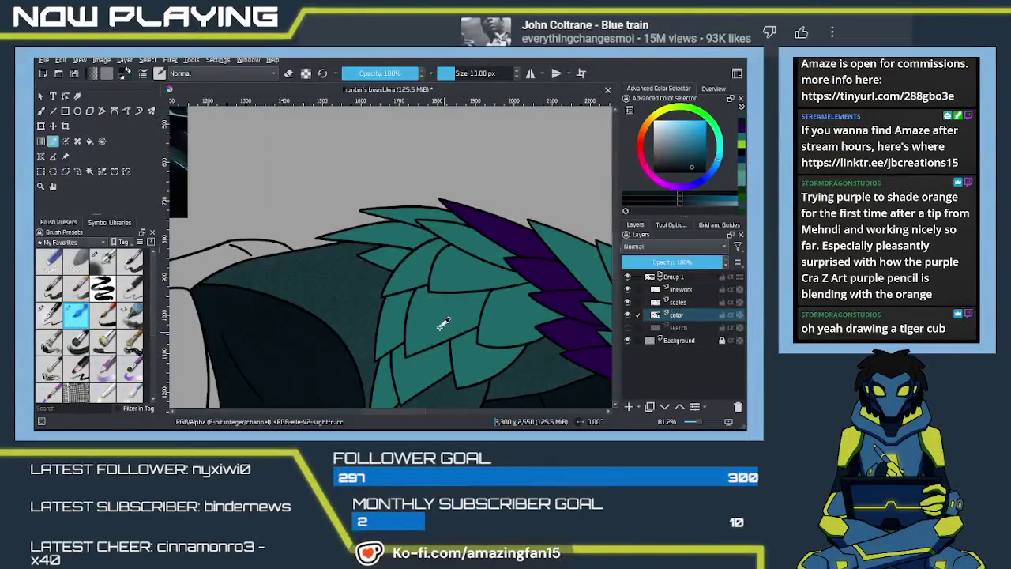
{"action": "left_click", "coordinate": [472, 332]}
{"action": "left_click", "coordinate": [699, 304]}
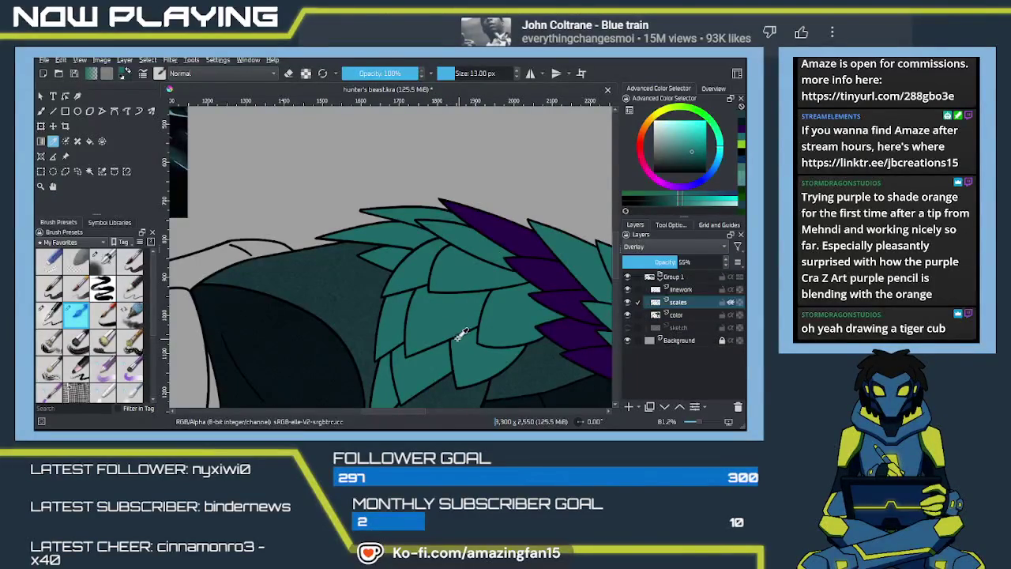
{"action": "left_click_drag", "start_coordinate": [401, 339], "coordinate": [425, 305]}
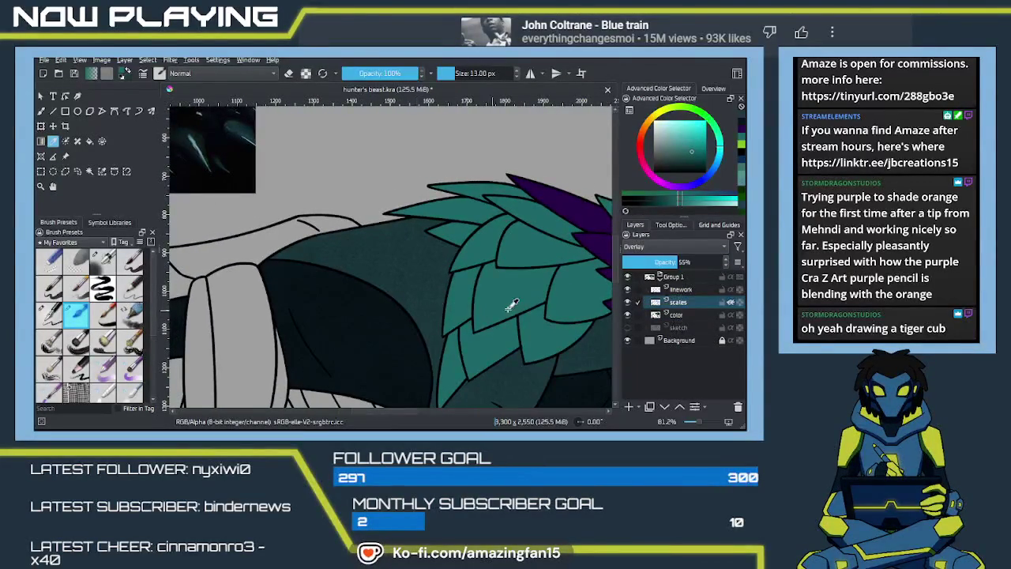
{"action": "left_click", "coordinate": [695, 290]}
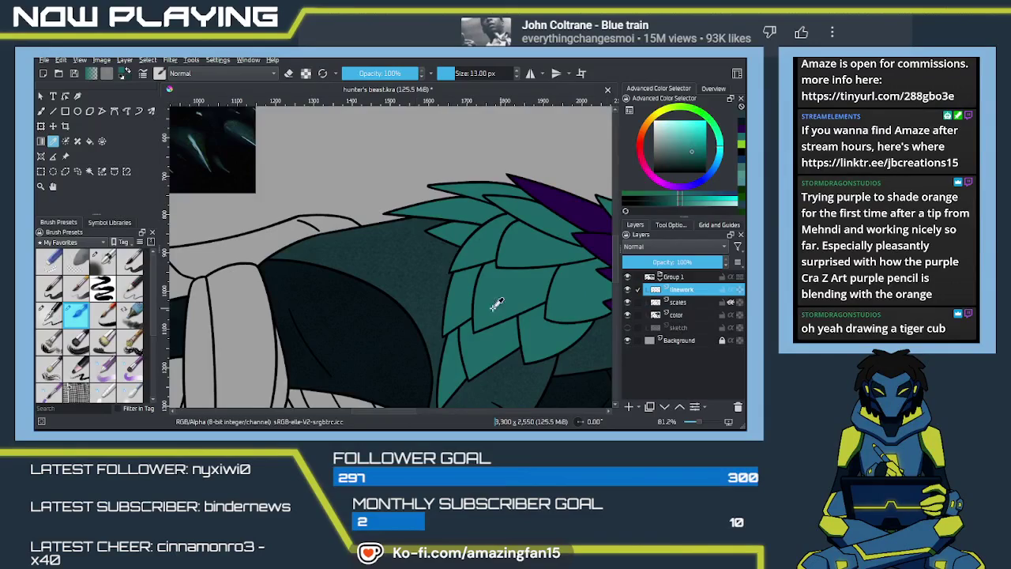
{"action": "key", "text": "e"}
{"action": "left_click", "coordinate": [404, 270], "text": "ctrl"}
{"action": "left_click", "coordinate": [519, 294], "text": "ctrl"}
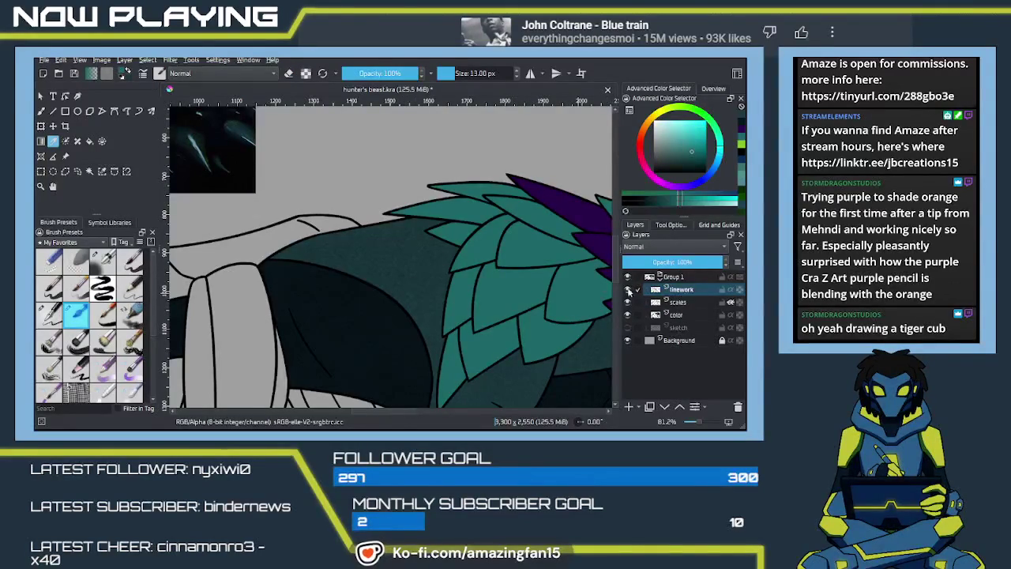
Select the dark teal body region with the Similar Color Selection tool
{"action": "key", "text": "w"}
{"action": "left_click", "coordinate": [416, 280]}
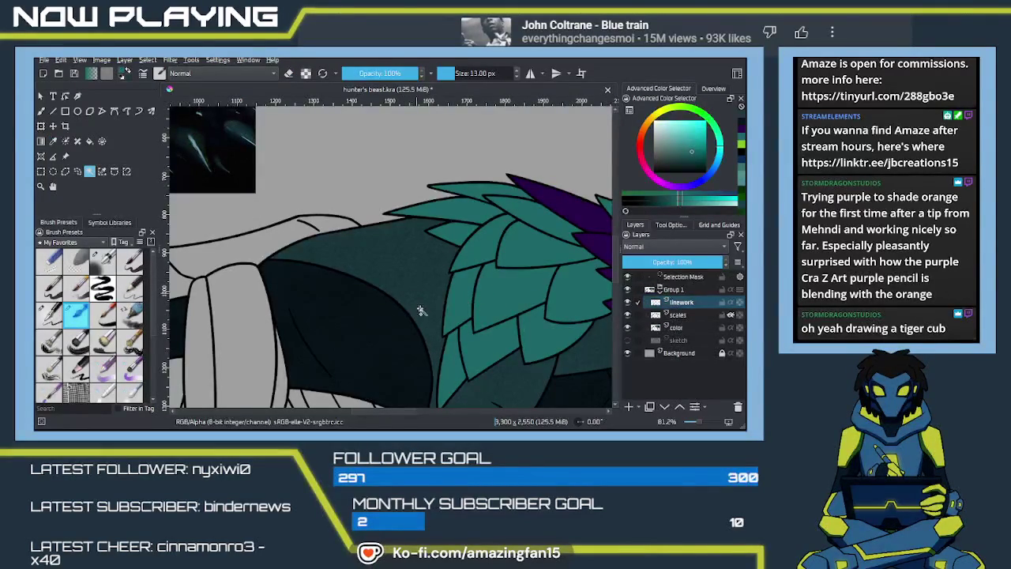
{"action": "left_click_drag", "start_coordinate": [432, 334], "coordinate": [394, 303]}
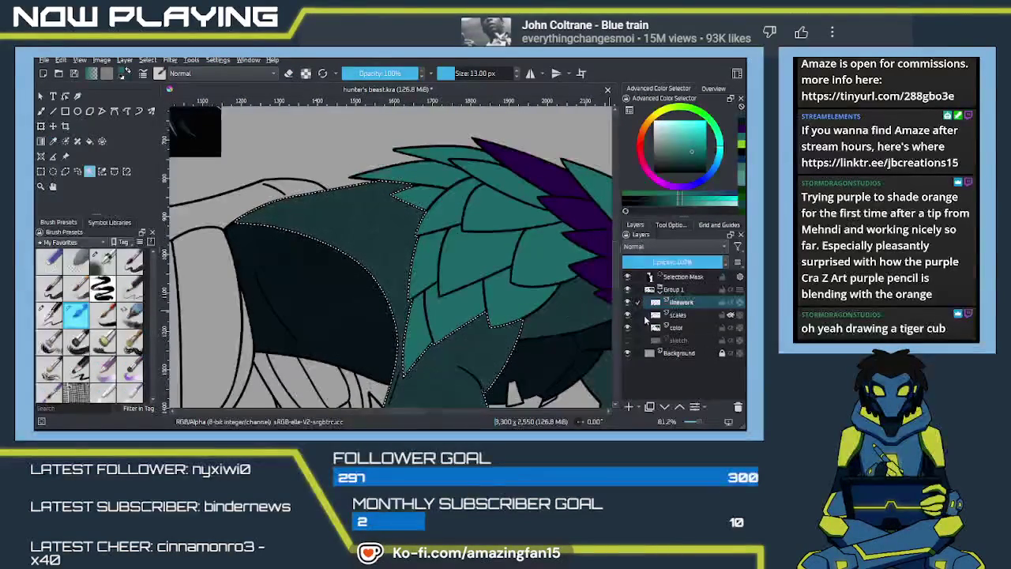
{"action": "left_click", "coordinate": [687, 318]}
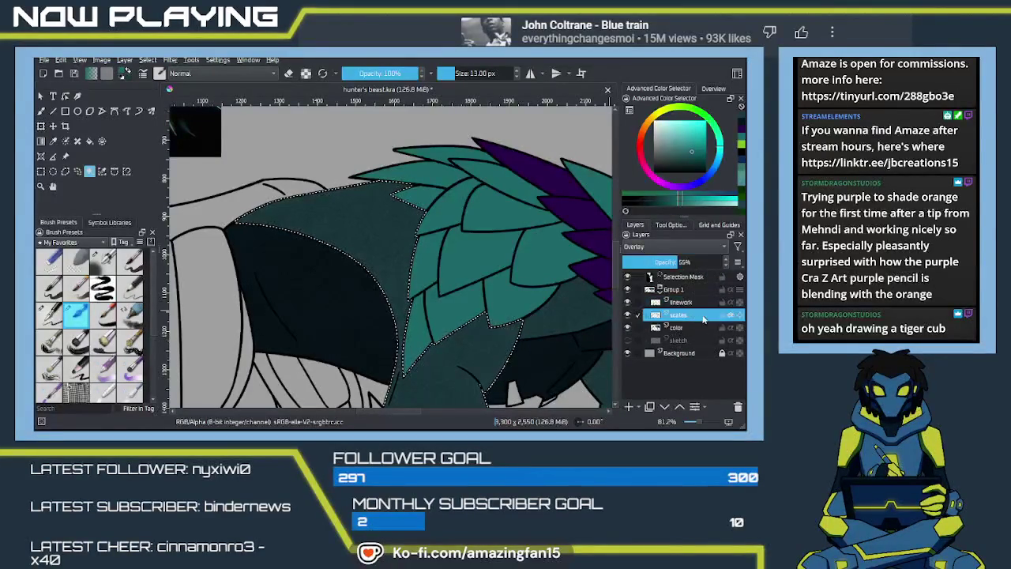
Load the lsa scale-texture brush preset from the pop-up palette
{"action": "key", "text": "b"}
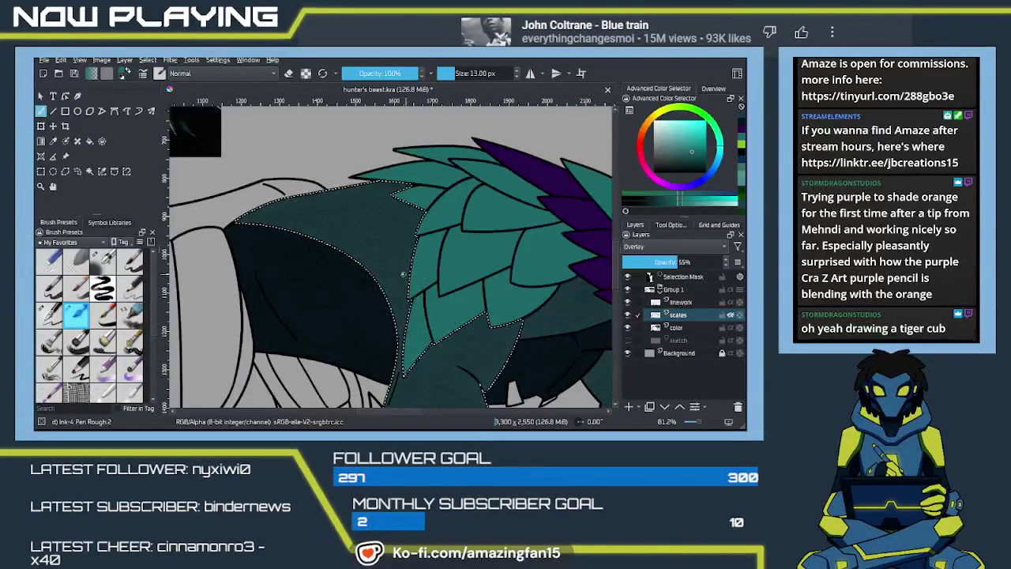
{"action": "key", "text": "slash"}
{"action": "key", "text": "slash"}
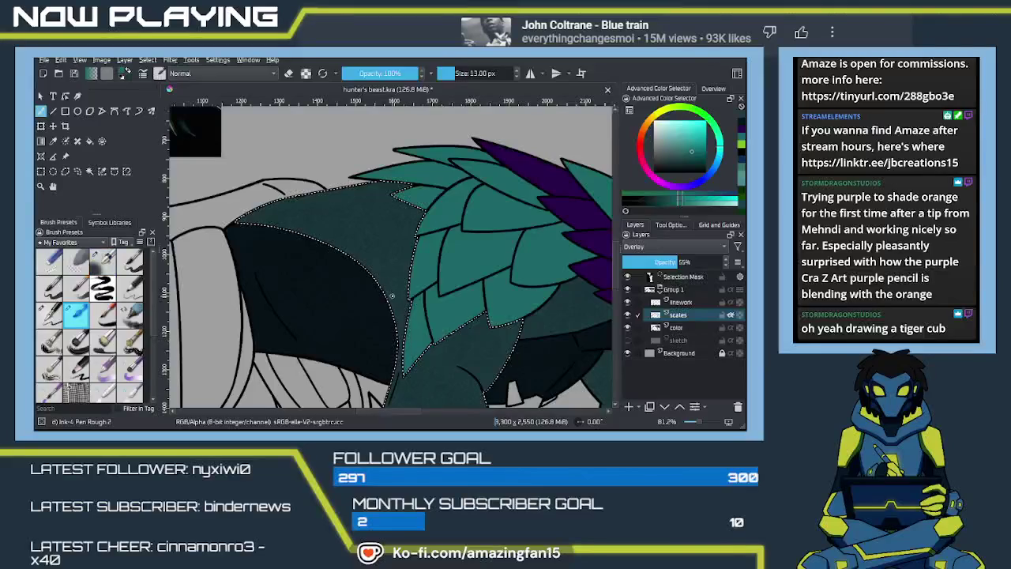
{"action": "right_click", "coordinate": [402, 280]}
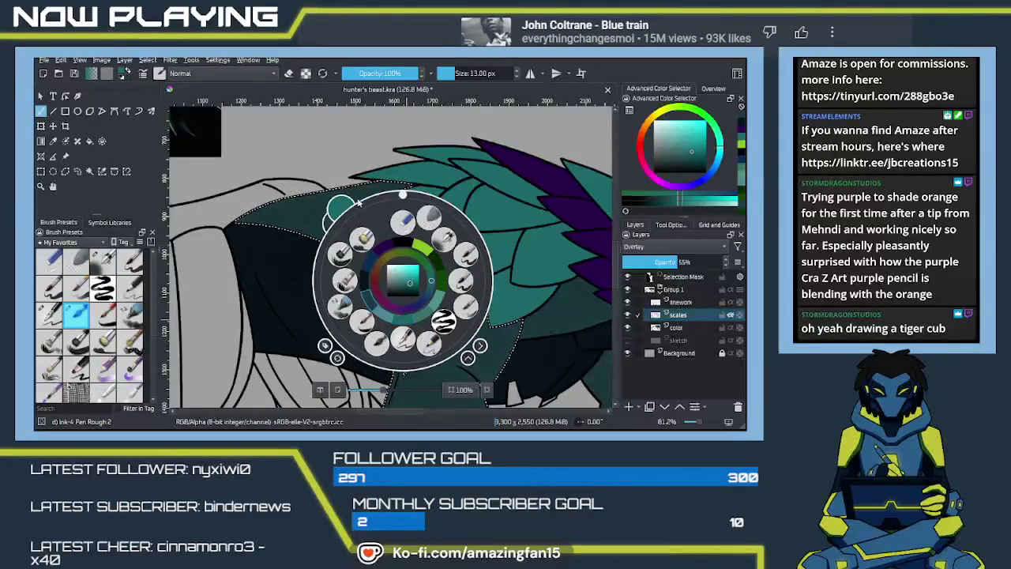
{"action": "left_click", "coordinate": [77, 397]}
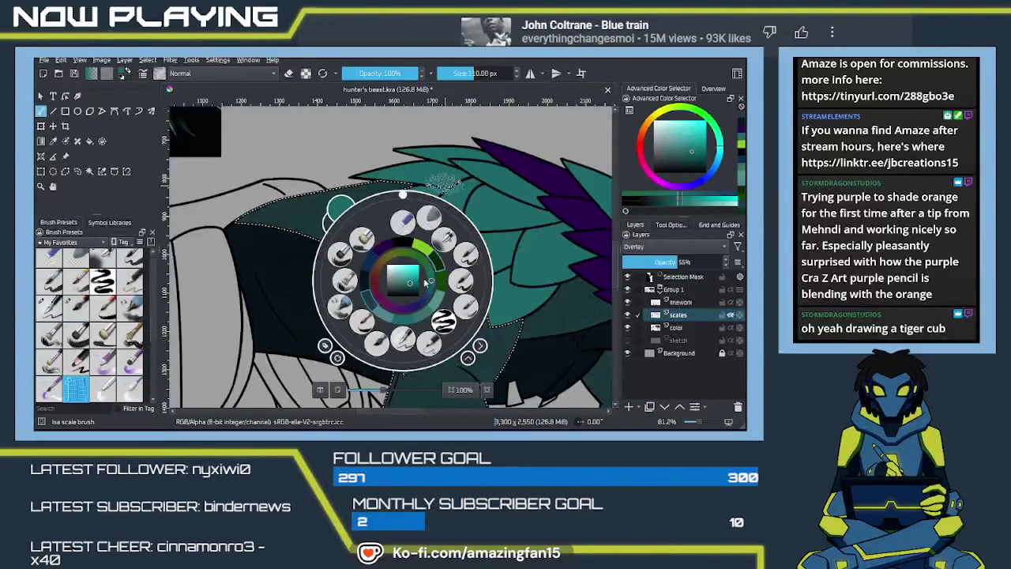
{"action": "right_click", "coordinate": [375, 278]}
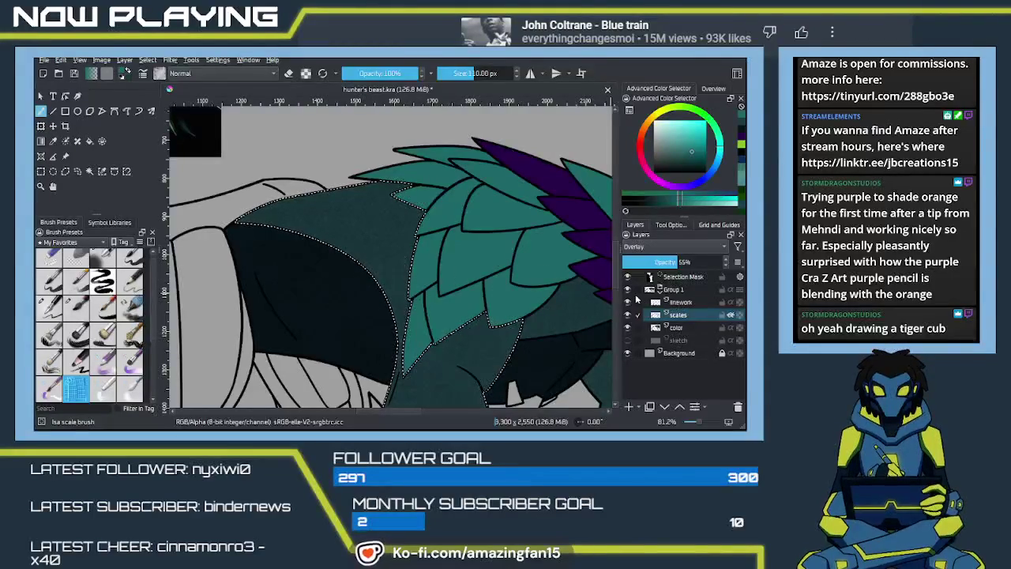
Test the scale brush, then sample the darker body teal with the scales layer hidden
{"action": "left_click_drag", "start_coordinate": [419, 294], "coordinate": [423, 320]}
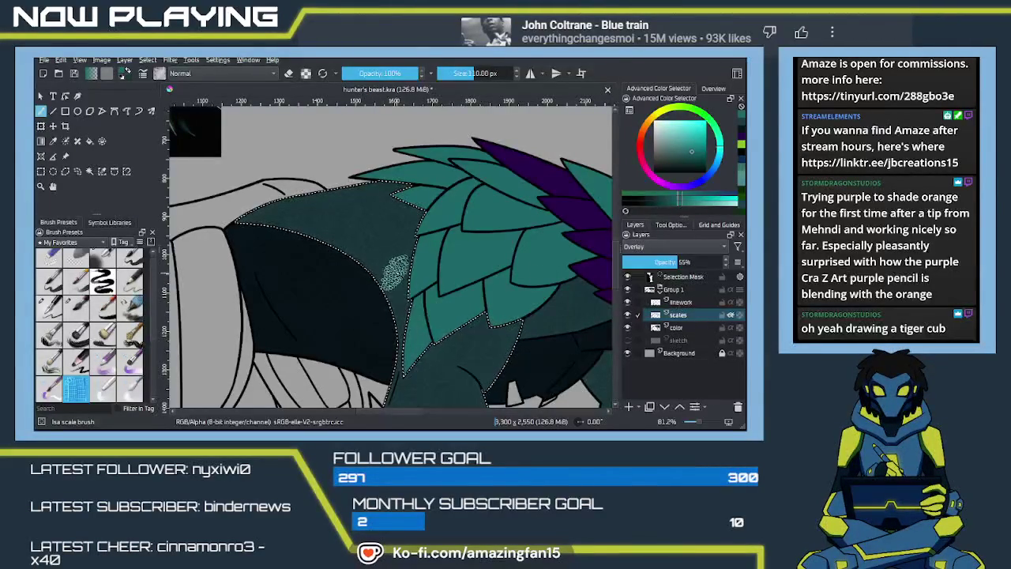
{"action": "key", "text": "p"}
{"action": "key", "text": "b"}
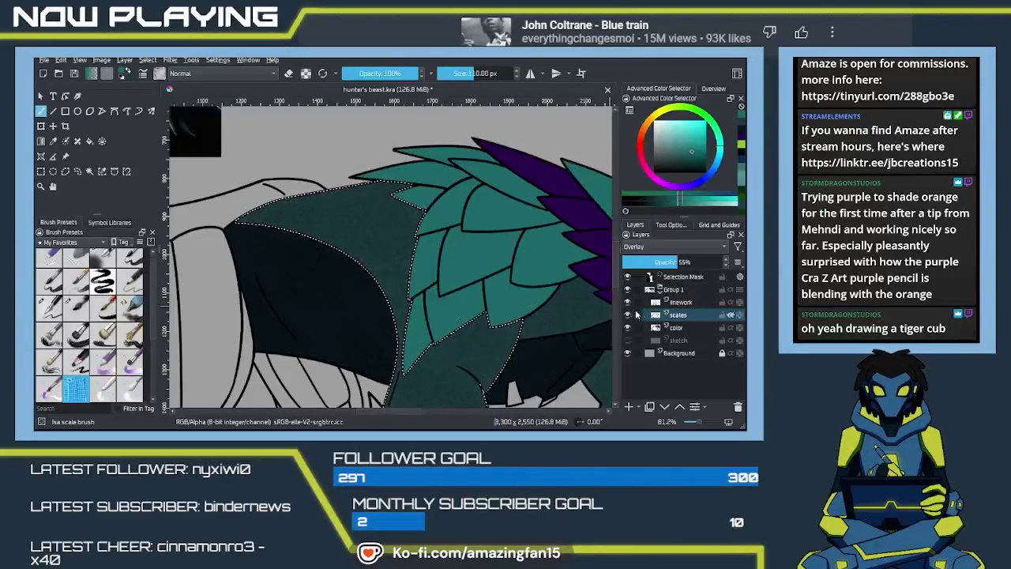
{"action": "left_click", "coordinate": [628, 315]}
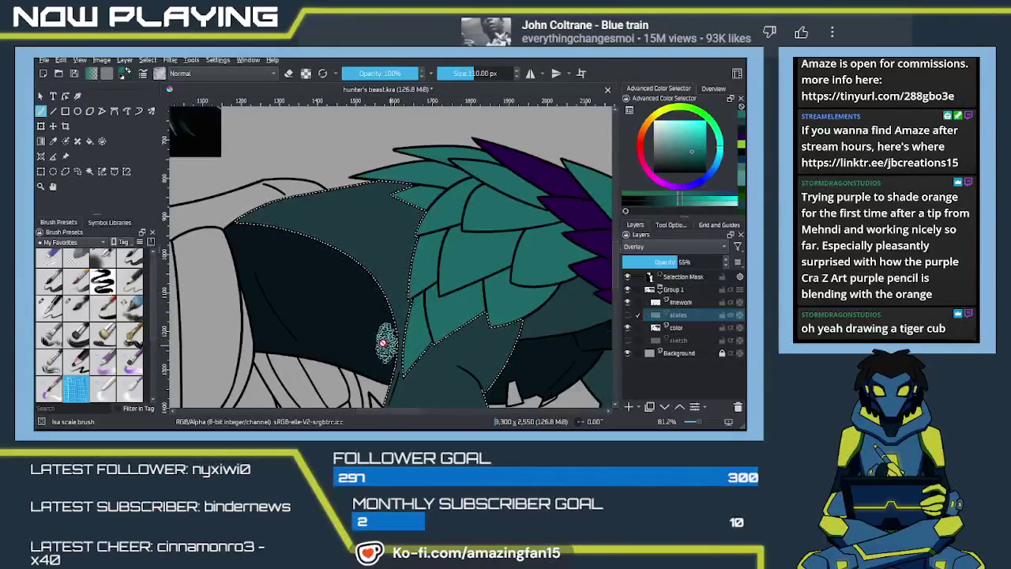
{"action": "key", "text": "p"}
{"action": "left_click", "coordinate": [347, 320]}
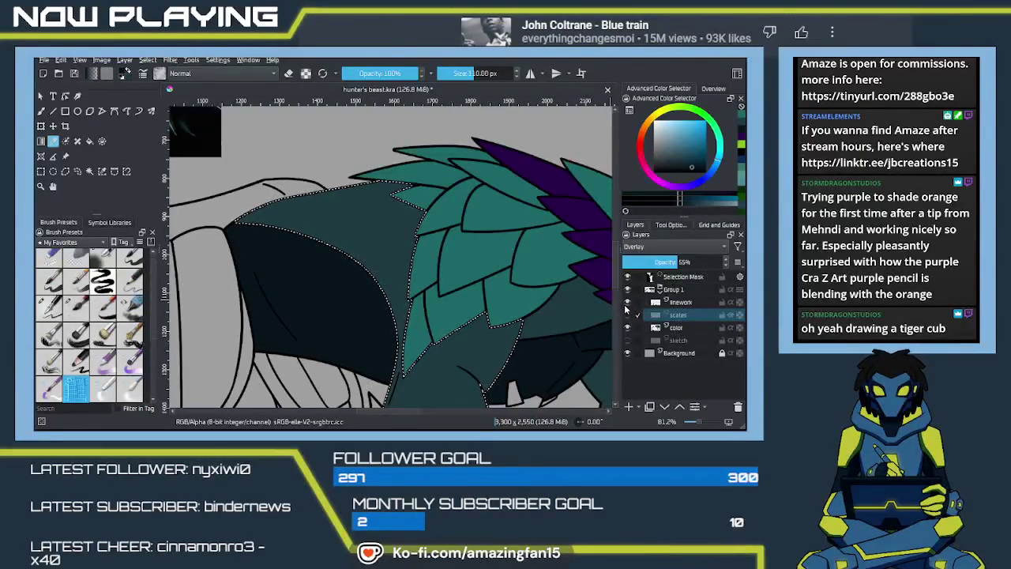
{"action": "left_click", "coordinate": [628, 314]}
{"action": "key", "text": "b"}
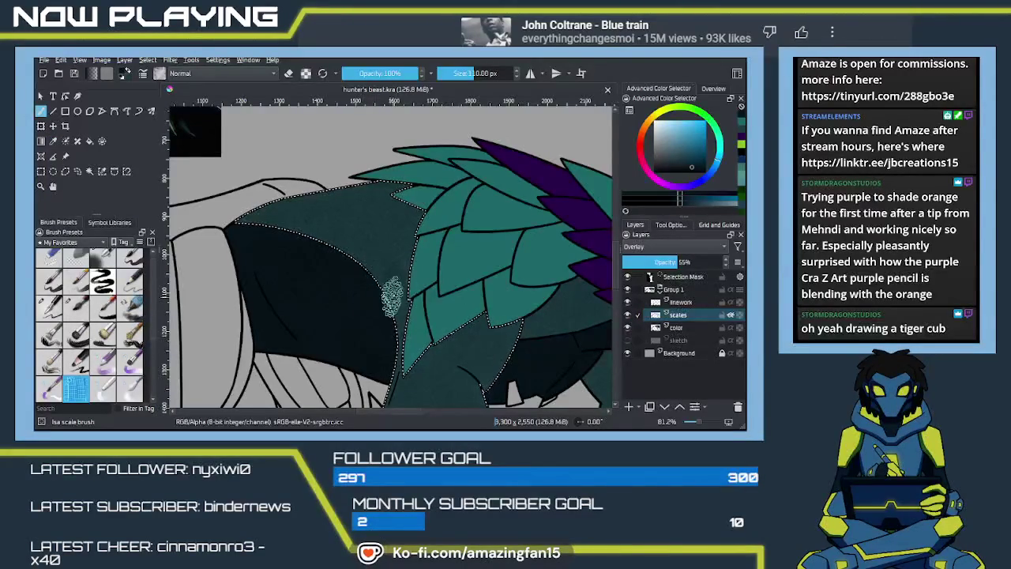
Paint scale texture across the dark body, resizing the brush from 73 to 126 px
{"action": "left_click", "coordinate": [327, 222]}
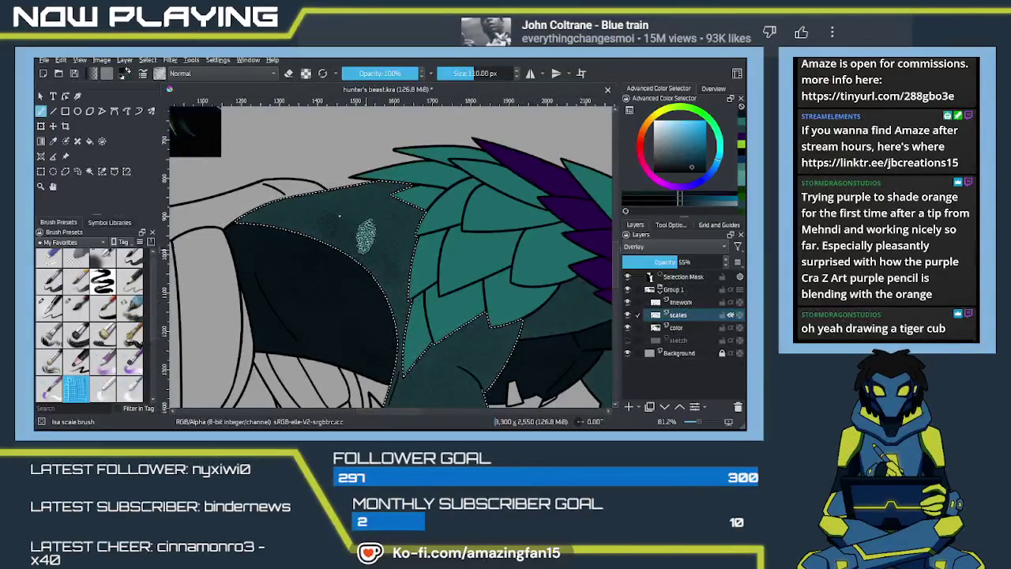
{"action": "mouse_move", "coordinate": [360, 233]}
{"action": "left_mouse_down"}
{"action": "mouse_move", "coordinate": [365, 299]}
{"action": "mouse_move", "coordinate": [360, 281]}
{"action": "mouse_move", "coordinate": [324, 319]}
{"action": "left_mouse_up"}
{"action": "key", "text": "bracketleft"}
{"action": "key", "text": "bracketleft"}
{"action": "key", "text": "bracketleft"}
{"action": "key", "text": "bracketleft"}
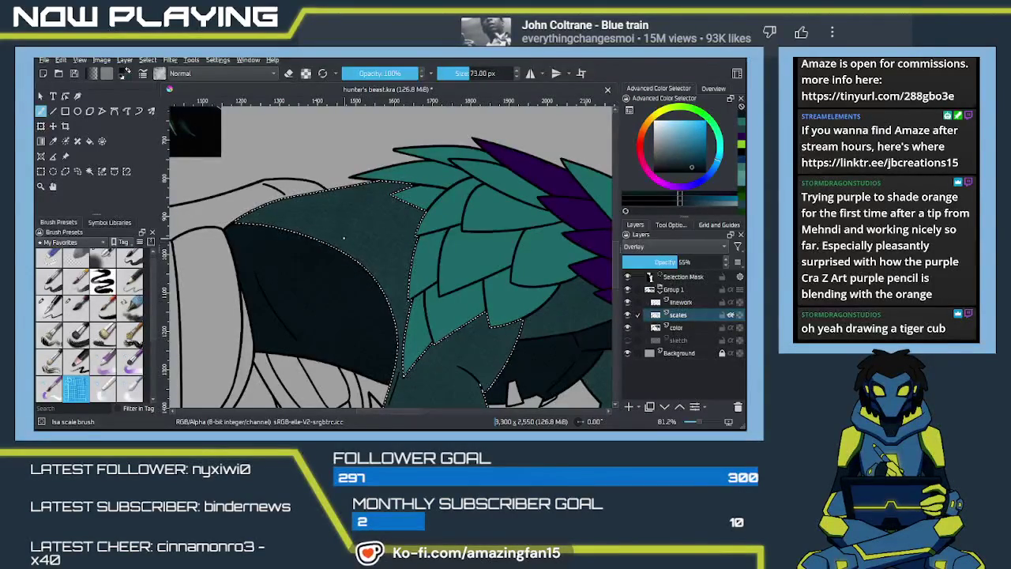
{"action": "key", "text": "bracketright"}
{"action": "key", "text": "bracketright"}
{"action": "key", "text": "bracketright"}
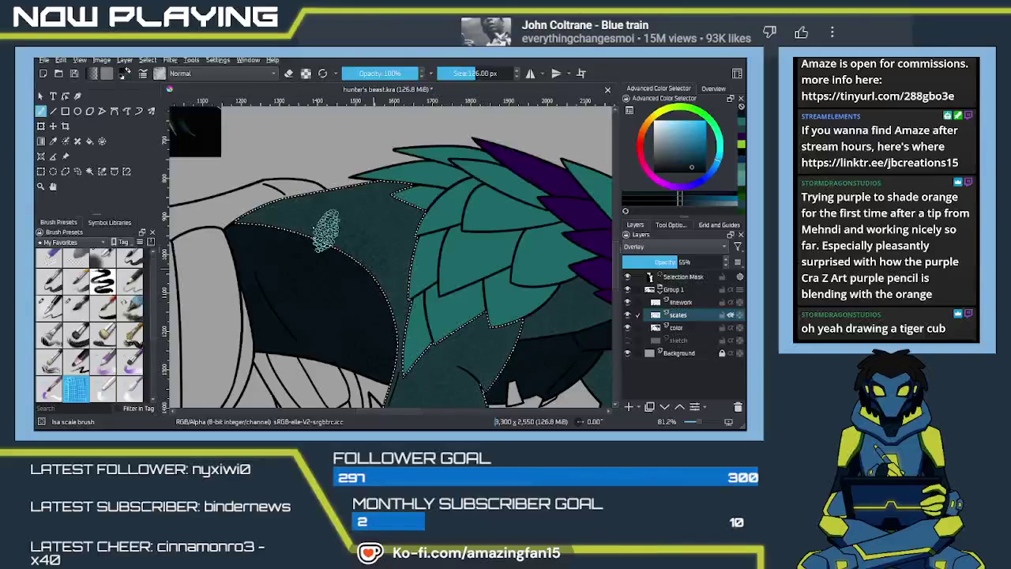
{"action": "mouse_move", "coordinate": [381, 241]}
{"action": "left_mouse_down"}
{"action": "mouse_move", "coordinate": [332, 266]}
{"action": "mouse_move", "coordinate": [340, 213]}
{"action": "left_mouse_up"}
{"action": "left_click_drag", "start_coordinate": [367, 246], "coordinate": [365, 301]}
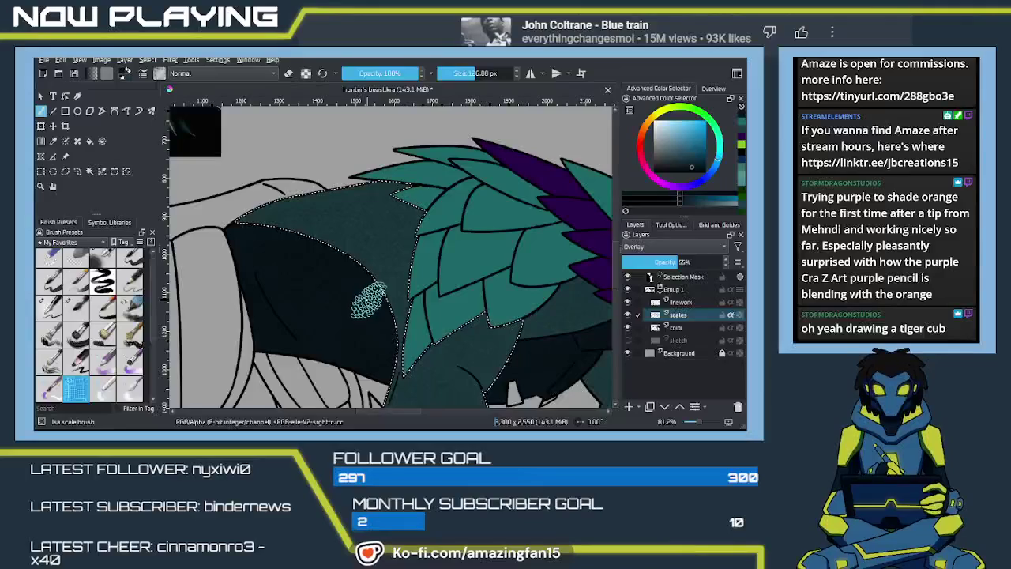
Paint scale shading over the upper leg
{"action": "left_click_drag", "start_coordinate": [429, 365], "coordinate": [354, 130]}
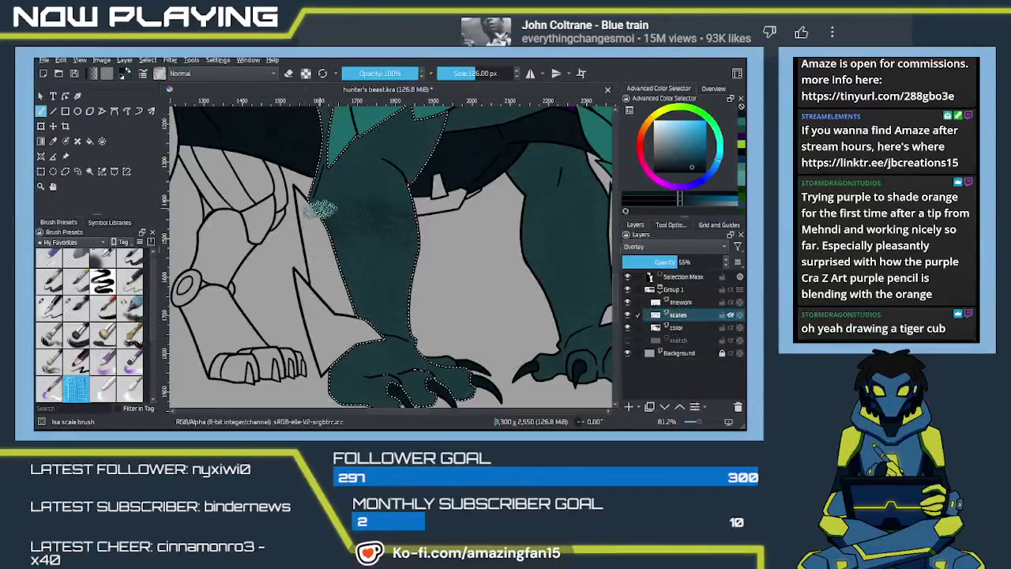
{"action": "mouse_move", "coordinate": [328, 203]}
{"action": "left_mouse_down"}
{"action": "mouse_move", "coordinate": [390, 239]}
{"action": "mouse_move", "coordinate": [381, 301]}
{"action": "mouse_move", "coordinate": [403, 338]}
{"action": "mouse_move", "coordinate": [366, 316]}
{"action": "left_mouse_up"}
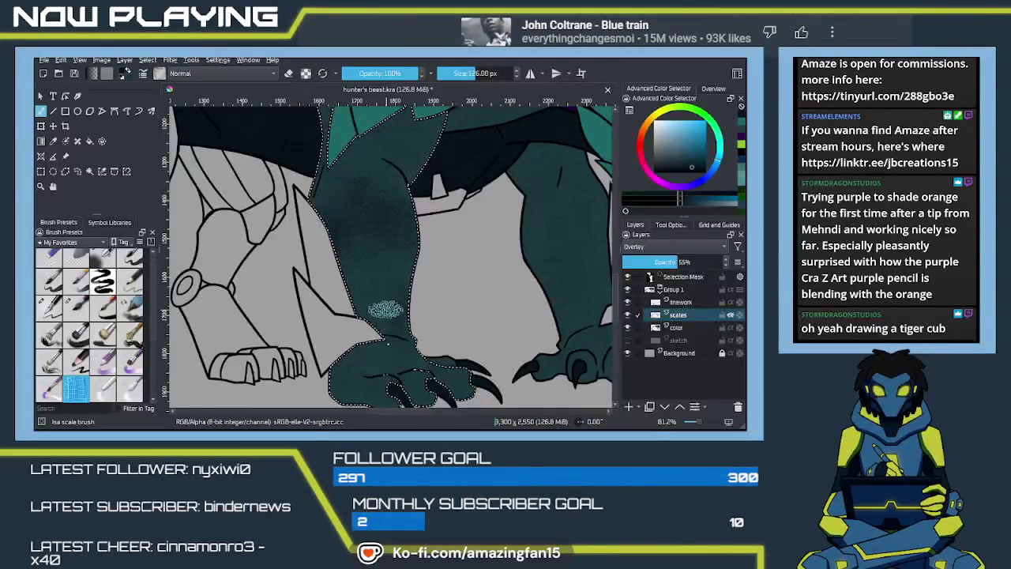
{"action": "scroll", "coordinate": [347, 320], "scroll_direction": "up", "scroll_amount": 5}
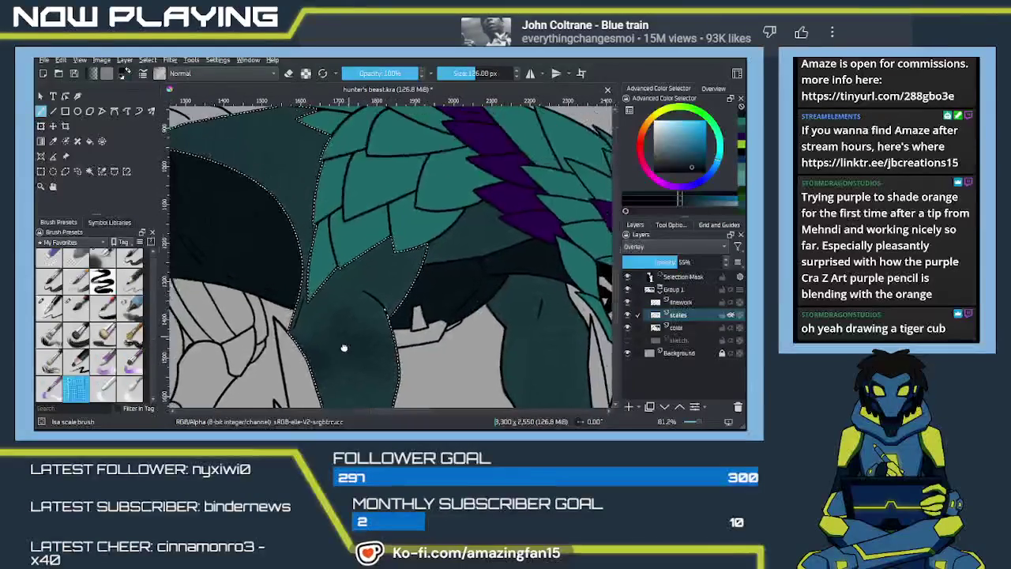
{"action": "left_click_drag", "start_coordinate": [322, 325], "coordinate": [387, 315]}
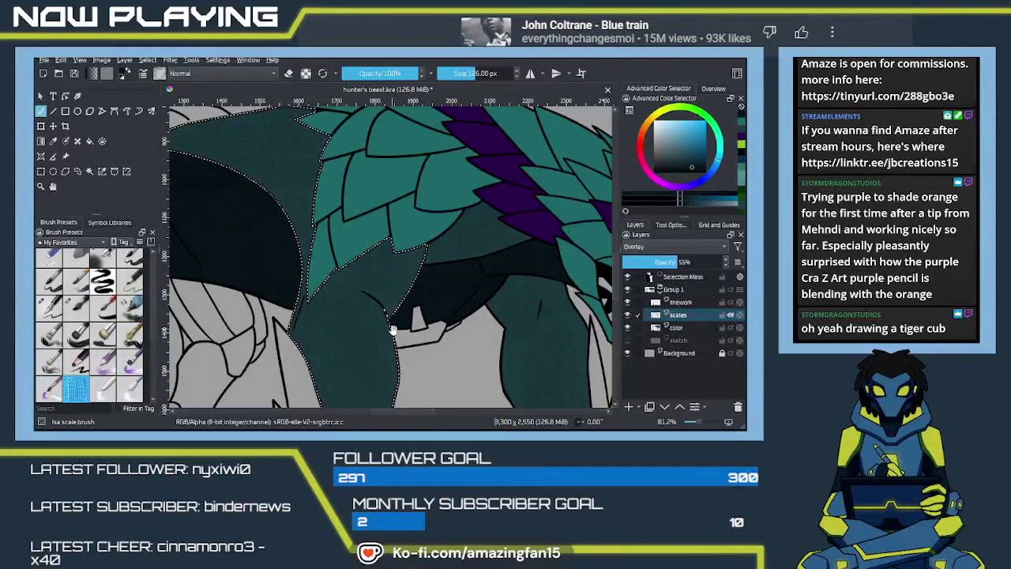
{"action": "scroll", "coordinate": [403, 284], "scroll_direction": "down", "scroll_amount": 4}
{"action": "scroll", "coordinate": [403, 284], "scroll_direction": "down", "scroll_amount": 3}
{"action": "scroll", "coordinate": [403, 284], "scroll_direction": "down", "scroll_amount": 1}
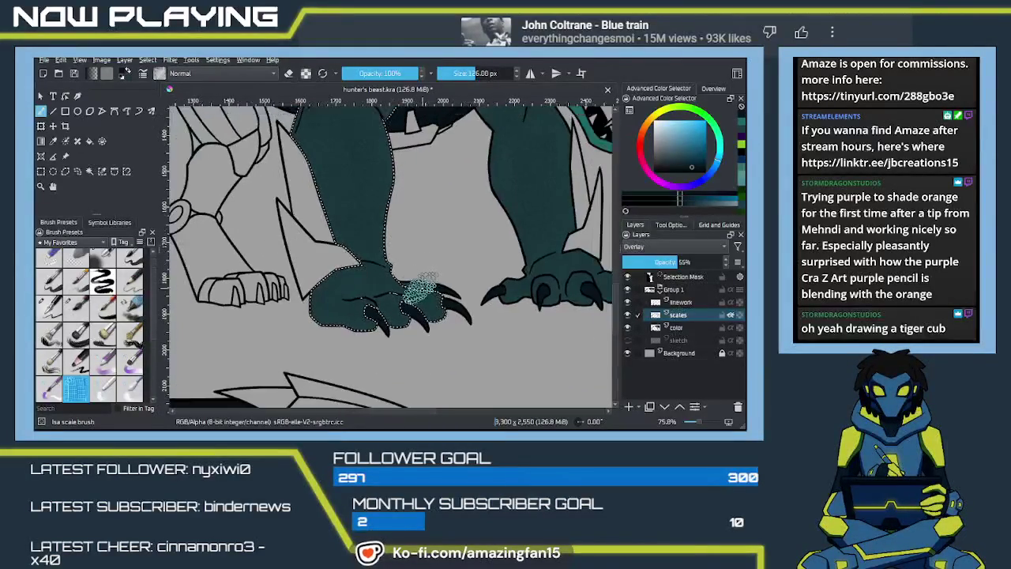
{"action": "scroll", "coordinate": [395, 272], "scroll_direction": "down", "scroll_amount": 1}
{"action": "scroll", "coordinate": [391, 264], "scroll_direction": "up", "scroll_amount": 2}
{"action": "scroll", "coordinate": [387, 284], "scroll_direction": "right", "scroll_amount": 2}
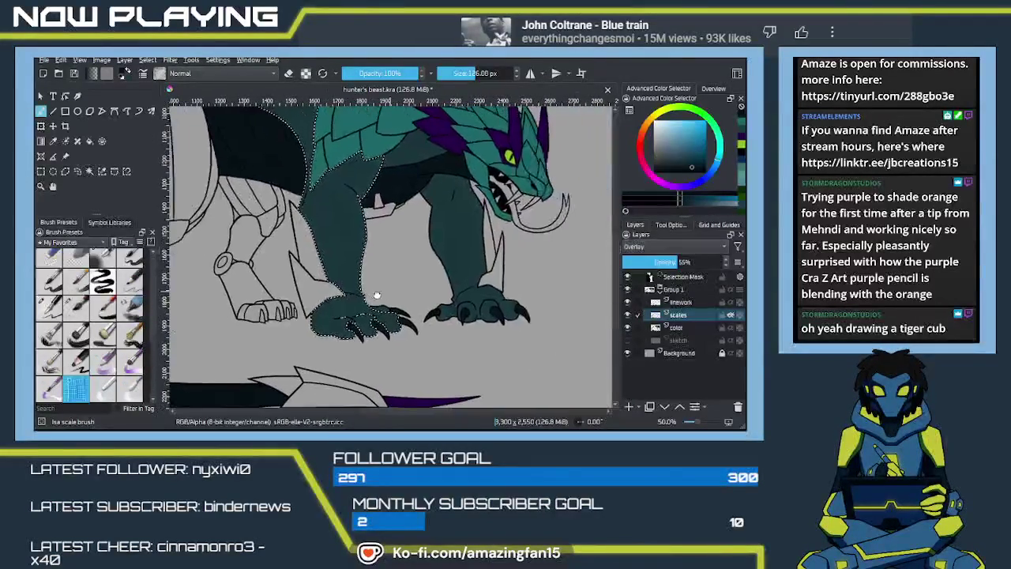
{"action": "scroll", "coordinate": [379, 313], "scroll_direction": "left", "scroll_amount": 1}
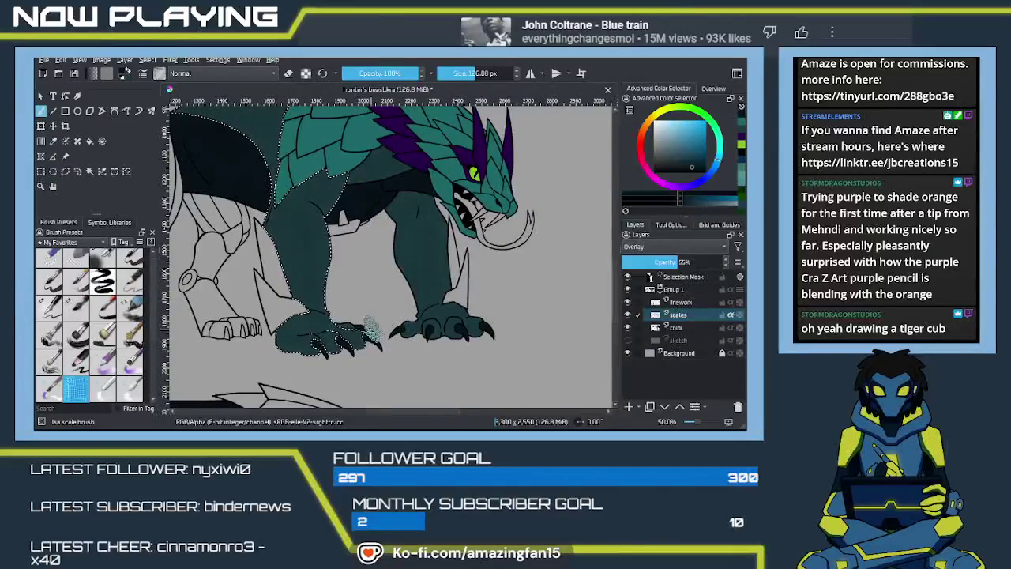
{"action": "scroll", "coordinate": [340, 324], "scroll_direction": "up", "scroll_amount": 1}
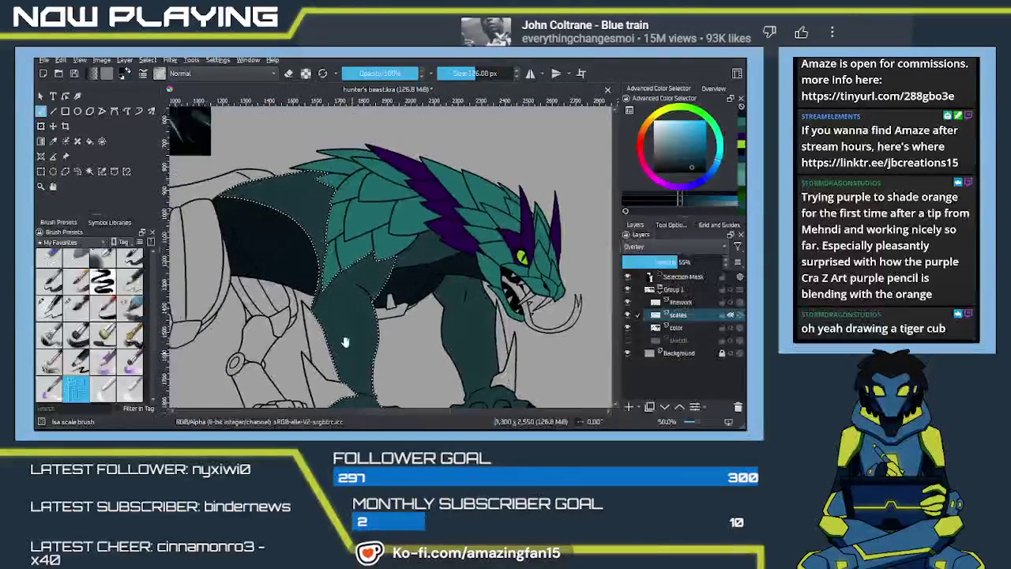
{"action": "scroll", "coordinate": [343, 324], "scroll_direction": "down", "scroll_amount": 1}
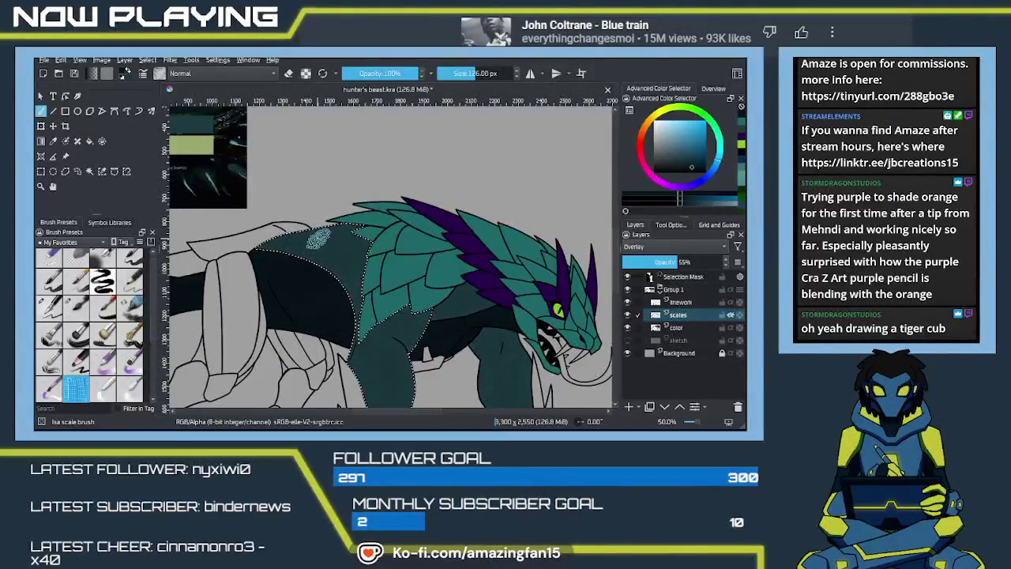
With a 96 px brush, texture the body and shade between and along the front legs
{"action": "left_click_drag", "start_coordinate": [316, 232], "coordinate": [320, 233]}
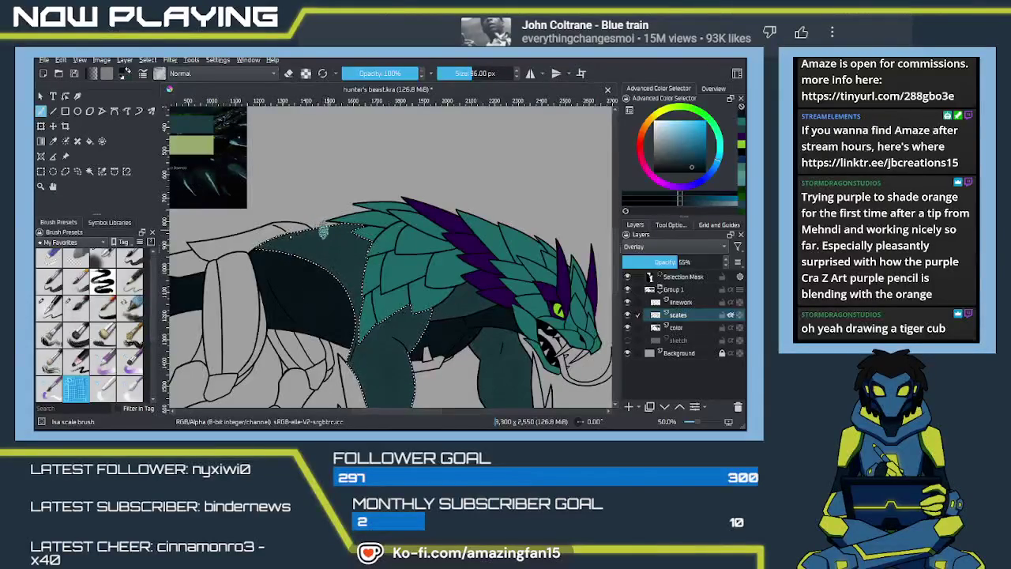
{"action": "left_click_drag", "start_coordinate": [336, 244], "coordinate": [352, 275]}
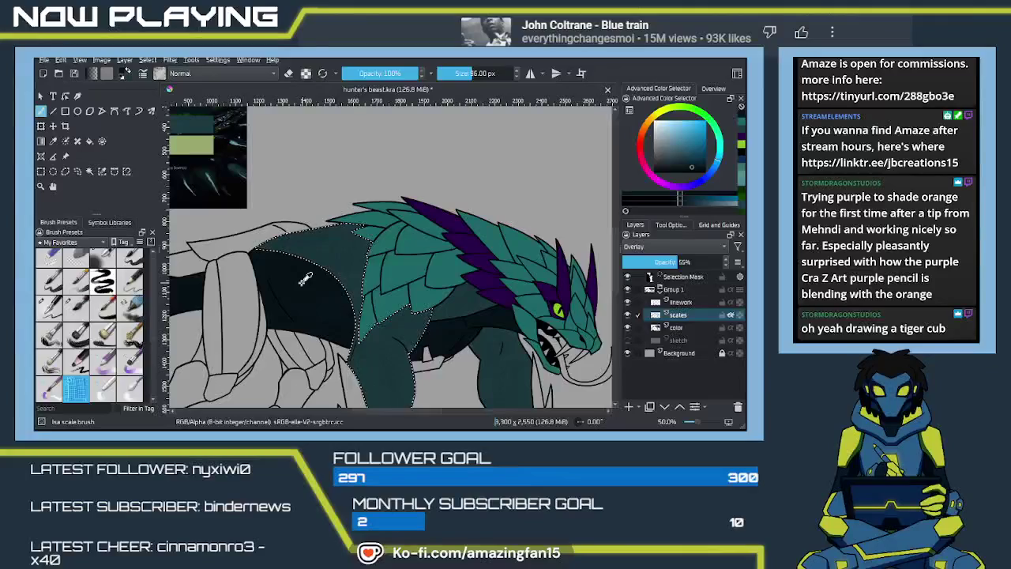
{"action": "left_click", "coordinate": [300, 298]}
{"action": "left_click_drag", "start_coordinate": [391, 308], "coordinate": [432, 324]}
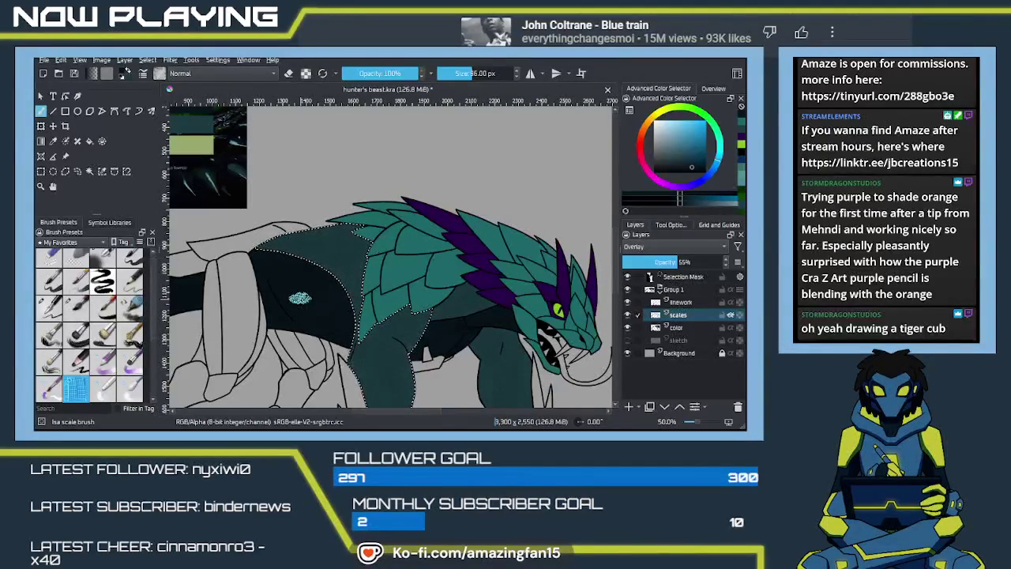
{"action": "left_click_drag", "start_coordinate": [417, 353], "coordinate": [439, 347]}
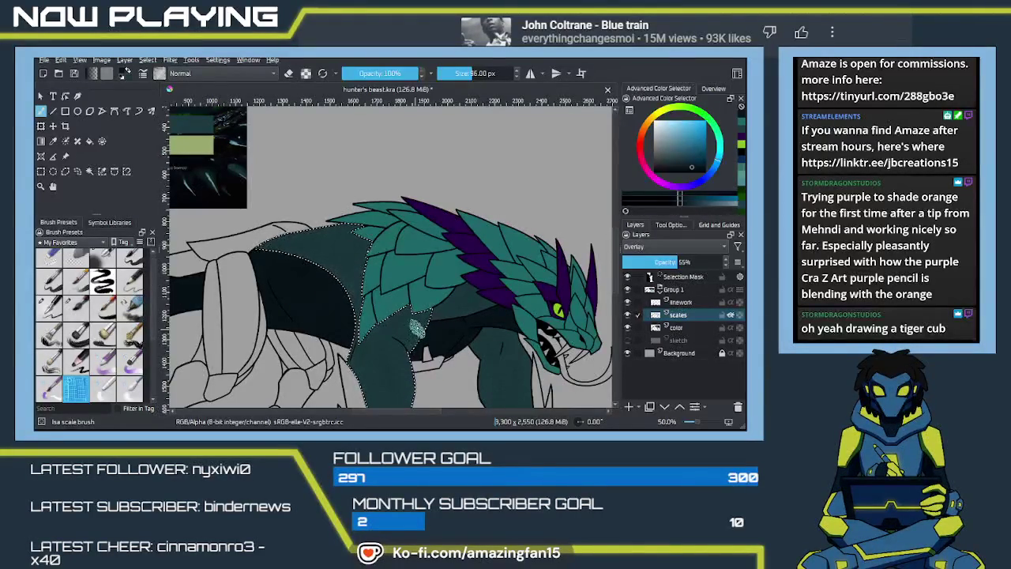
{"action": "scroll", "coordinate": [411, 331], "scroll_direction": "down", "scroll_amount": 3}
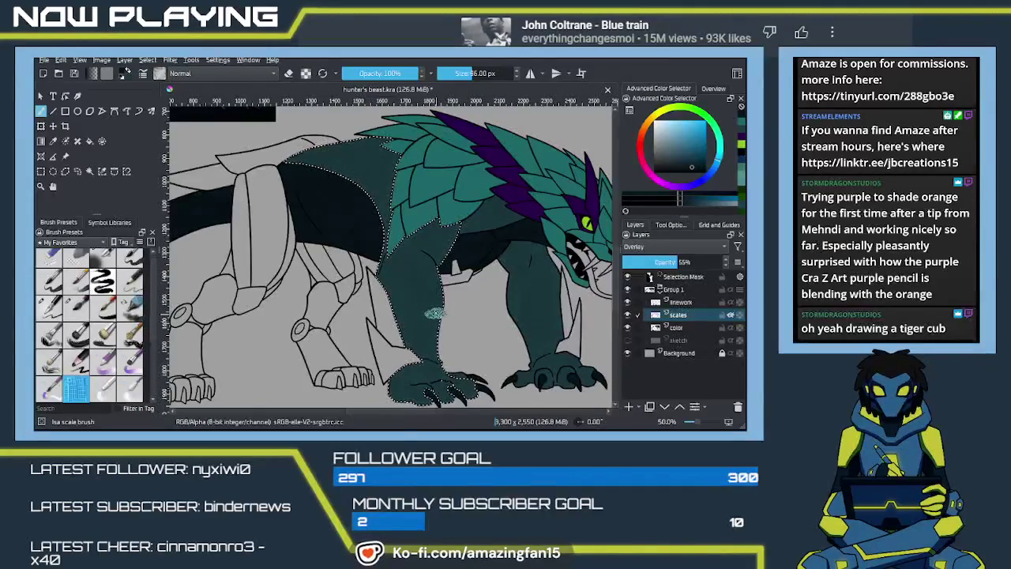
Darken and smooth the front leg shading with the brush enlarged to 135 px
{"action": "left_click_drag", "start_coordinate": [427, 297], "coordinate": [417, 285]}
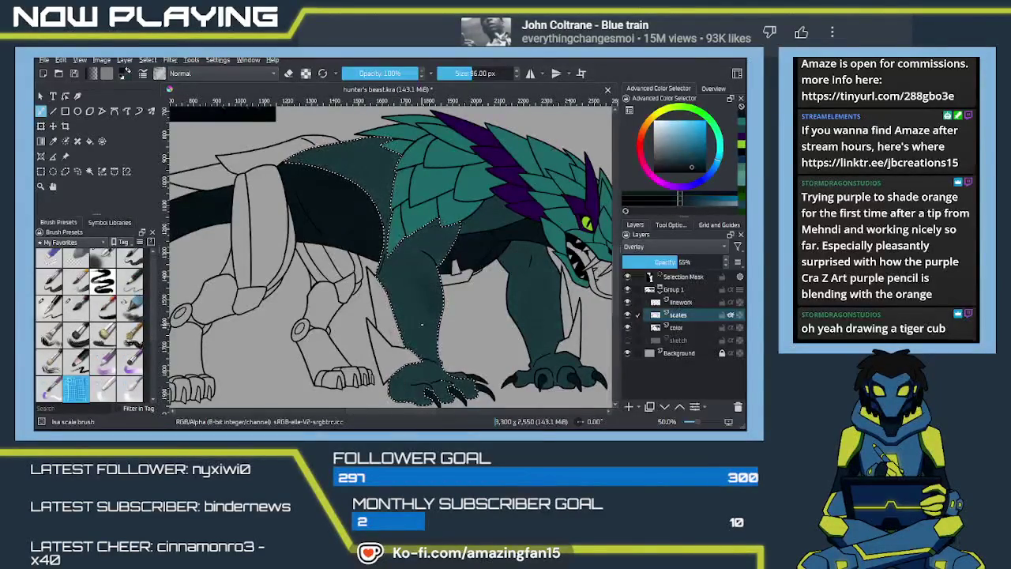
{"action": "mouse_move", "coordinate": [407, 332]}
{"action": "left_mouse_down"}
{"action": "mouse_move", "coordinate": [450, 391]}
{"action": "mouse_move", "coordinate": [421, 274]}
{"action": "mouse_move", "coordinate": [451, 391]}
{"action": "mouse_move", "coordinate": [442, 336]}
{"action": "left_mouse_up"}
{"action": "key", "text": "]"}
{"action": "left_click_drag", "start_coordinate": [442, 375], "coordinate": [442, 308]}
{"action": "mouse_move", "coordinate": [466, 391]}
{"action": "left_mouse_down"}
{"action": "mouse_move", "coordinate": [401, 320]}
{"action": "mouse_move", "coordinate": [454, 391]}
{"action": "mouse_move", "coordinate": [381, 278]}
{"action": "mouse_move", "coordinate": [454, 391]}
{"action": "mouse_move", "coordinate": [423, 292]}
{"action": "mouse_move", "coordinate": [442, 379]}
{"action": "mouse_move", "coordinate": [421, 313]}
{"action": "mouse_move", "coordinate": [462, 395]}
{"action": "mouse_move", "coordinate": [391, 312]}
{"action": "left_mouse_up"}
{"action": "scroll", "coordinate": [415, 359], "scroll_direction": "up", "scroll_amount": 2}
{"action": "scroll", "coordinate": [415, 360], "scroll_direction": "up", "scroll_amount": 3}
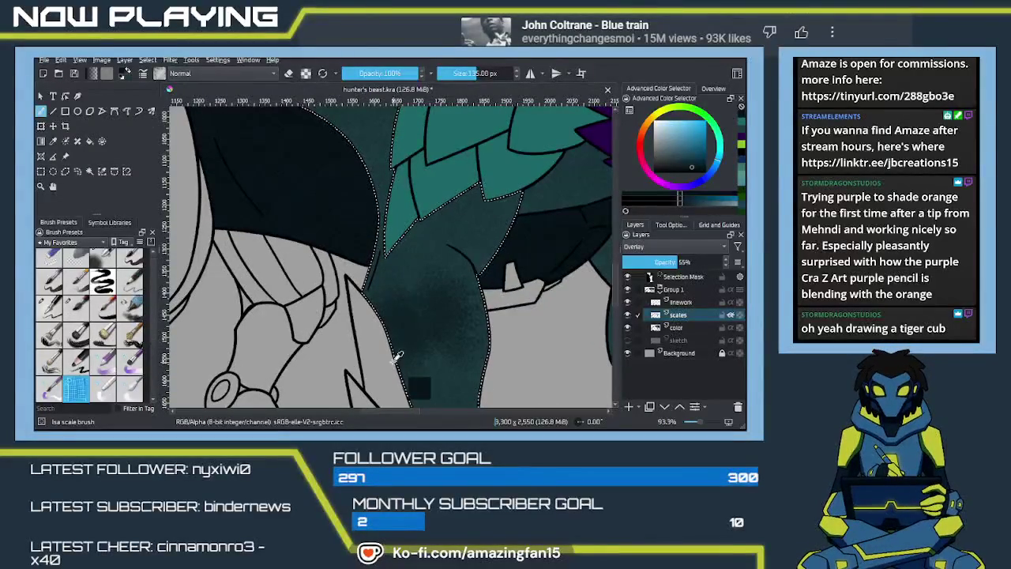
Paint darker scale texture up the front leg
{"action": "left_click_drag", "start_coordinate": [401, 363], "coordinate": [393, 362]}
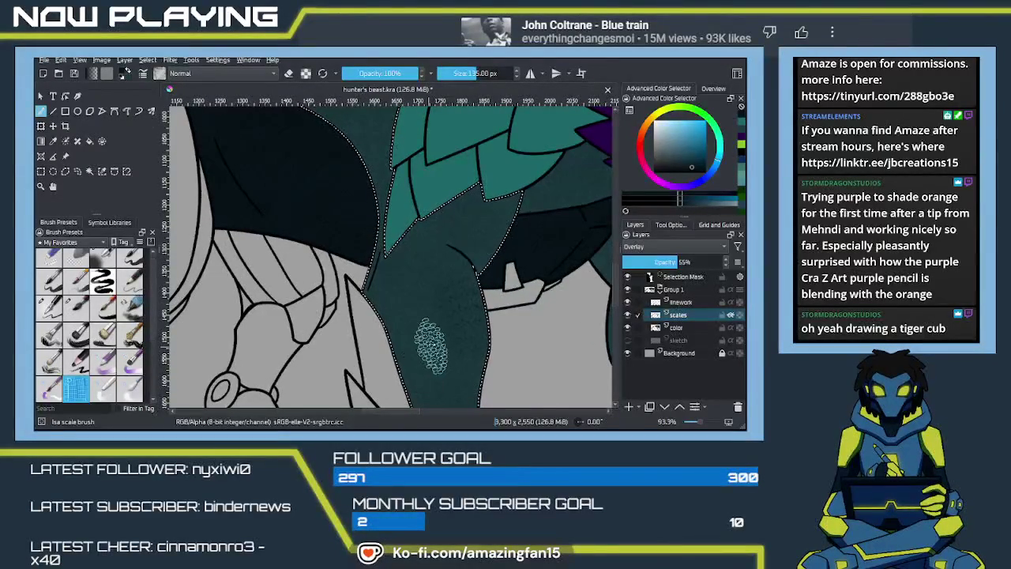
{"action": "mouse_move", "coordinate": [401, 300]}
{"action": "left_mouse_down"}
{"action": "mouse_move", "coordinate": [392, 248]}
{"action": "mouse_move", "coordinate": [432, 320]}
{"action": "mouse_move", "coordinate": [455, 326]}
{"action": "left_mouse_up"}
{"action": "mouse_move", "coordinate": [449, 284]}
{"action": "left_mouse_down"}
{"action": "mouse_move", "coordinate": [388, 302]}
{"action": "mouse_move", "coordinate": [409, 324]}
{"action": "left_mouse_up"}
{"action": "mouse_move", "coordinate": [463, 291]}
{"action": "left_mouse_down"}
{"action": "mouse_move", "coordinate": [325, 277]}
{"action": "mouse_move", "coordinate": [486, 227]}
{"action": "left_mouse_up"}
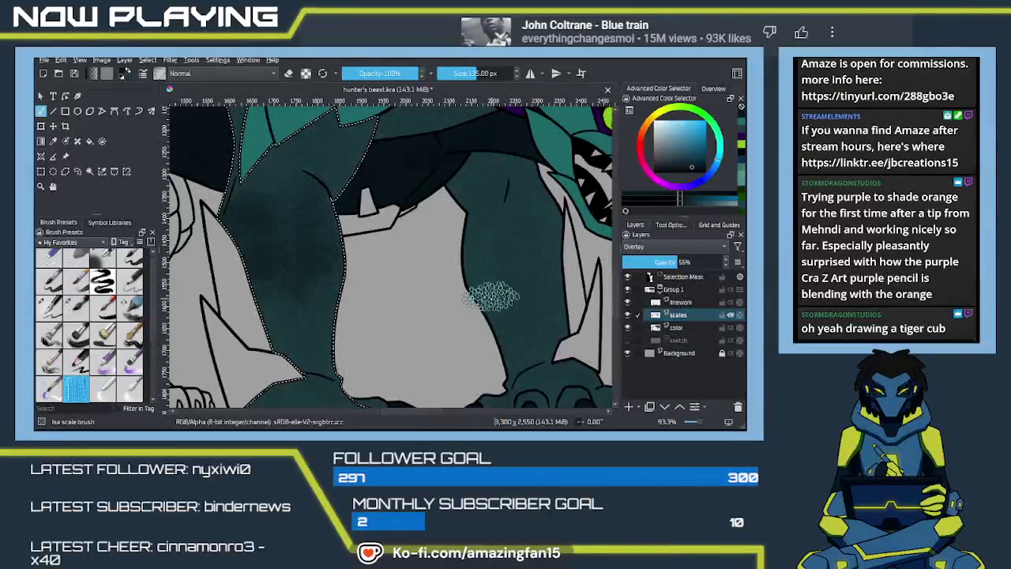
Add speckled scale texture over the upper body's dark teal, then clear the selection
{"action": "left_click_drag", "start_coordinate": [301, 207], "coordinate": [408, 432]}
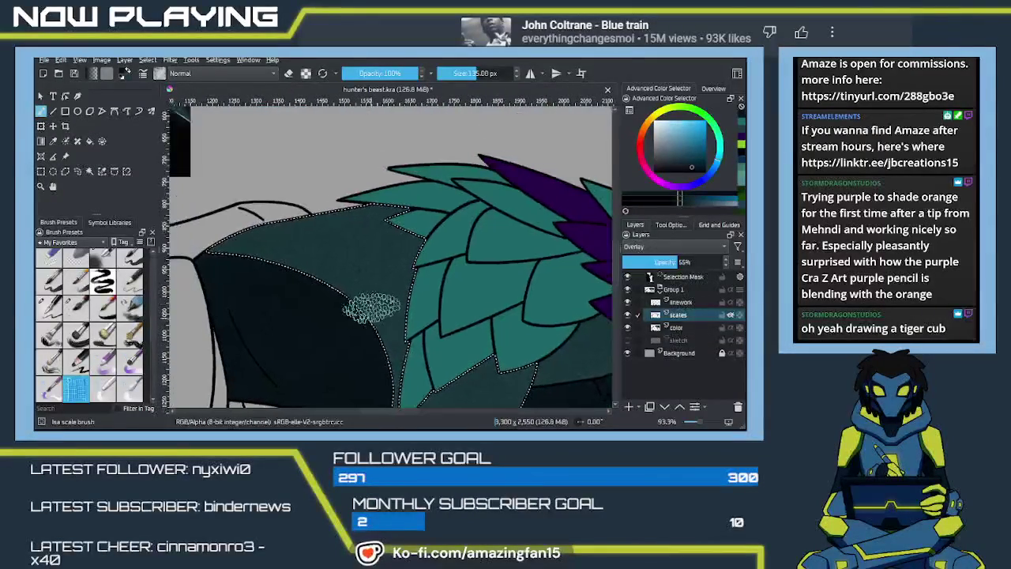
{"action": "left_click_drag", "start_coordinate": [378, 312], "coordinate": [324, 231]}
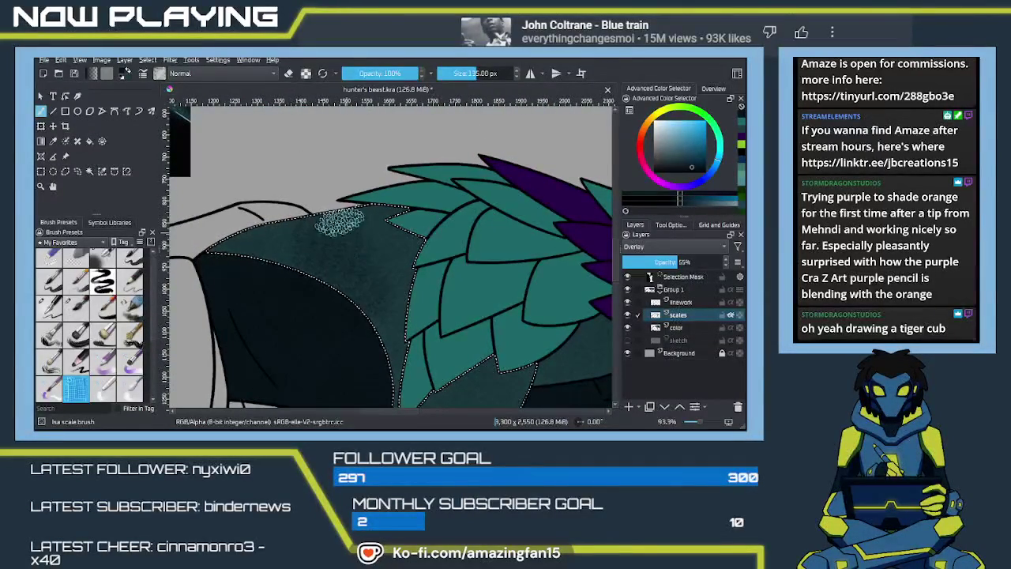
{"action": "mouse_move", "coordinate": [358, 249]}
{"action": "left_mouse_down"}
{"action": "mouse_move", "coordinate": [359, 298]}
{"action": "mouse_move", "coordinate": [290, 244]}
{"action": "left_mouse_up"}
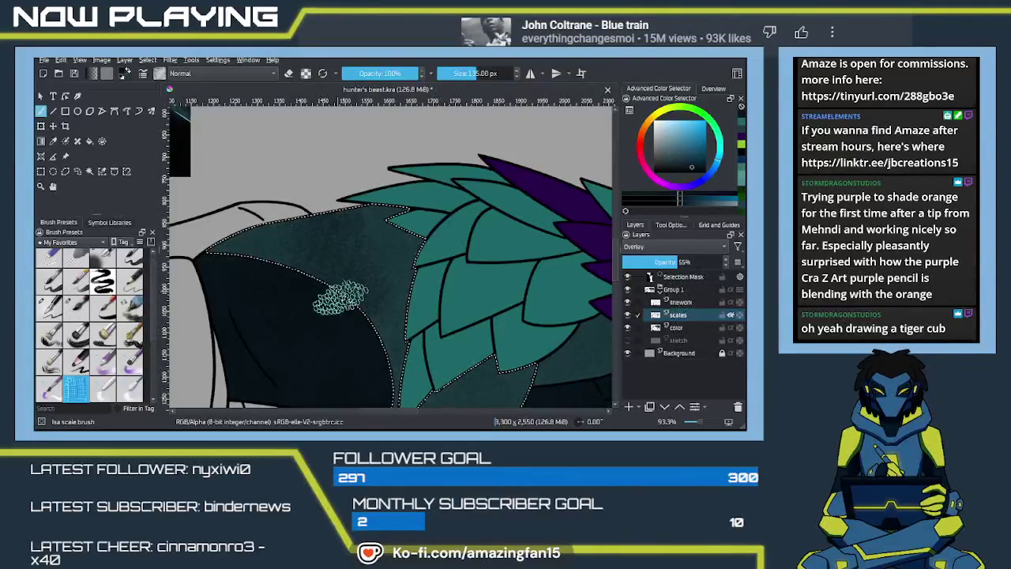
{"action": "left_click_drag", "start_coordinate": [399, 403], "coordinate": [367, 318]}
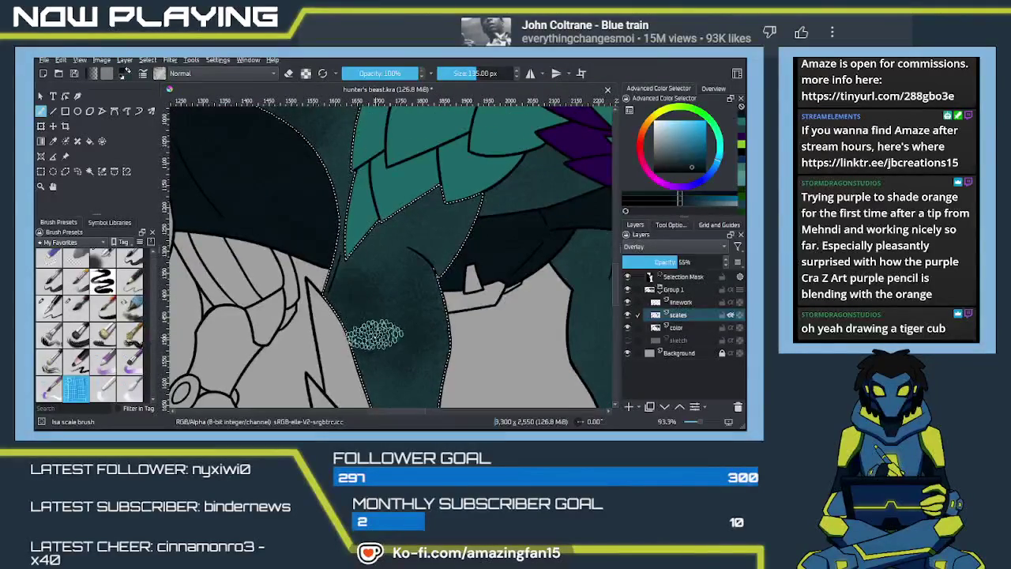
{"action": "scroll", "coordinate": [367, 318], "scroll_direction": "down", "scroll_amount": 5}
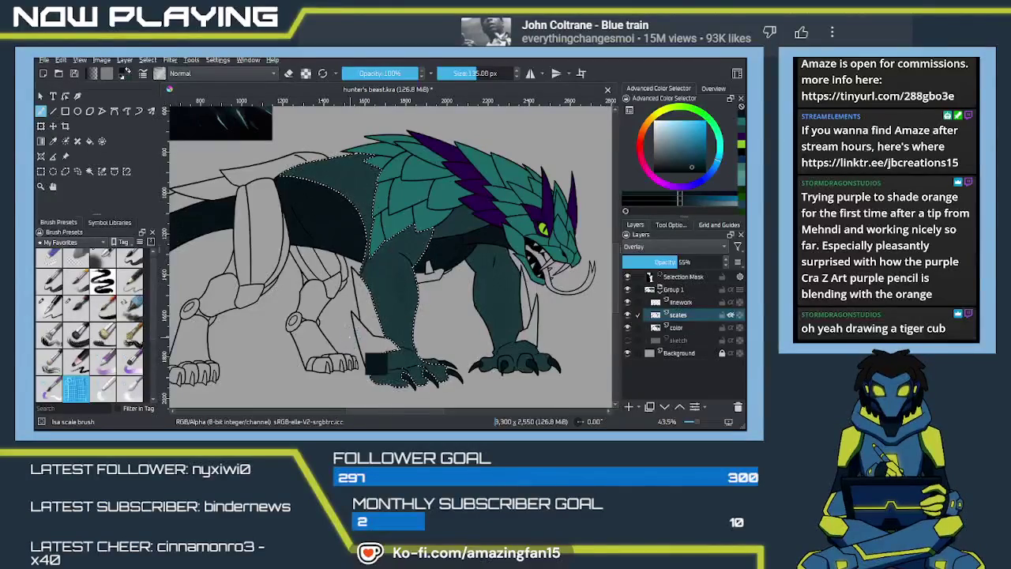
{"action": "key", "text": "ctrl+shift+a"}
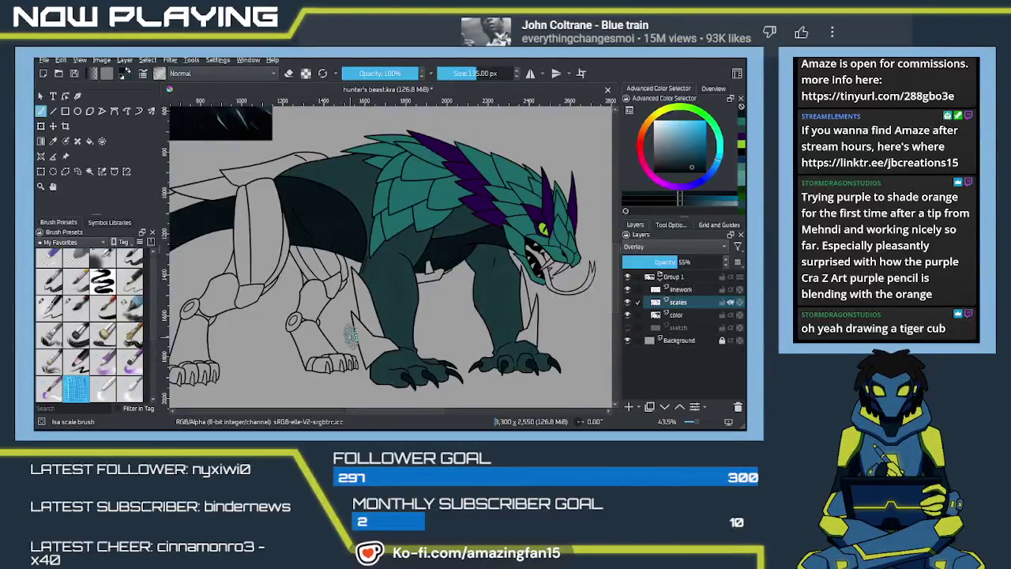
Reposition the whole creature in view and pick a very light cyan colour
{"action": "left_click_drag", "start_coordinate": [500, 299], "coordinate": [434, 320]}
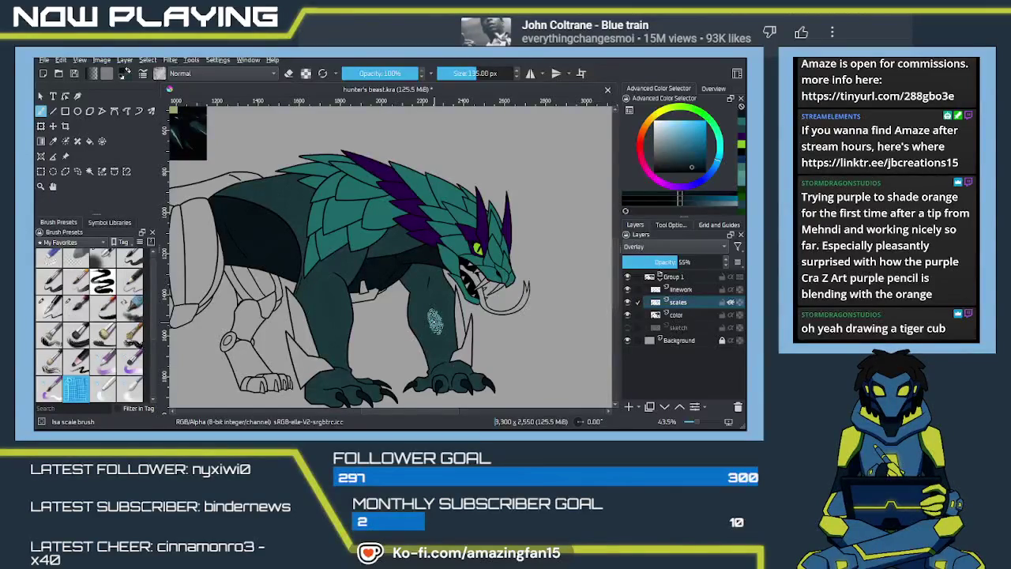
{"action": "mouse_move", "coordinate": [275, 313]}
{"action": "left_mouse_down"}
{"action": "mouse_move", "coordinate": [454, 271]}
{"action": "mouse_move", "coordinate": [413, 286]}
{"action": "mouse_move", "coordinate": [408, 319]}
{"action": "left_mouse_up"}
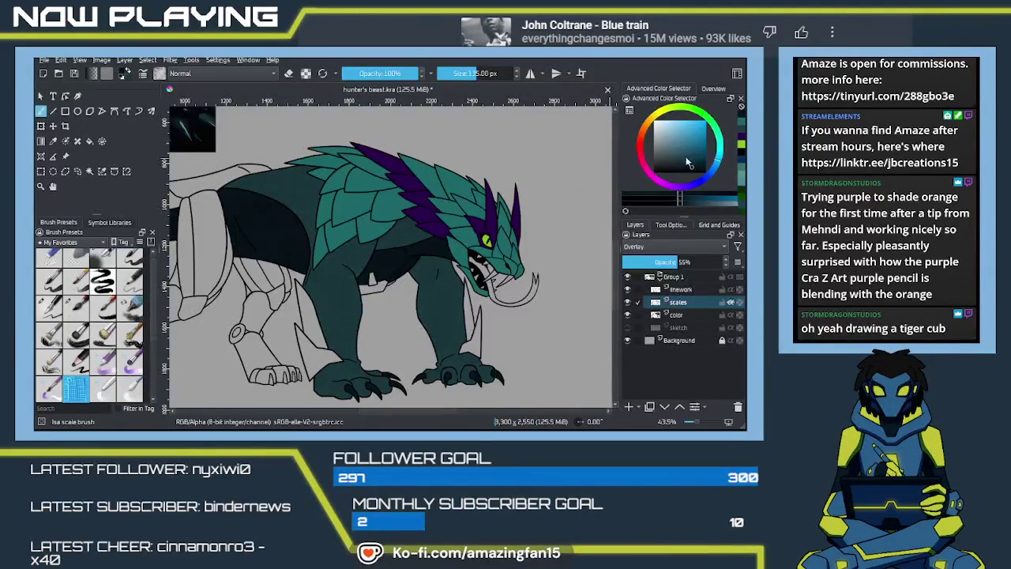
{"action": "mouse_move", "coordinate": [690, 165]}
{"action": "left_mouse_down"}
{"action": "mouse_move", "coordinate": [662, 126]}
{"action": "mouse_move", "coordinate": [646, 142]}
{"action": "left_mouse_up"}
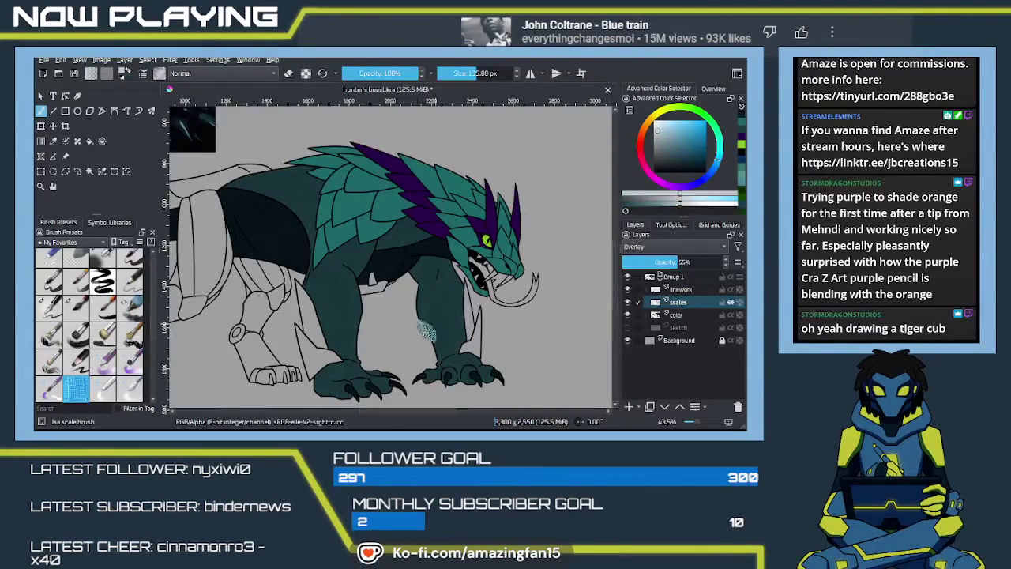
On the color layer, fill the hind-leg and front-leg spurs with light grey
{"action": "key", "text": "f"}
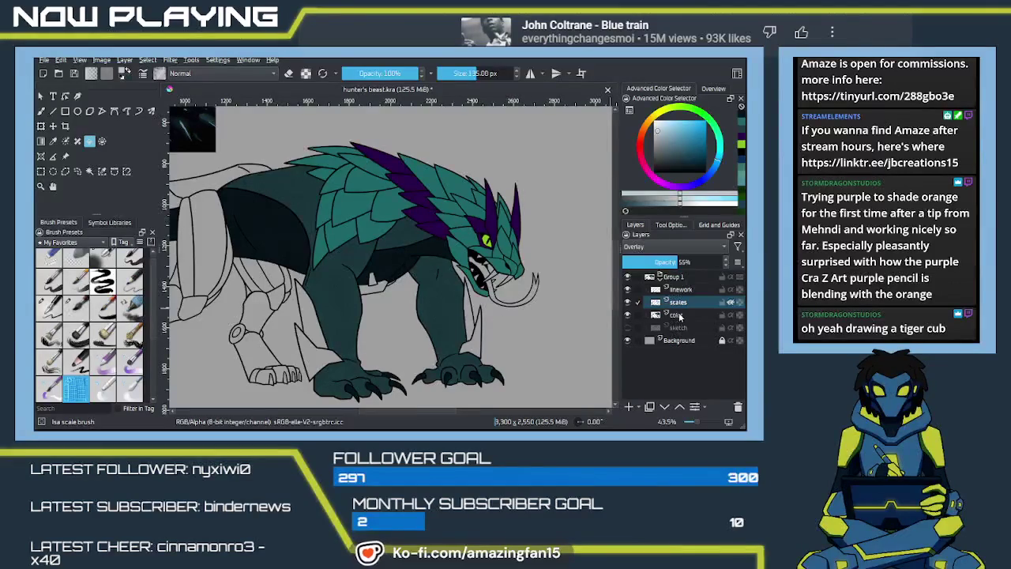
{"action": "left_click", "coordinate": [677, 316]}
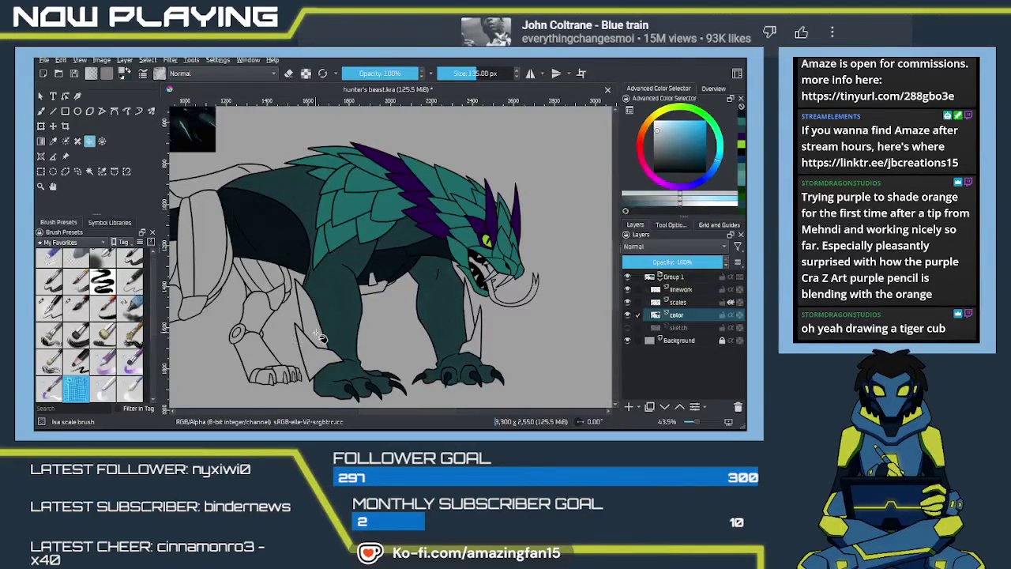
{"action": "left_click", "coordinate": [314, 336]}
{"action": "left_click", "coordinate": [338, 362]}
{"action": "left_click", "coordinate": [477, 328]}
{"action": "left_click", "coordinate": [376, 286]}
Undo two fills and refill the hind- and front-leg spurs with light grey
{"action": "key", "text": "ctrl+z"}
{"action": "key", "text": "ctrl+z"}
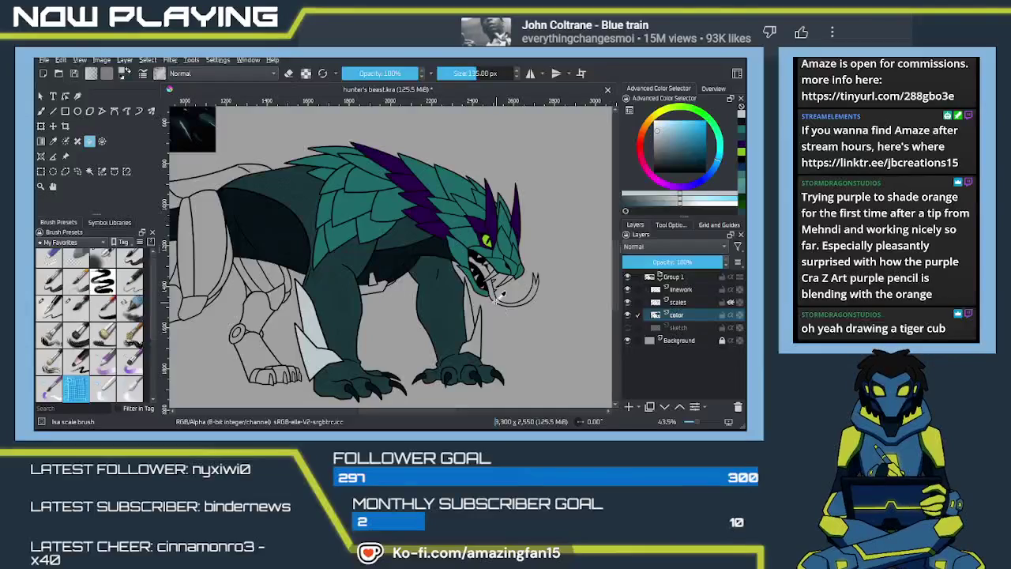
{"action": "key", "text": "ctrl+z"}
{"action": "key", "text": "ctrl+z"}
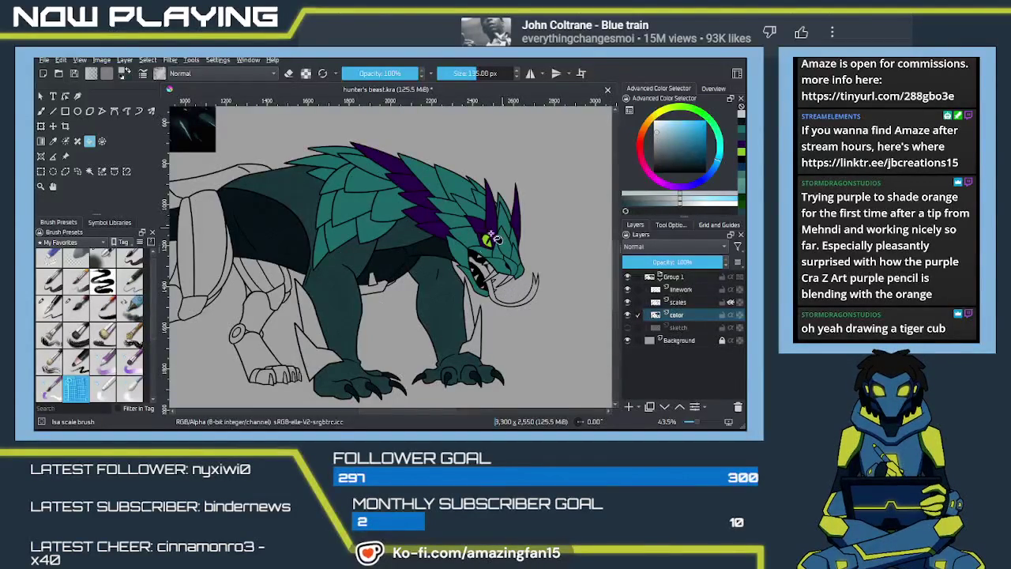
{"action": "left_click", "coordinate": [324, 359]}
{"action": "left_click", "coordinate": [310, 325]}
{"action": "left_click", "coordinate": [475, 330]}
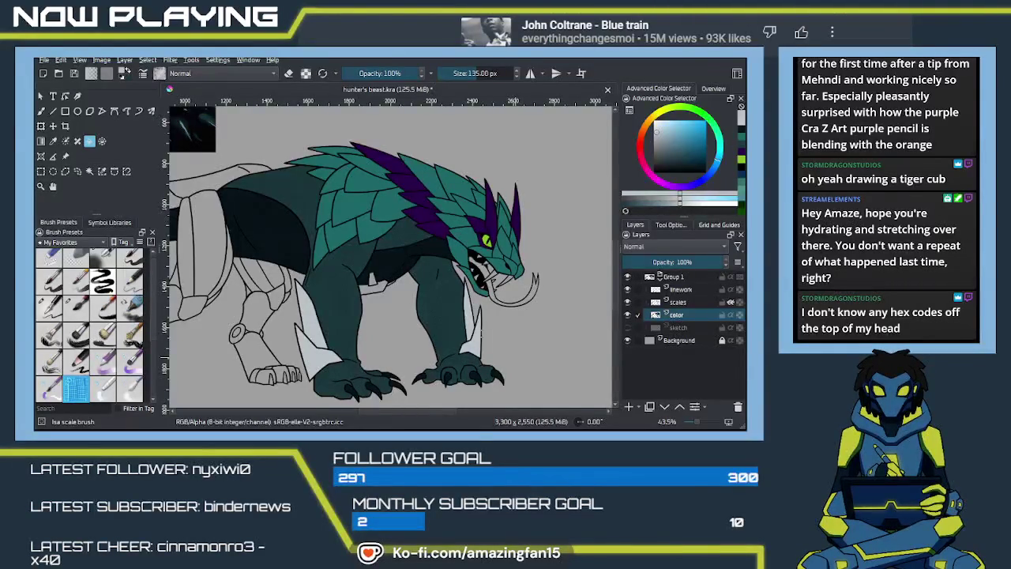
{"action": "left_click", "coordinate": [488, 339]}
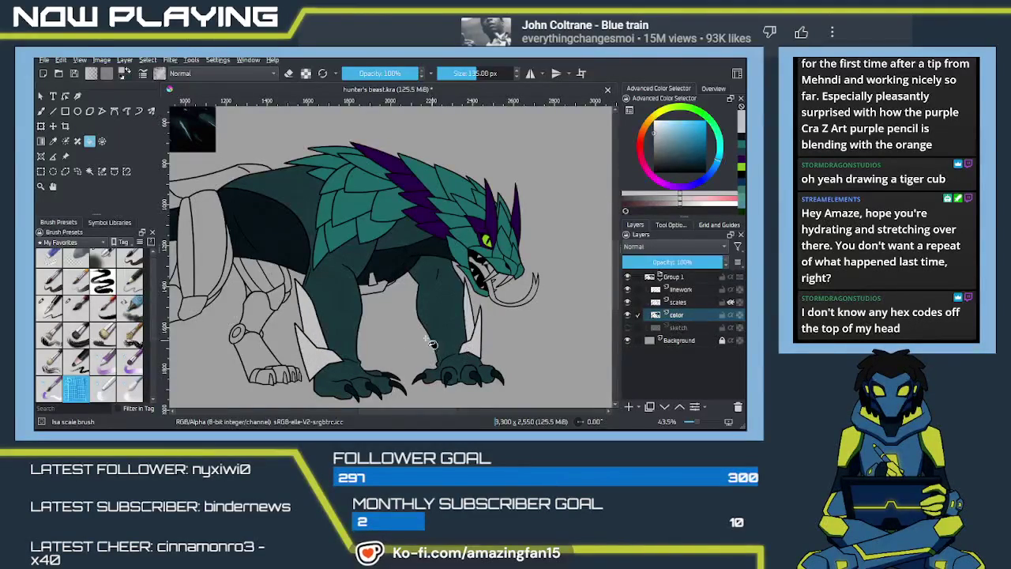
{"action": "scroll", "coordinate": [360, 303], "scroll_direction": "up", "scroll_amount": 1}
Fill the strip below the teeth light grey and choose the Ink-4 Pen Rough 2 brush
{"action": "scroll", "coordinate": [395, 312], "scroll_direction": "up", "scroll_amount": 1}
{"action": "scroll", "coordinate": [443, 324], "scroll_direction": "up", "scroll_amount": 1}
{"action": "scroll", "coordinate": [490, 336], "scroll_direction": "up", "scroll_amount": 1}
{"action": "left_click_drag", "start_coordinate": [489, 336], "coordinate": [312, 291]}
{"action": "left_click", "coordinate": [439, 316]}
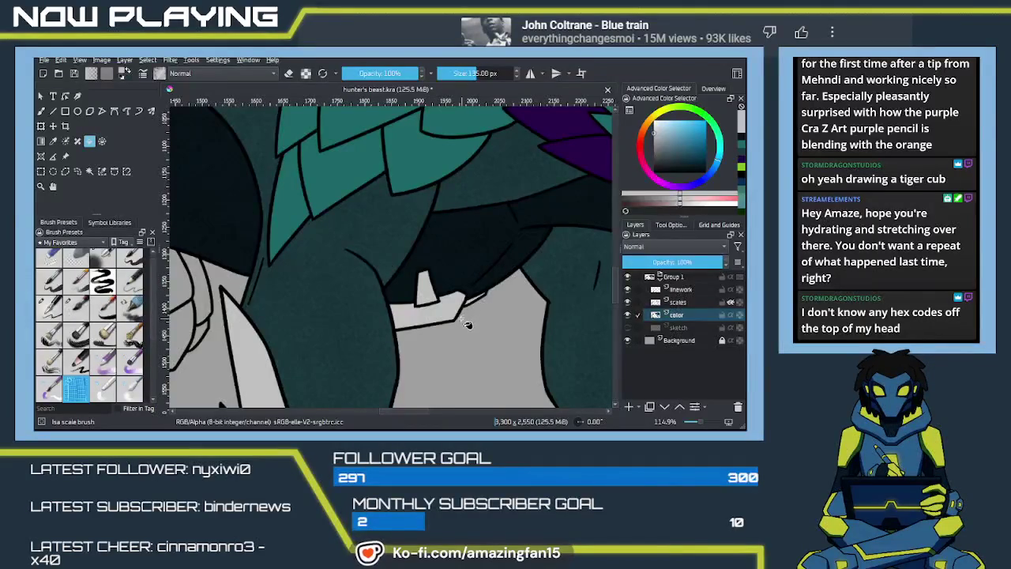
{"action": "key", "text": "b"}
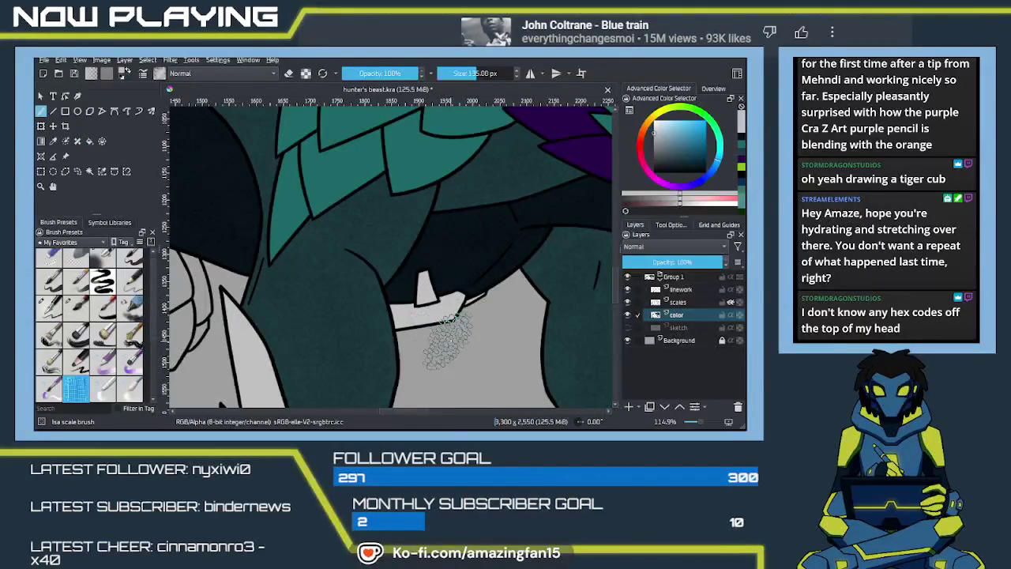
{"action": "right_click", "coordinate": [447, 340]}
{"action": "left_click", "coordinate": [425, 342]}
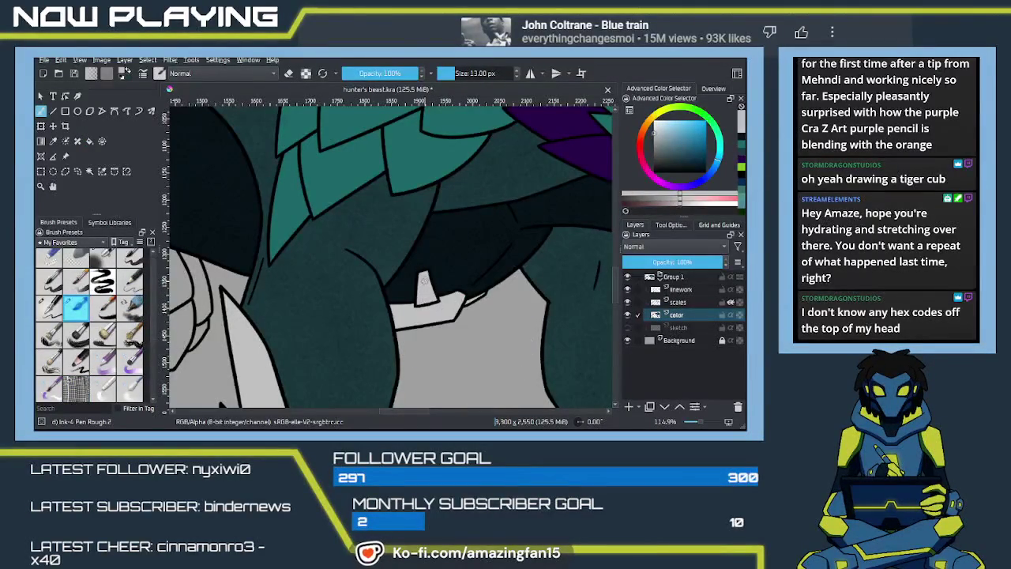
Fill the shoulder plate, upper limb, mechanical leg and joint ring with lighter grey
{"action": "left_click_drag", "start_coordinate": [416, 347], "coordinate": [515, 257]}
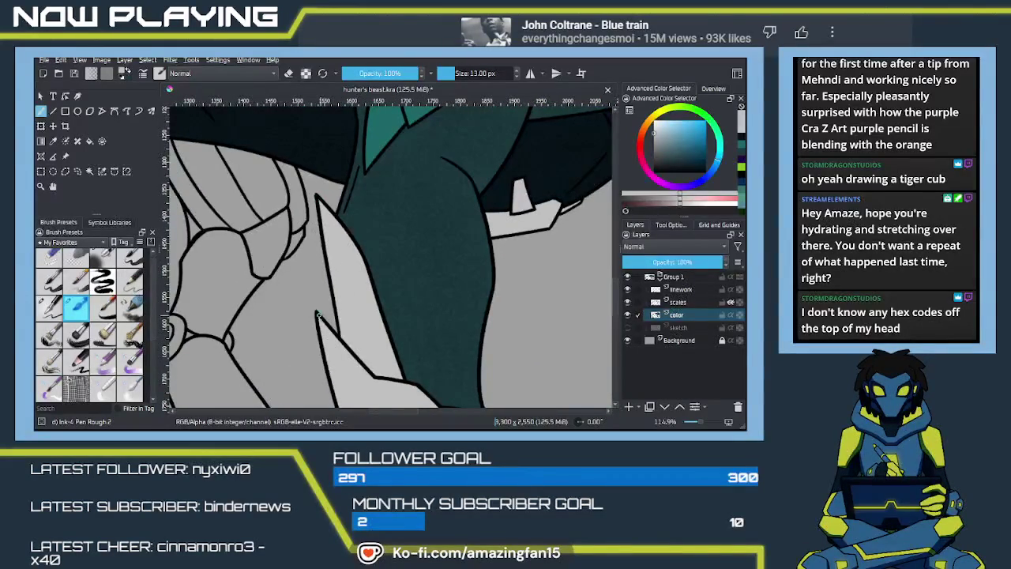
{"action": "left_click_drag", "start_coordinate": [397, 371], "coordinate": [424, 297]}
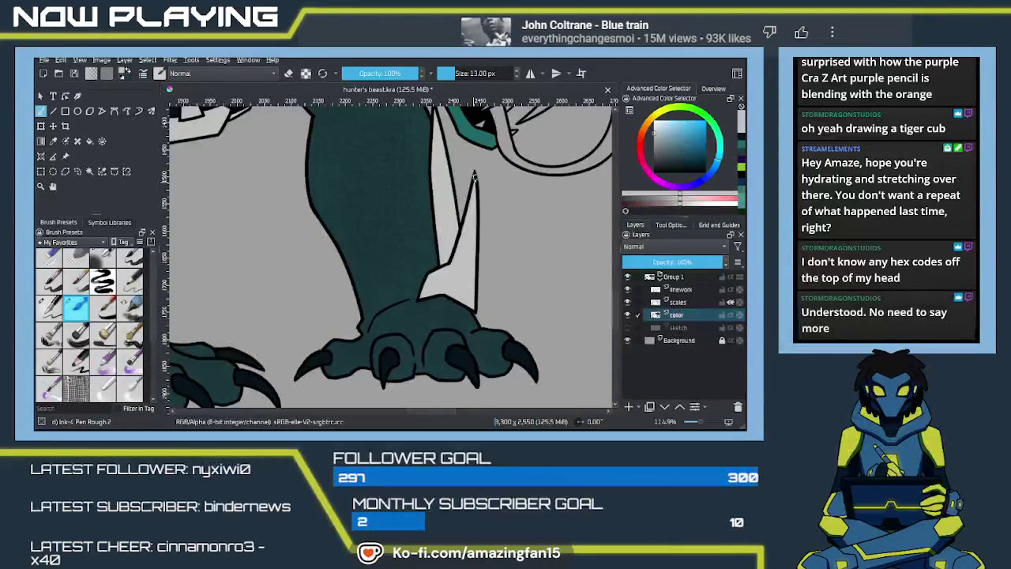
{"action": "left_click_drag", "start_coordinate": [474, 180], "coordinate": [431, 243]}
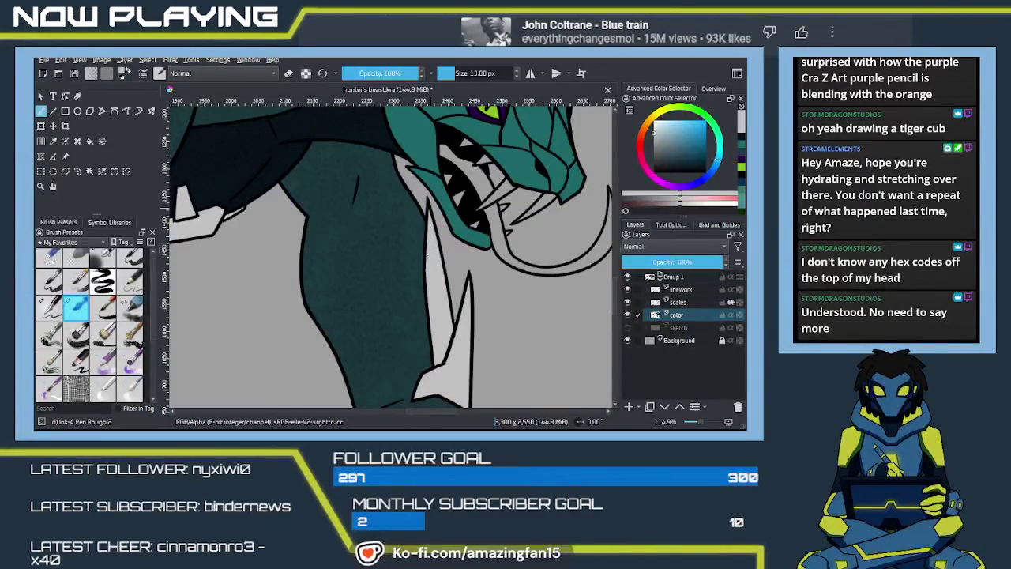
{"action": "mouse_move", "coordinate": [426, 312]}
{"action": "left_mouse_down"}
{"action": "mouse_move", "coordinate": [448, 289]}
{"action": "mouse_move", "coordinate": [419, 321]}
{"action": "mouse_move", "coordinate": [462, 266]}
{"action": "left_mouse_up"}
{"action": "key", "text": "f"}
{"action": "left_click", "coordinate": [463, 266]}
{"action": "left_click", "coordinate": [387, 291]}
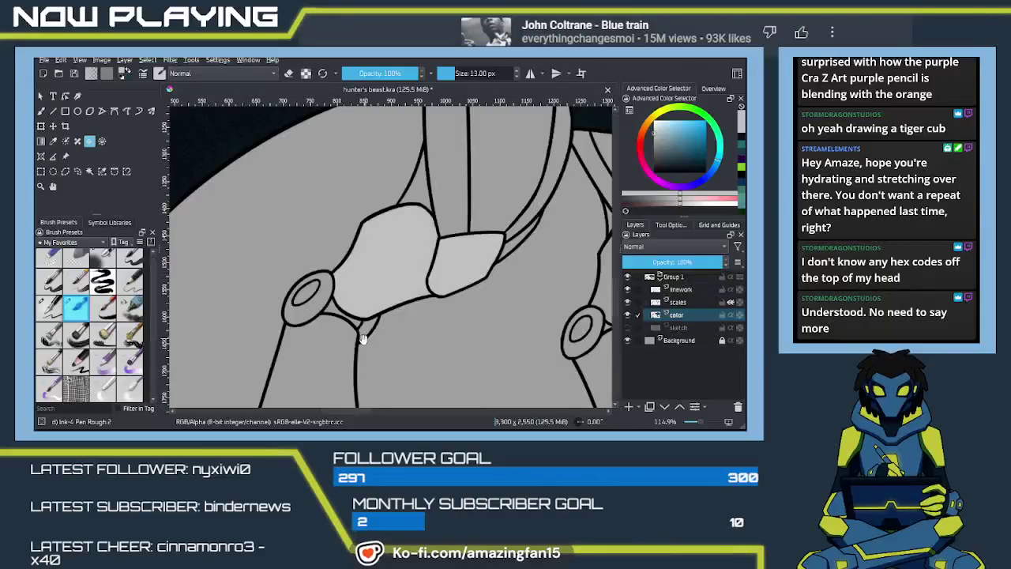
{"action": "left_click_drag", "start_coordinate": [339, 382], "coordinate": [374, 276]}
{"action": "left_click", "coordinate": [361, 283]}
{"action": "left_click", "coordinate": [355, 202]}
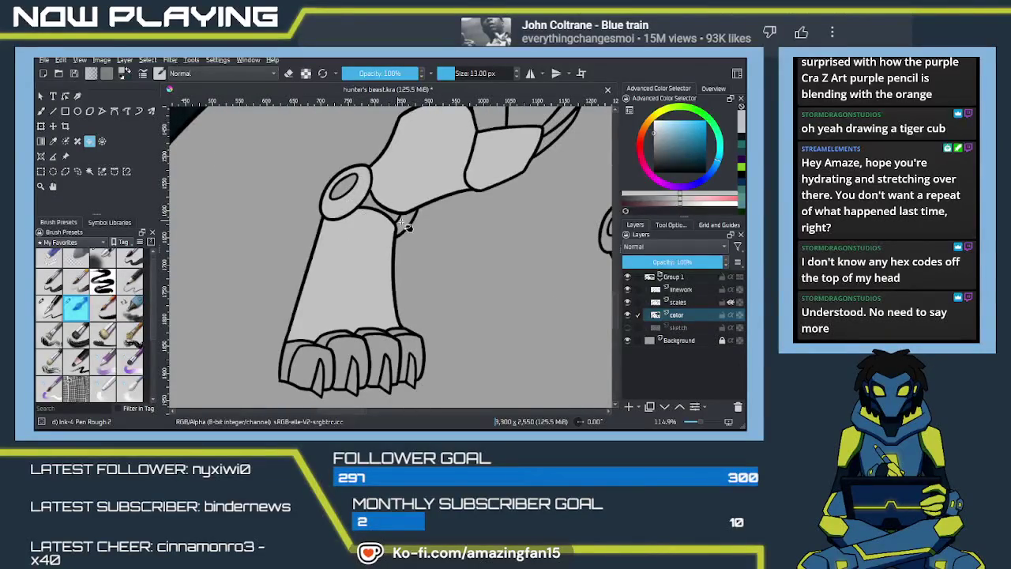
{"action": "left_click", "coordinate": [405, 225]}
Fill the other leg's upper segment and the region above it with lighter grey
{"action": "left_click_drag", "start_coordinate": [408, 227], "coordinate": [365, 308]}
{"action": "scroll", "coordinate": [365, 308], "scroll_direction": "up", "scroll_amount": 3}
{"action": "left_click", "coordinate": [470, 282]}
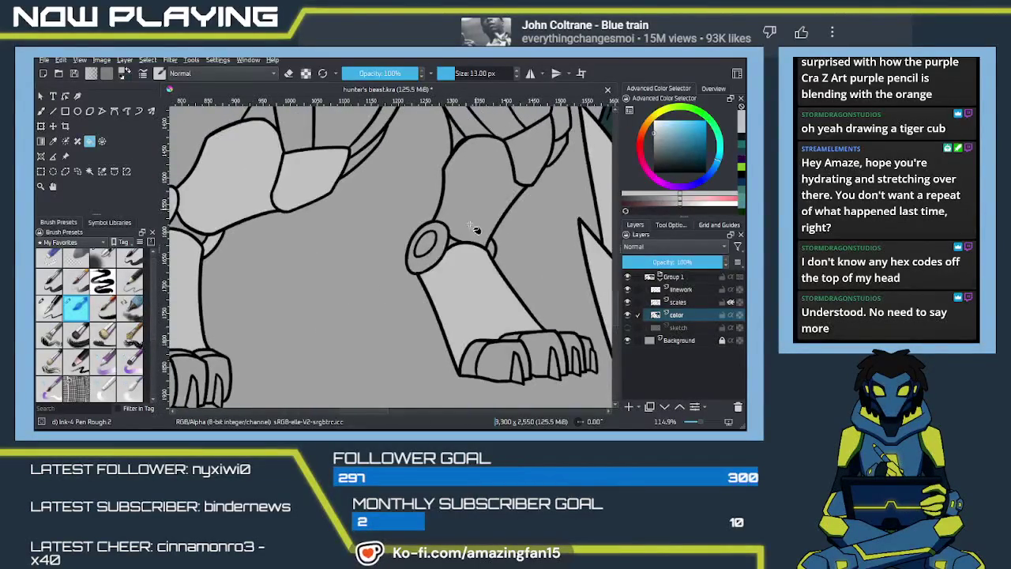
{"action": "left_click", "coordinate": [474, 223]}
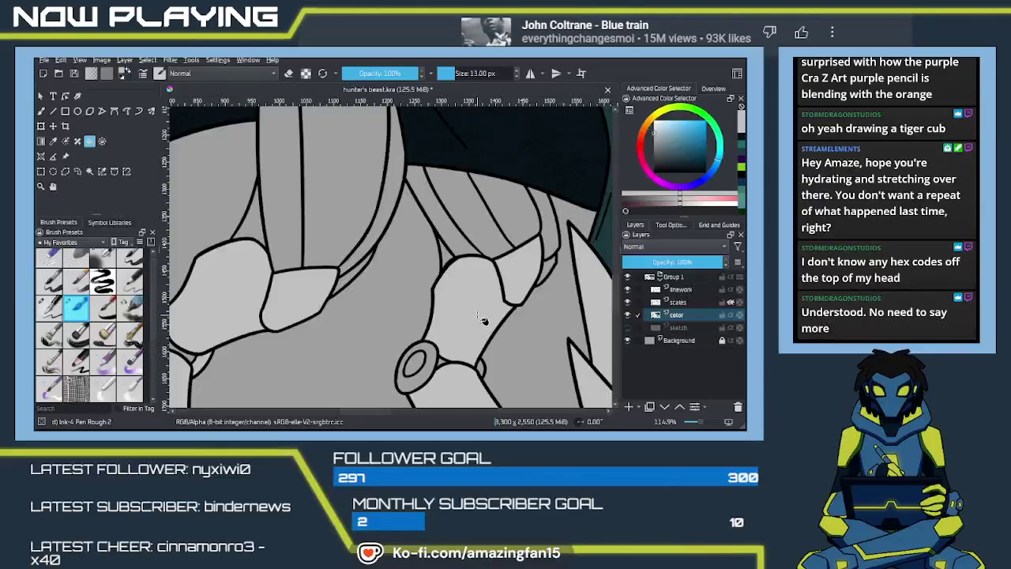
{"action": "scroll", "coordinate": [474, 308], "scroll_direction": "down", "scroll_amount": 2}
{"action": "scroll", "coordinate": [453, 260], "scroll_direction": "down", "scroll_amount": 2}
{"action": "scroll", "coordinate": [452, 261], "scroll_direction": "down", "scroll_amount": 3}
{"action": "scroll", "coordinate": [475, 286], "scroll_direction": "up", "scroll_amount": 4}
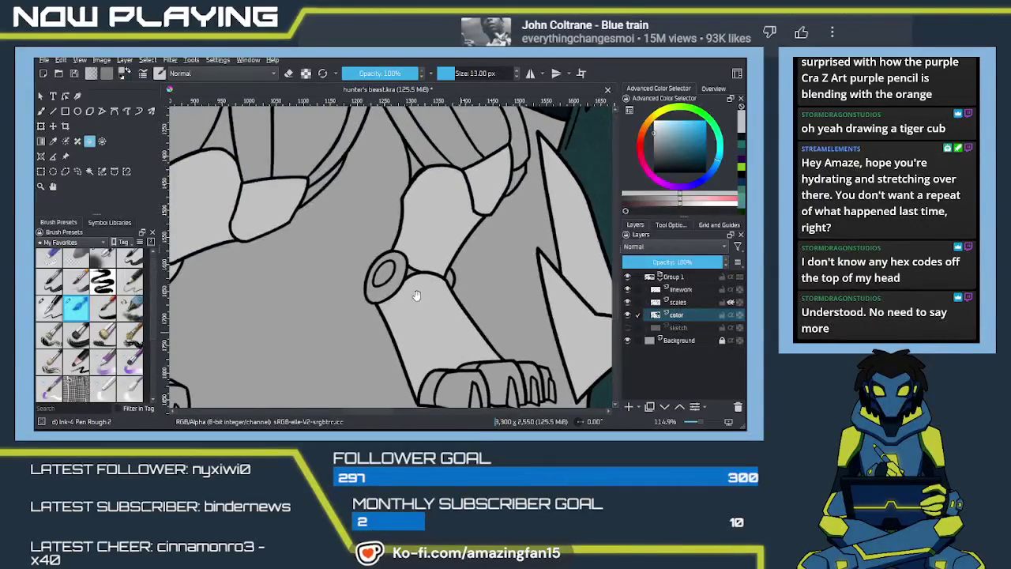
{"action": "scroll", "coordinate": [442, 302], "scroll_direction": "down", "scroll_amount": 3}
{"action": "left_click_drag", "start_coordinate": [456, 235], "coordinate": [437, 326]}
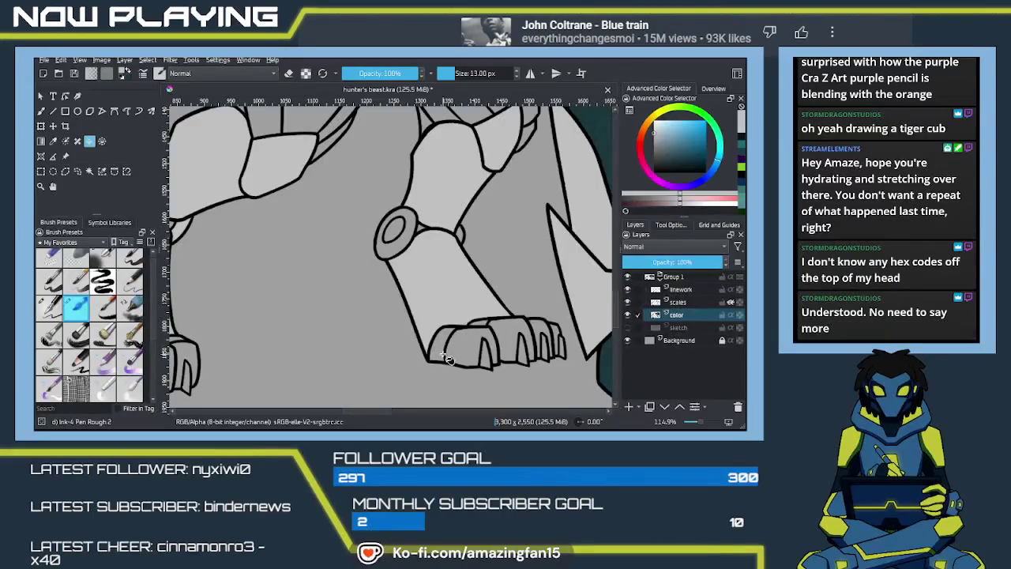
{"action": "mouse_move", "coordinate": [452, 338]}
{"action": "left_mouse_down"}
{"action": "mouse_move", "coordinate": [556, 344]}
{"action": "mouse_move", "coordinate": [542, 339]}
{"action": "mouse_move", "coordinate": [501, 387]}
{"action": "mouse_move", "coordinate": [467, 350]}
{"action": "mouse_move", "coordinate": [359, 324]}
{"action": "left_mouse_up"}
{"action": "left_click_drag", "start_coordinate": [413, 263], "coordinate": [395, 308]}
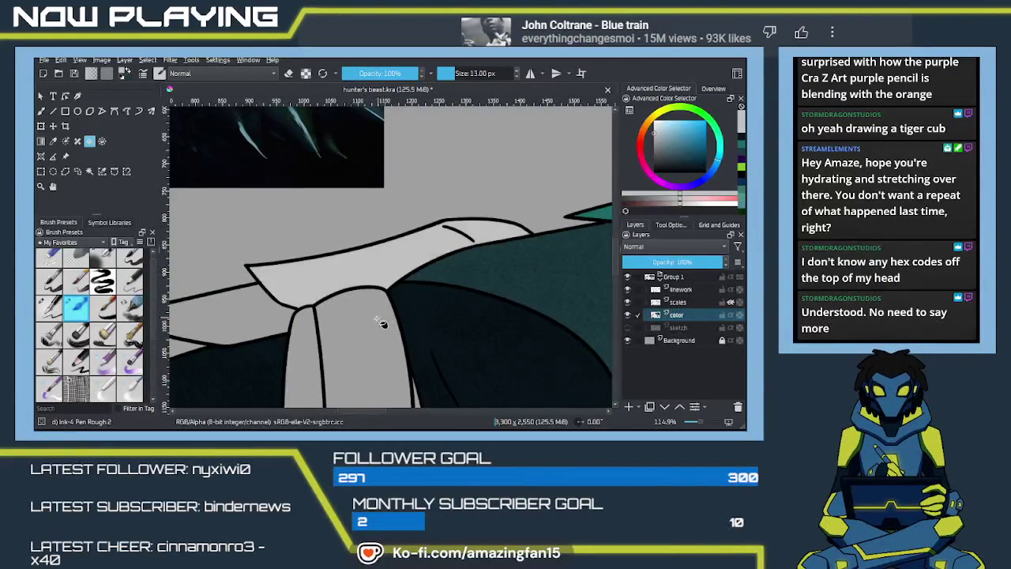
{"action": "left_click_drag", "start_coordinate": [311, 321], "coordinate": [383, 293]}
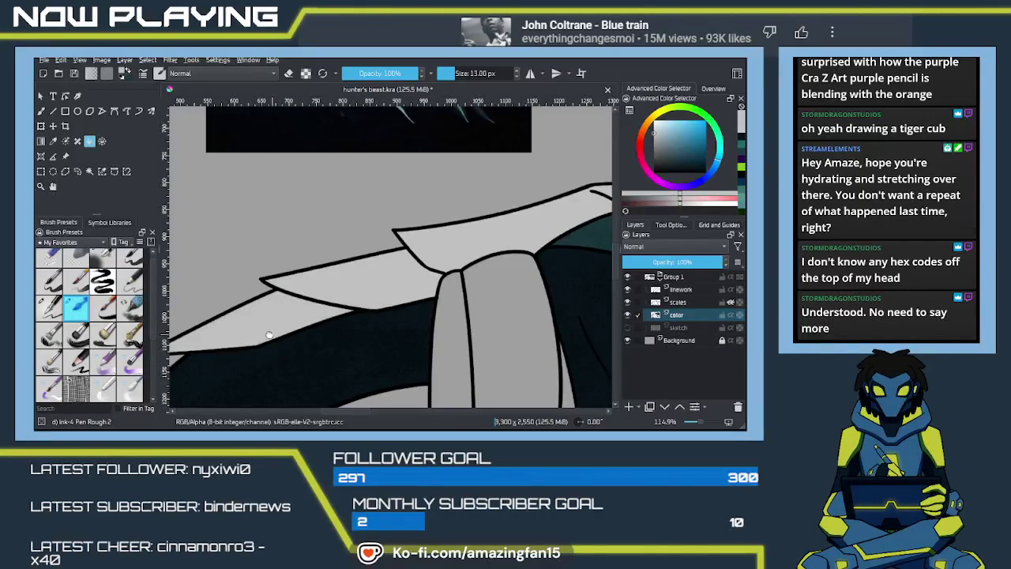
{"action": "left_click_drag", "start_coordinate": [289, 329], "coordinate": [400, 287]}
{"action": "mouse_move", "coordinate": [463, 335]}
{"action": "left_mouse_down"}
{"action": "mouse_move", "coordinate": [422, 174]}
{"action": "mouse_move", "coordinate": [478, 228]}
{"action": "mouse_move", "coordinate": [456, 288]}
{"action": "left_mouse_up"}
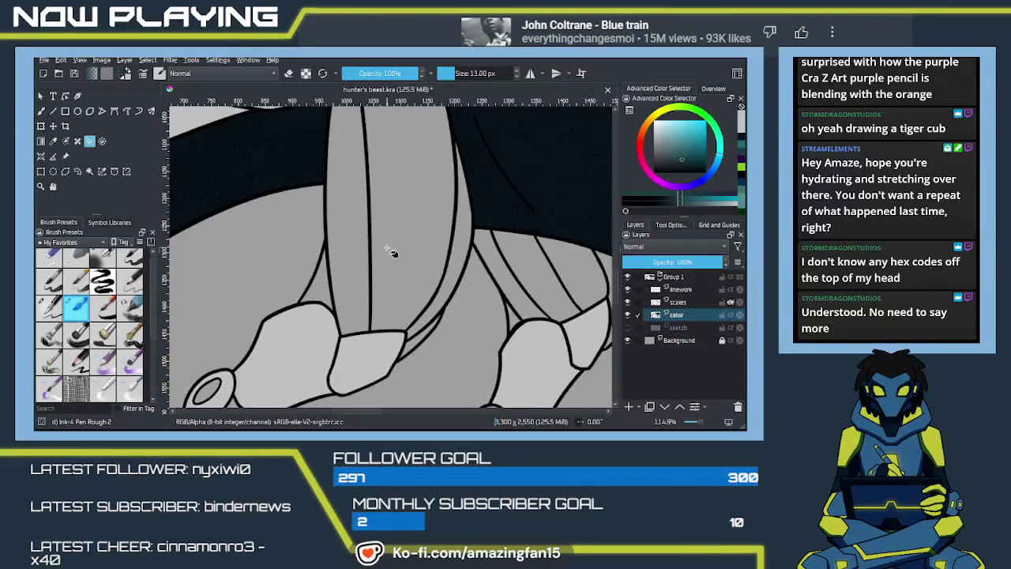
Sample a dark grey and fill the hanging strips and their gaps between the front legs
{"action": "key", "text": "p"}
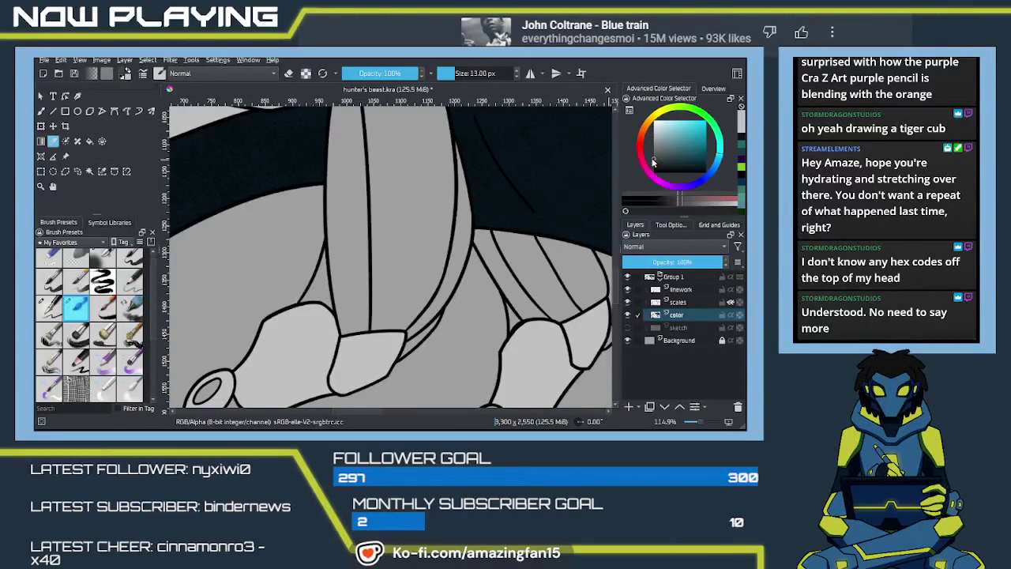
{"action": "left_click", "coordinate": [402, 221]}
{"action": "scroll", "coordinate": [395, 237], "scroll_direction": "up", "scroll_amount": 3}
{"action": "left_click", "coordinate": [368, 269]}
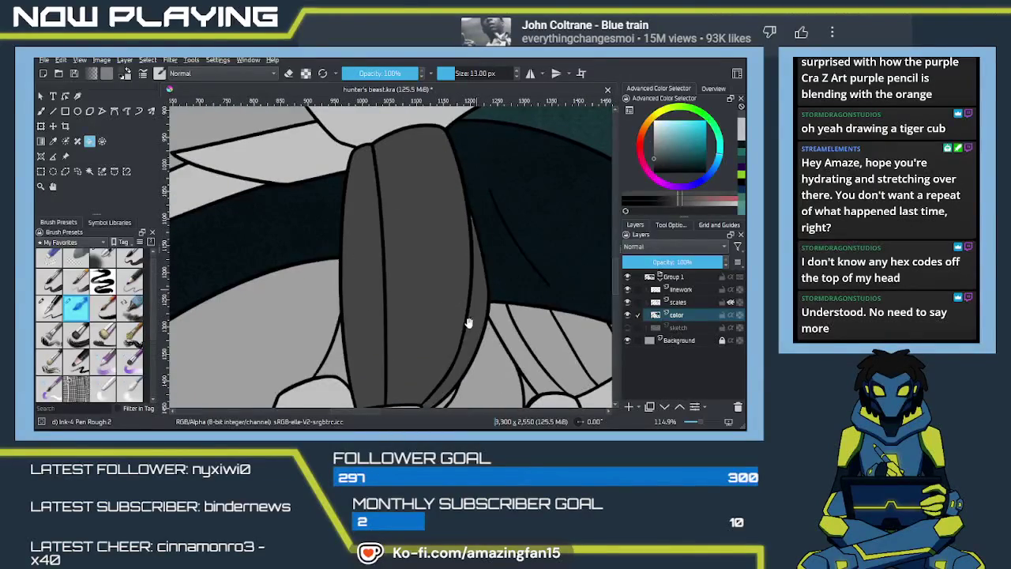
{"action": "scroll", "coordinate": [379, 272], "scroll_direction": "down", "scroll_amount": 4}
{"action": "left_click", "coordinate": [376, 270]}
{"action": "left_click", "coordinate": [467, 320]}
{"action": "left_click", "coordinate": [564, 277]}
{"action": "left_click_drag", "start_coordinate": [583, 264], "coordinate": [463, 264]}
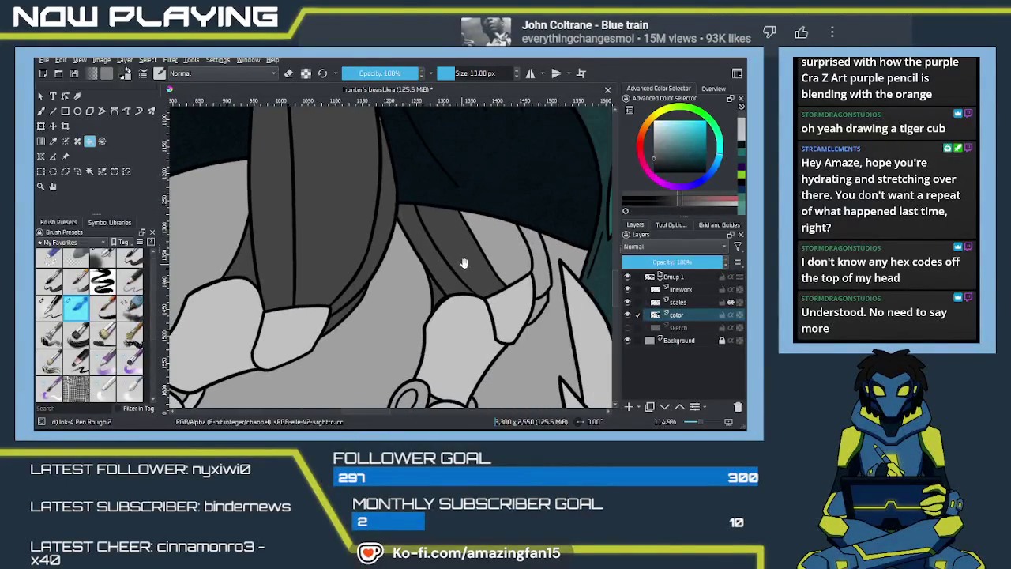
{"action": "left_click", "coordinate": [512, 262]}
{"action": "left_click", "coordinate": [545, 283]}
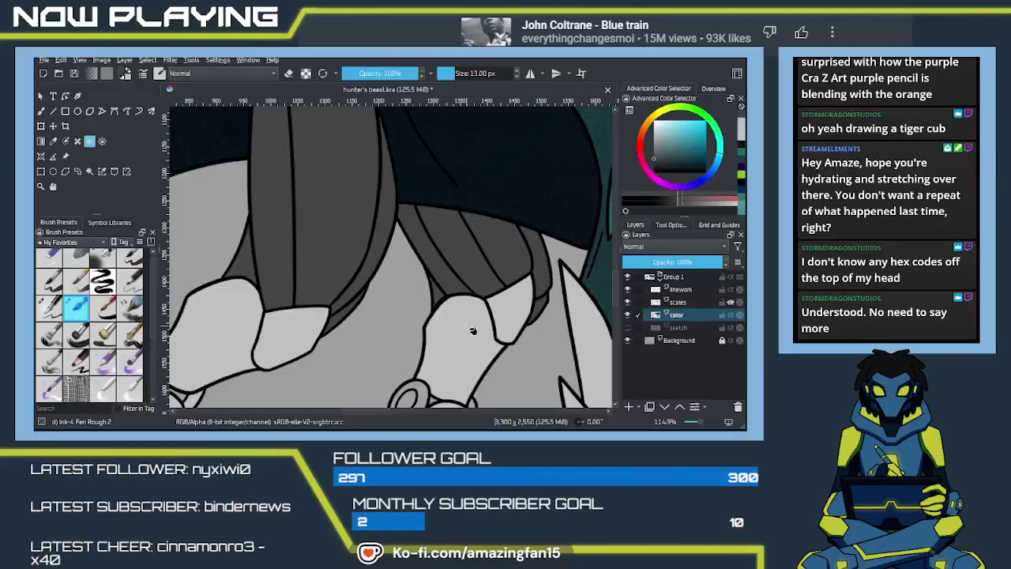
Navigate across the leg joints to bring the paw into view
{"action": "key", "text": "b"}
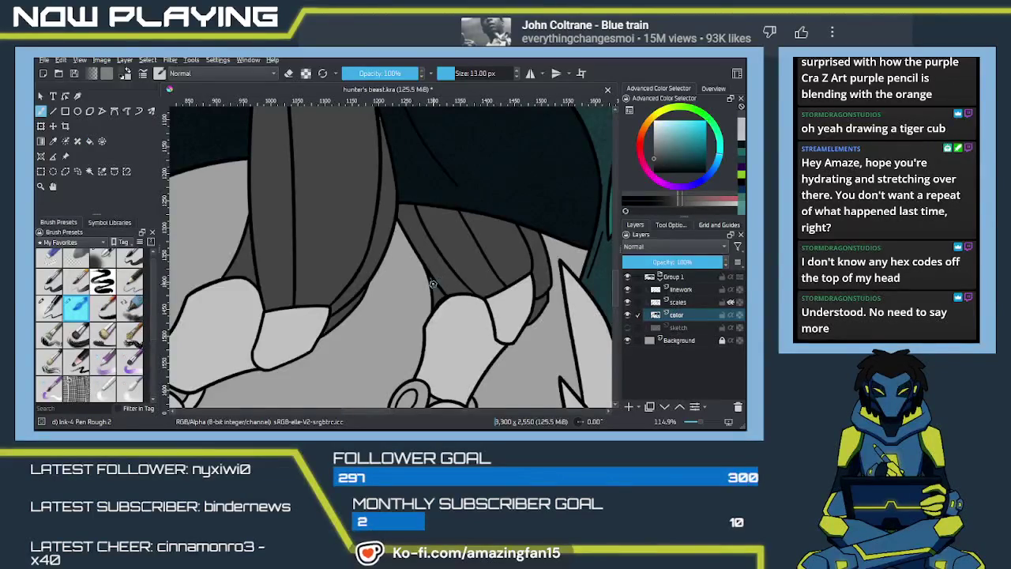
{"action": "scroll", "coordinate": [385, 228], "scroll_direction": "up", "scroll_amount": 2}
{"action": "scroll", "coordinate": [386, 217], "scroll_direction": "up", "scroll_amount": 3}
{"action": "scroll", "coordinate": [390, 228], "scroll_direction": "down", "scroll_amount": 5}
{"action": "scroll", "coordinate": [386, 260], "scroll_direction": "down", "scroll_amount": 1}
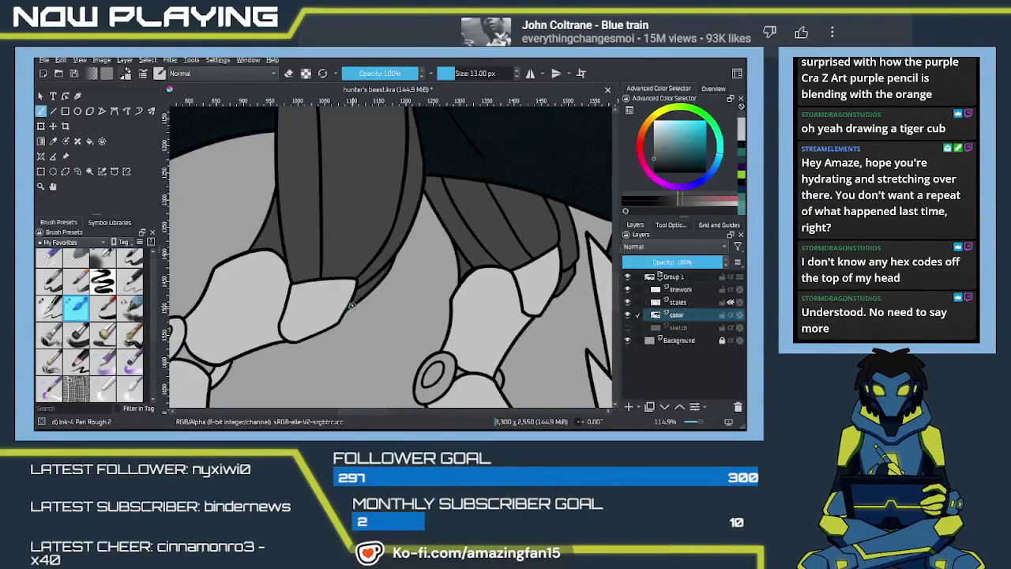
{"action": "left_click_drag", "start_coordinate": [320, 350], "coordinate": [455, 318]}
{"action": "scroll", "coordinate": [443, 292], "scroll_direction": "down", "scroll_amount": 2}
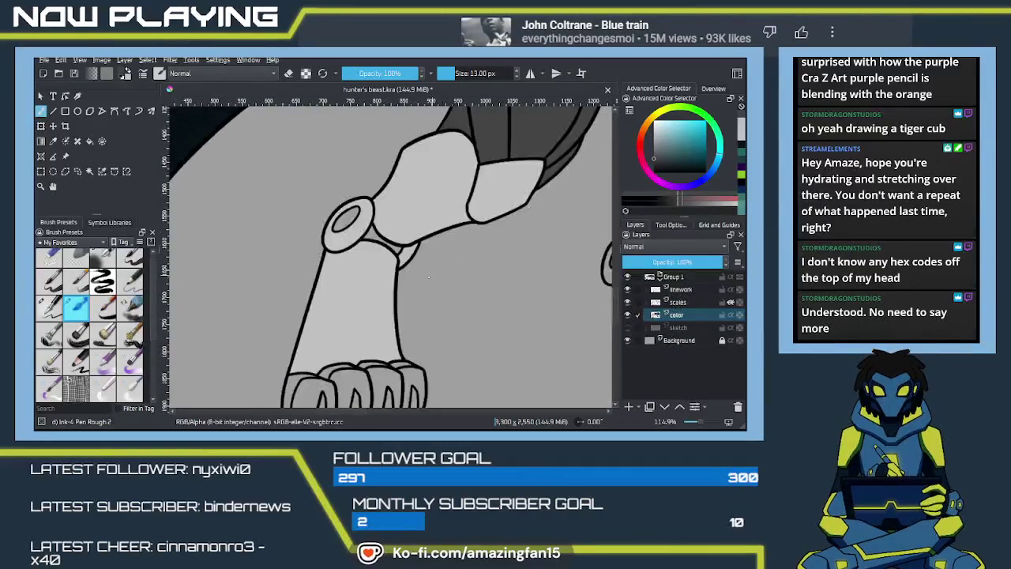
{"action": "key", "text": "f"}
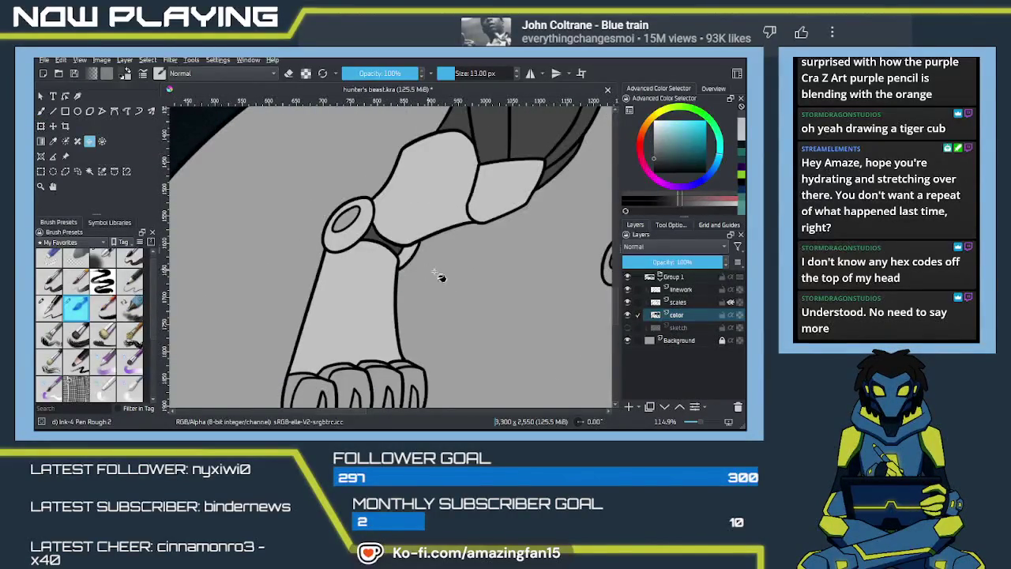
{"action": "scroll", "coordinate": [485, 284], "scroll_direction": "right", "scroll_amount": 5}
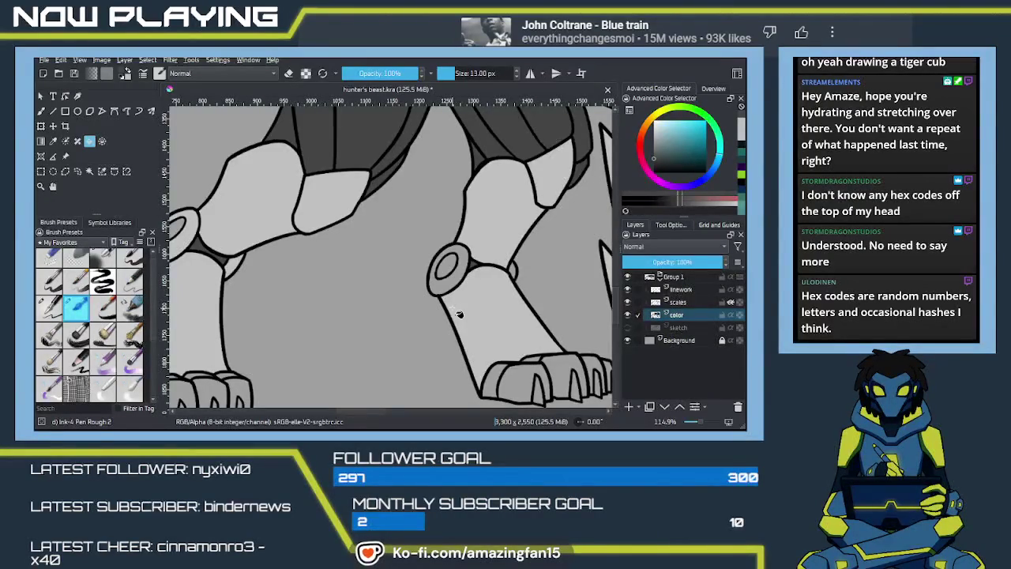
{"action": "scroll", "coordinate": [459, 314], "scroll_direction": "down", "scroll_amount": 1}
{"action": "scroll", "coordinate": [443, 300], "scroll_direction": "down", "scroll_amount": 1}
{"action": "scroll", "coordinate": [426, 284], "scroll_direction": "down", "scroll_amount": 1}
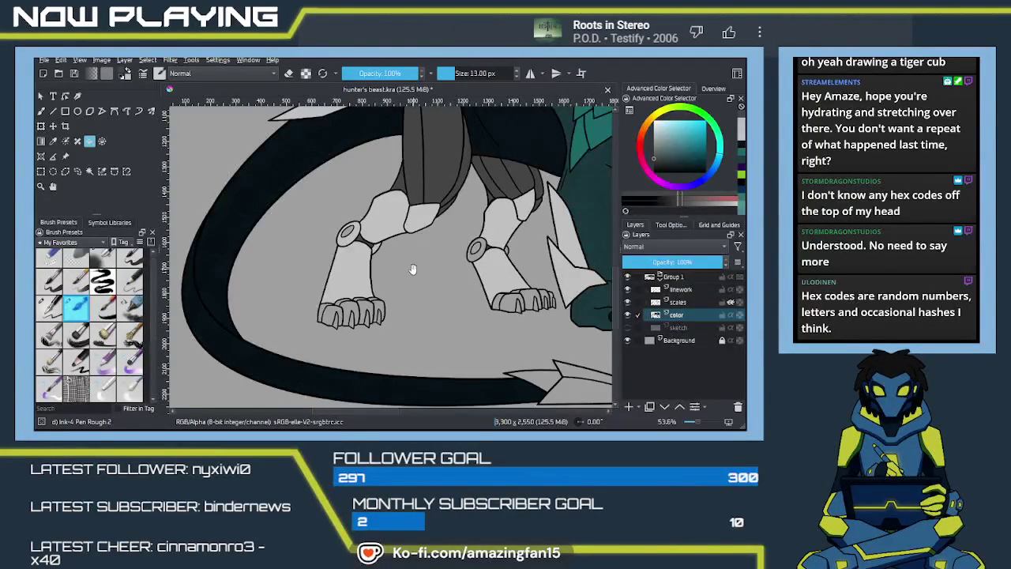
{"action": "scroll", "coordinate": [395, 281], "scroll_direction": "up", "scroll_amount": 1}
{"action": "scroll", "coordinate": [387, 280], "scroll_direction": "up", "scroll_amount": 2}
{"action": "scroll", "coordinate": [387, 267], "scroll_direction": "up", "scroll_amount": 1}
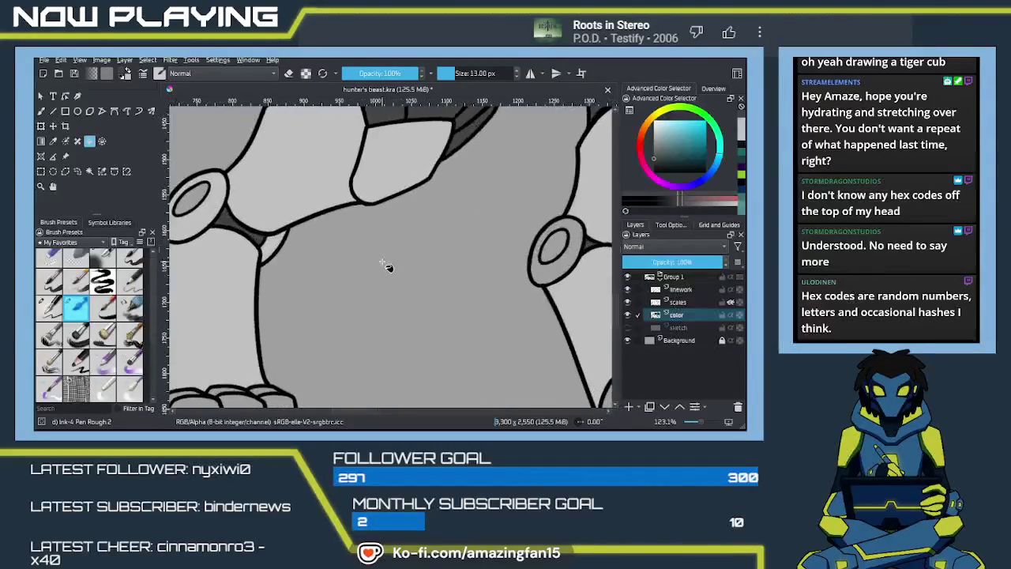
{"action": "left_click_drag", "start_coordinate": [399, 316], "coordinate": [549, 254]}
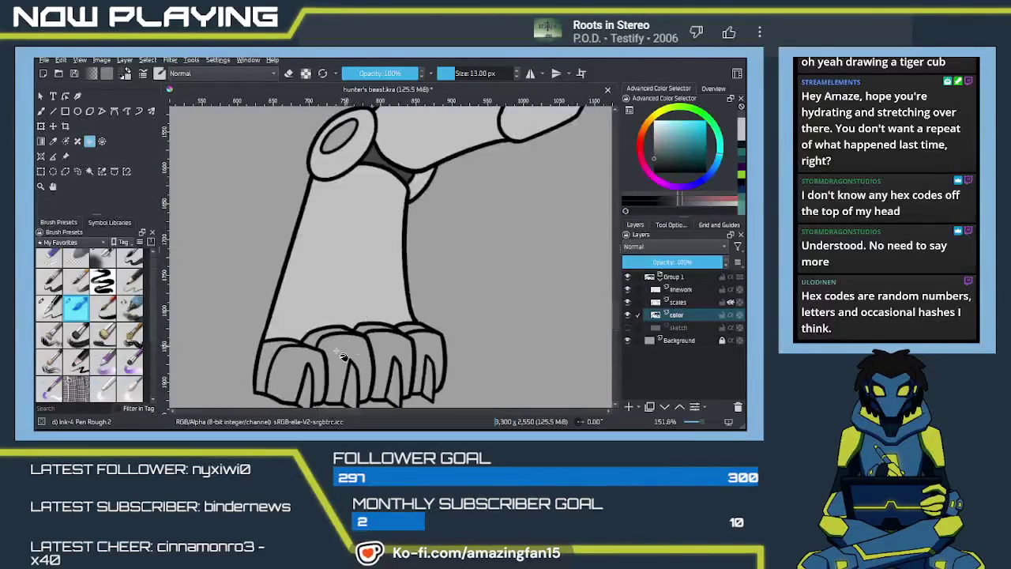
Fill the four toes of the first front paw dark grey
{"action": "mouse_move", "coordinate": [275, 358]}
{"action": "left_mouse_down"}
{"action": "mouse_move", "coordinate": [299, 380]}
{"action": "mouse_move", "coordinate": [316, 340]}
{"action": "left_mouse_up"}
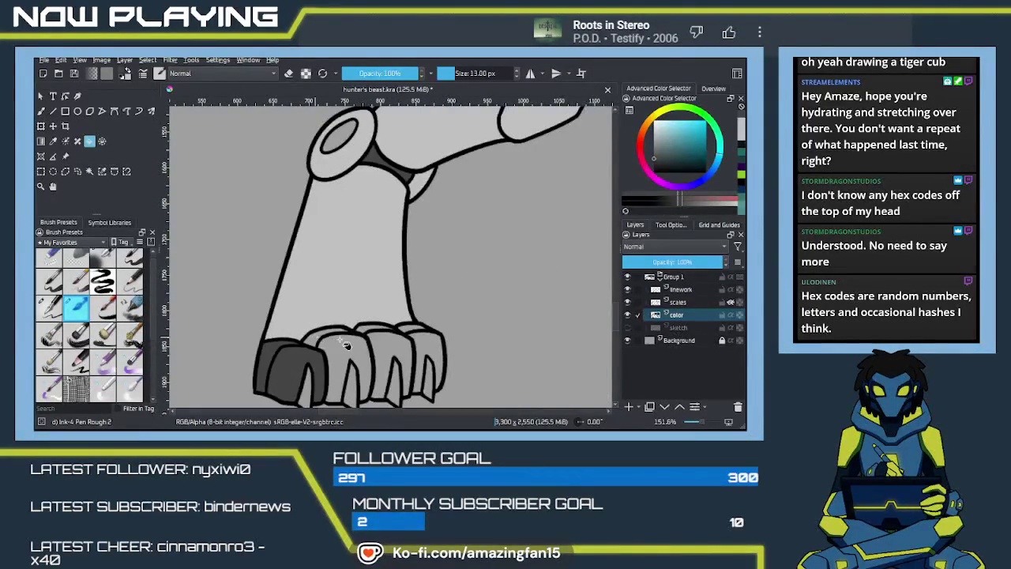
{"action": "left_click", "coordinate": [346, 348]}
{"action": "left_click", "coordinate": [391, 348]}
{"action": "left_click", "coordinate": [432, 345]}
Fill the four toes of the other front paw dark grey
{"action": "mouse_move", "coordinate": [436, 368]}
{"action": "left_mouse_down"}
{"action": "mouse_move", "coordinate": [356, 295]}
{"action": "mouse_move", "coordinate": [332, 350]}
{"action": "left_mouse_up"}
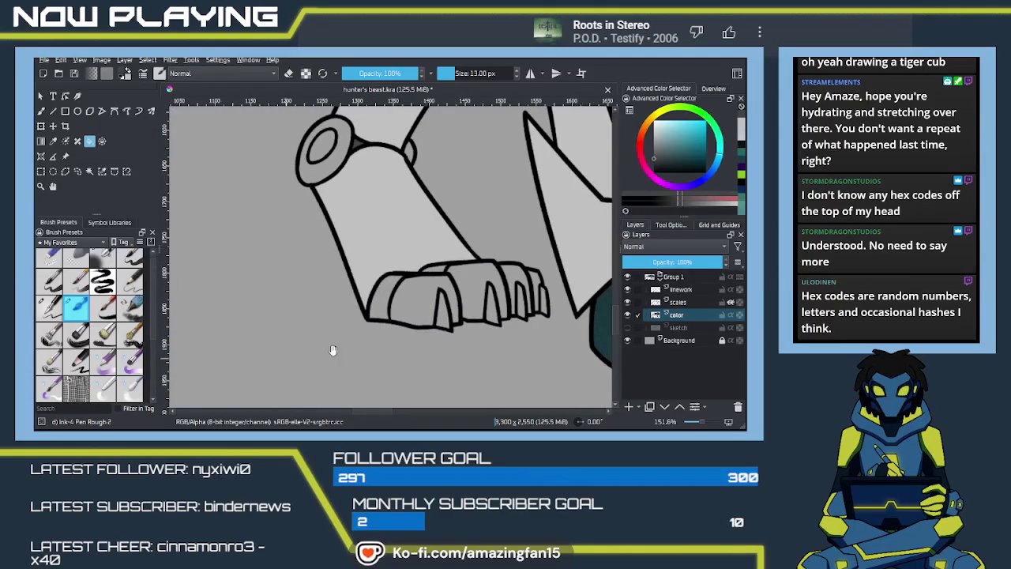
{"action": "left_click", "coordinate": [385, 300]}
{"action": "left_click", "coordinate": [423, 293]}
{"action": "left_click", "coordinate": [474, 292]}
{"action": "left_click", "coordinate": [515, 274]}
Sample light grey and brush it into the gap between the claws
{"action": "mouse_move", "coordinate": [448, 314]}
{"action": "left_mouse_down"}
{"action": "mouse_move", "coordinate": [490, 330]}
{"action": "mouse_move", "coordinate": [514, 302]}
{"action": "mouse_move", "coordinate": [485, 293]}
{"action": "mouse_move", "coordinate": [533, 289]}
{"action": "left_mouse_up"}
{"action": "key", "text": "b"}
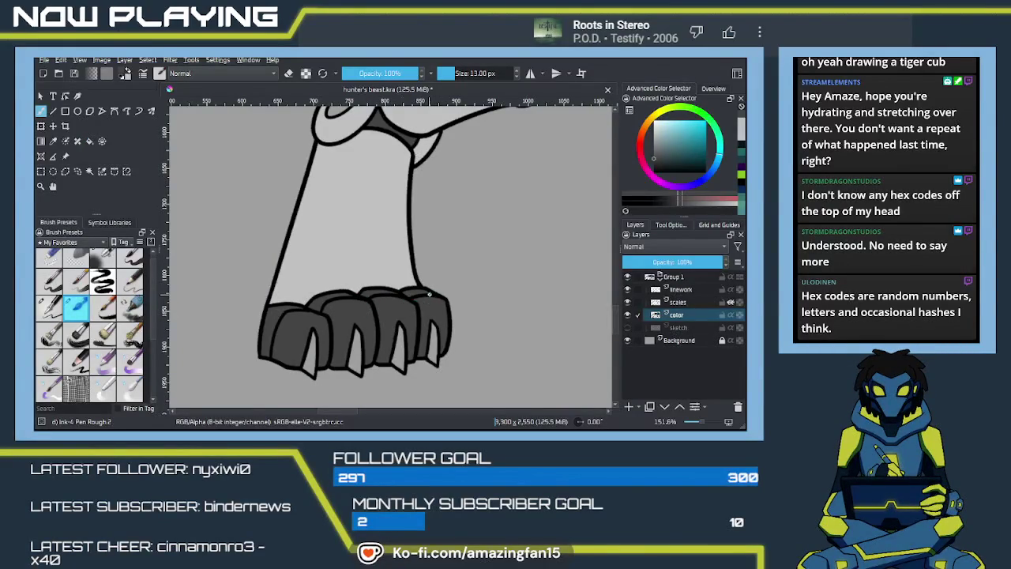
{"action": "left_click_drag", "start_coordinate": [437, 308], "coordinate": [411, 293]}
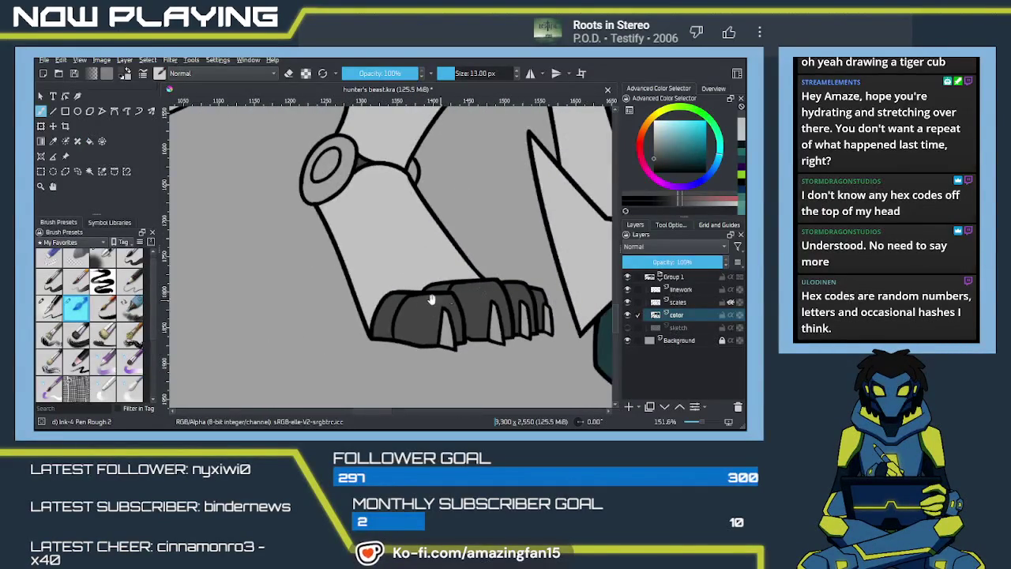
{"action": "left_click", "coordinate": [402, 248], "text": "ctrl"}
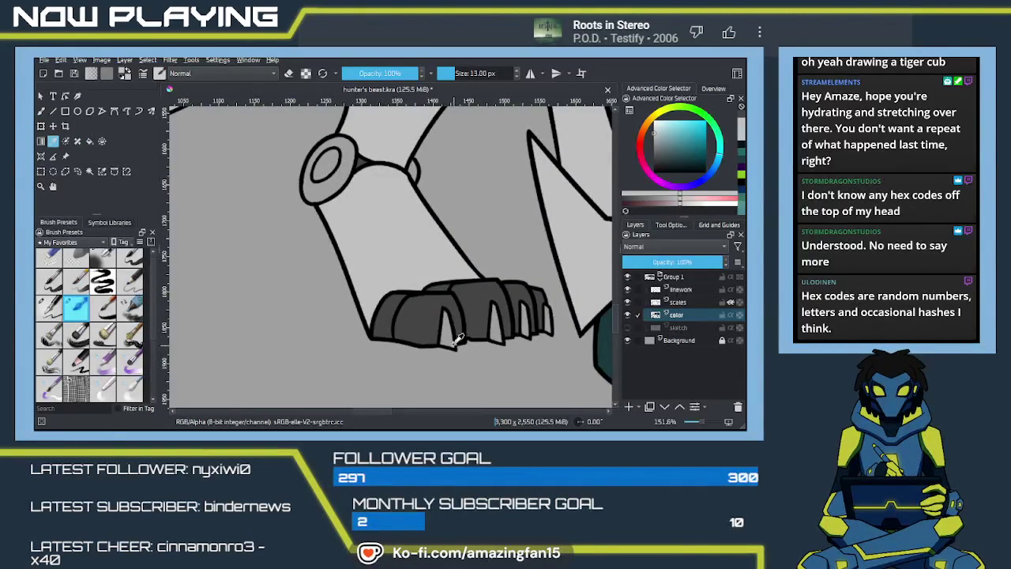
{"action": "mouse_move", "coordinate": [446, 347]}
{"action": "left_mouse_down"}
{"action": "mouse_move", "coordinate": [455, 317]}
{"action": "mouse_move", "coordinate": [529, 310]}
{"action": "mouse_move", "coordinate": [553, 327]}
{"action": "left_mouse_up"}
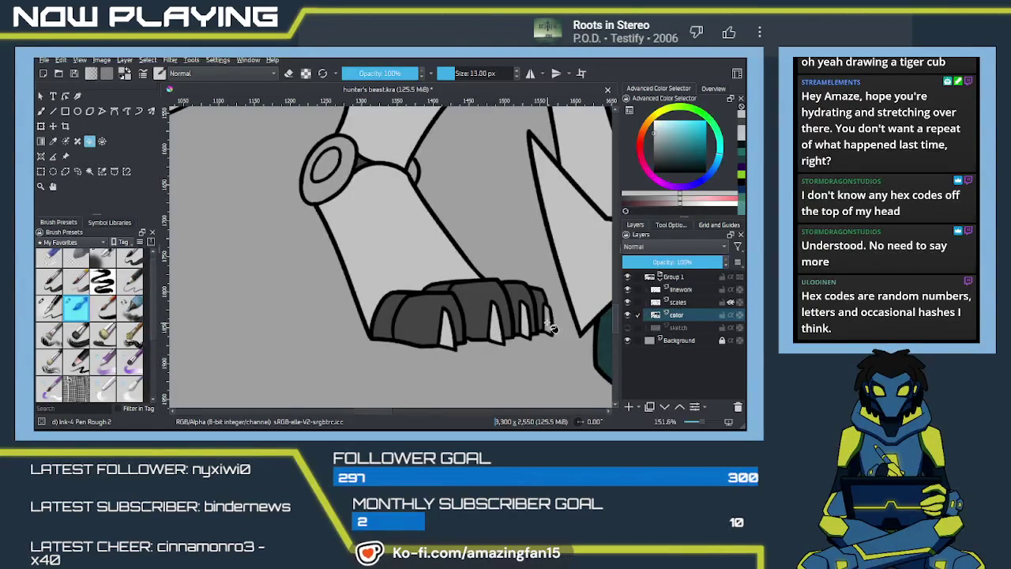
{"action": "key", "text": "b"}
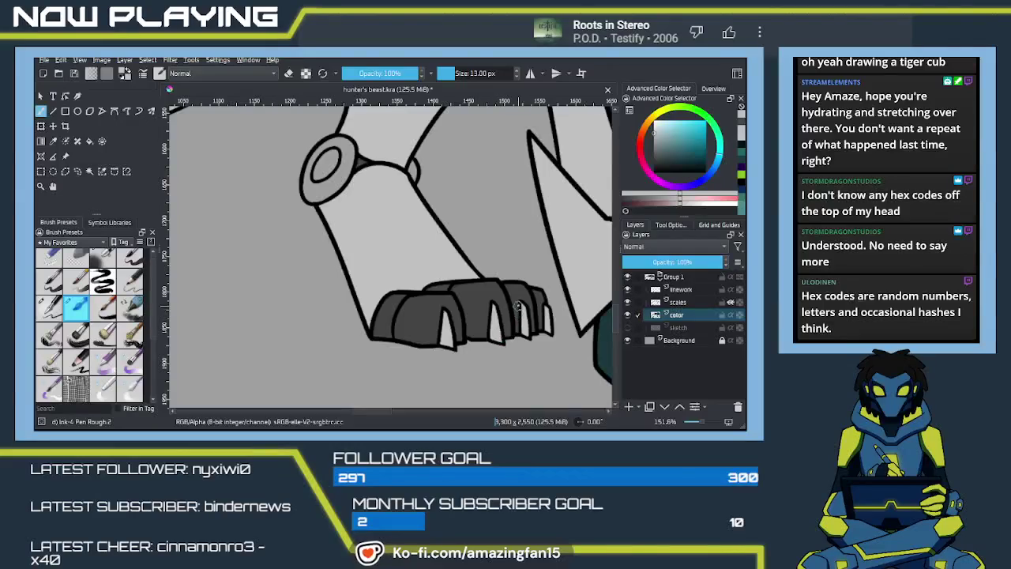
{"action": "left_click_drag", "start_coordinate": [525, 325], "coordinate": [531, 342]}
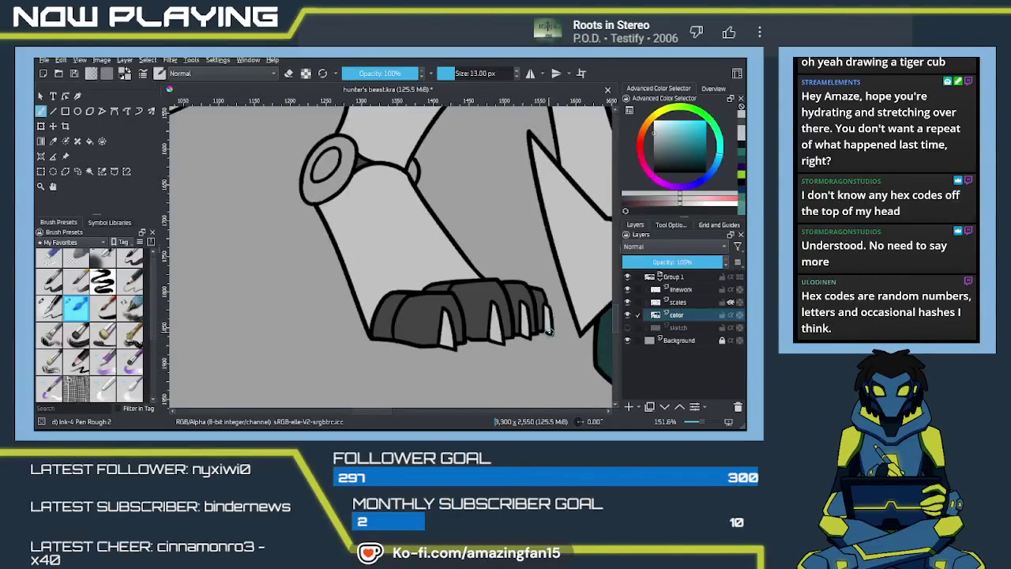
Fill the three claw tips light grey, then pan up to the teal mane
{"action": "scroll", "coordinate": [474, 321], "scroll_direction": "left", "scroll_amount": 5}
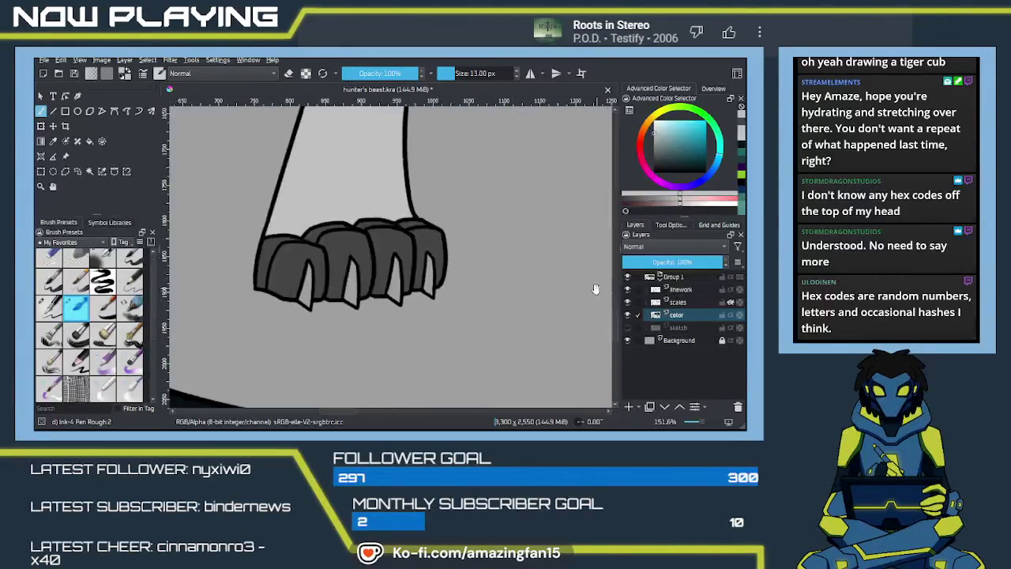
{"action": "key", "text": "f"}
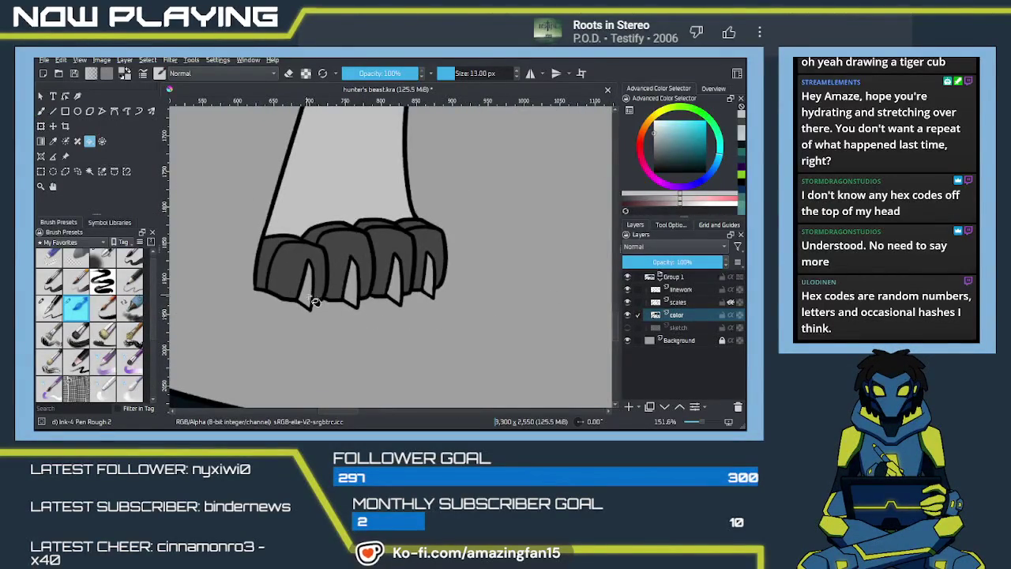
{"action": "left_click", "coordinate": [350, 293]}
{"action": "left_click", "coordinate": [400, 291]}
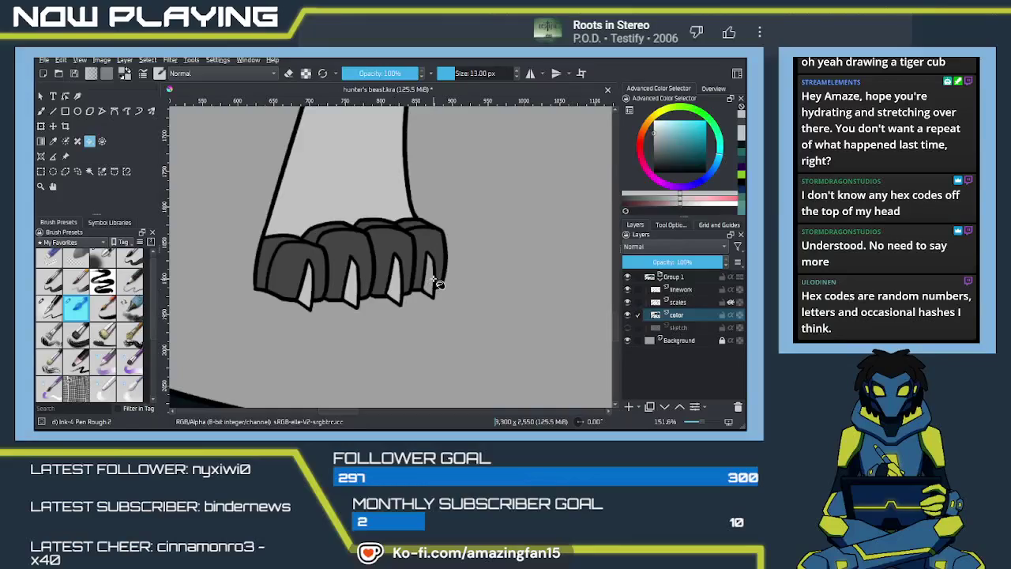
{"action": "left_click", "coordinate": [431, 282]}
{"action": "key", "text": "b"}
{"action": "scroll", "coordinate": [355, 308], "scroll_direction": "up", "scroll_amount": 3}
{"action": "scroll", "coordinate": [363, 316], "scroll_direction": "up", "scroll_amount": 3}
{"action": "scroll", "coordinate": [371, 332], "scroll_direction": "up", "scroll_amount": 3}
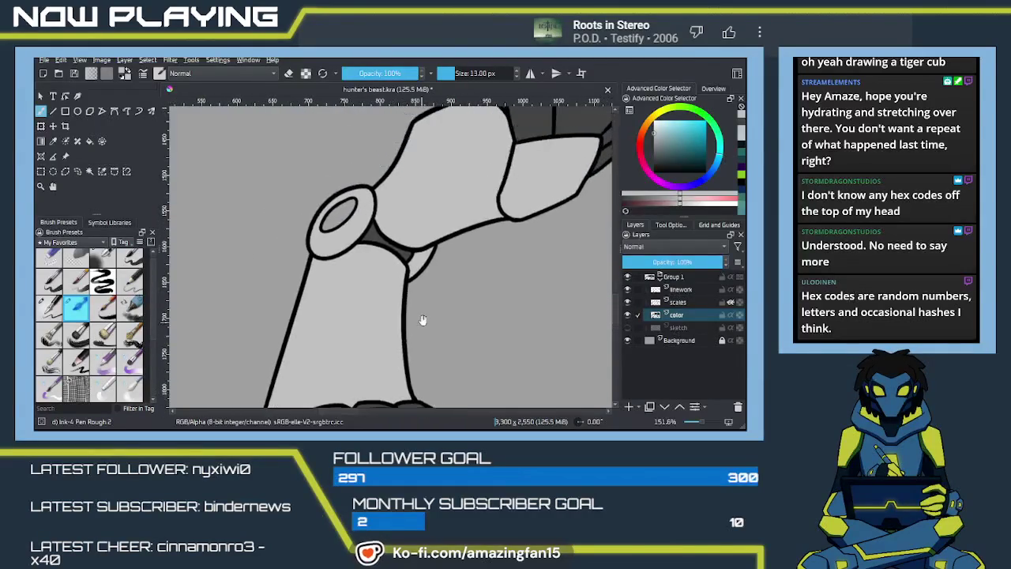
{"action": "scroll", "coordinate": [383, 346], "scroll_direction": "up", "scroll_amount": 3}
{"action": "scroll", "coordinate": [442, 332], "scroll_direction": "left", "scroll_amount": 3}
{"action": "scroll", "coordinate": [497, 316], "scroll_direction": "left", "scroll_amount": 3}
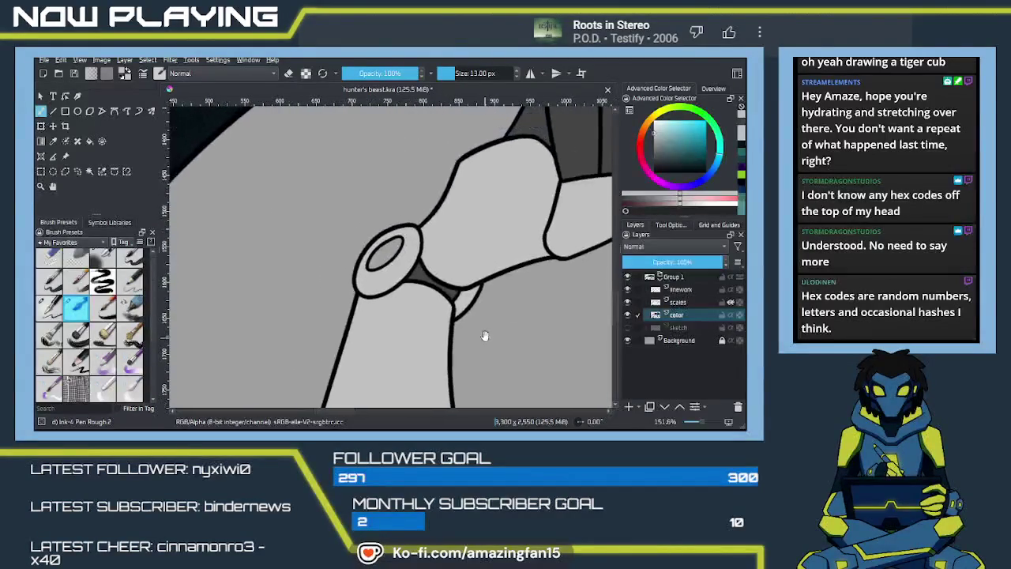
{"action": "scroll", "coordinate": [486, 332], "scroll_direction": "down", "scroll_amount": 1, "text": "ctrl"}
{"action": "scroll", "coordinate": [474, 340], "scroll_direction": "down", "scroll_amount": 2, "text": "ctrl"}
{"action": "scroll", "coordinate": [462, 351], "scroll_direction": "down", "scroll_amount": 2, "text": "ctrl"}
{"action": "scroll", "coordinate": [452, 364], "scroll_direction": "down", "scroll_amount": 2, "text": "ctrl"}
{"action": "mouse_move", "coordinate": [482, 338]}
{"action": "left_mouse_down"}
{"action": "mouse_move", "coordinate": [443, 343]}
{"action": "mouse_move", "coordinate": [432, 269]}
{"action": "mouse_move", "coordinate": [384, 316]}
{"action": "mouse_move", "coordinate": [391, 327]}
{"action": "left_mouse_up"}
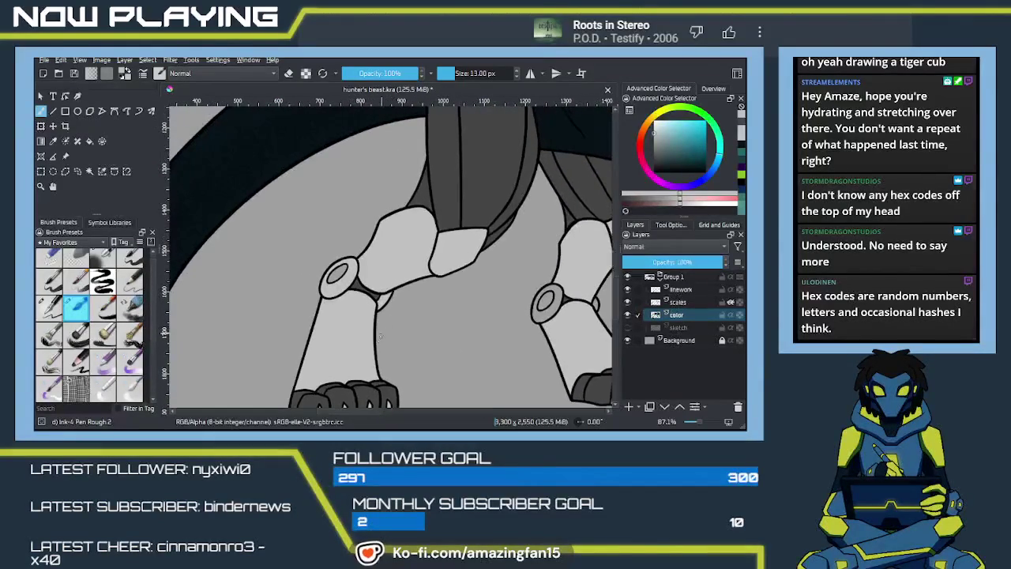
Sample the light grey from the front leg as the fill colour
{"action": "key", "text": "p"}
{"action": "left_click", "coordinate": [455, 204]}
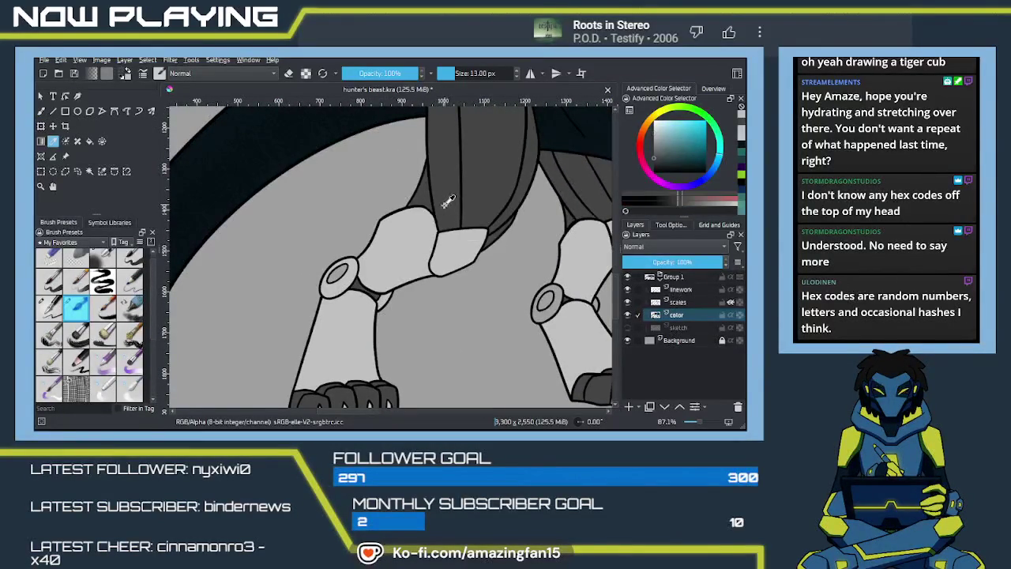
{"action": "key", "text": "b"}
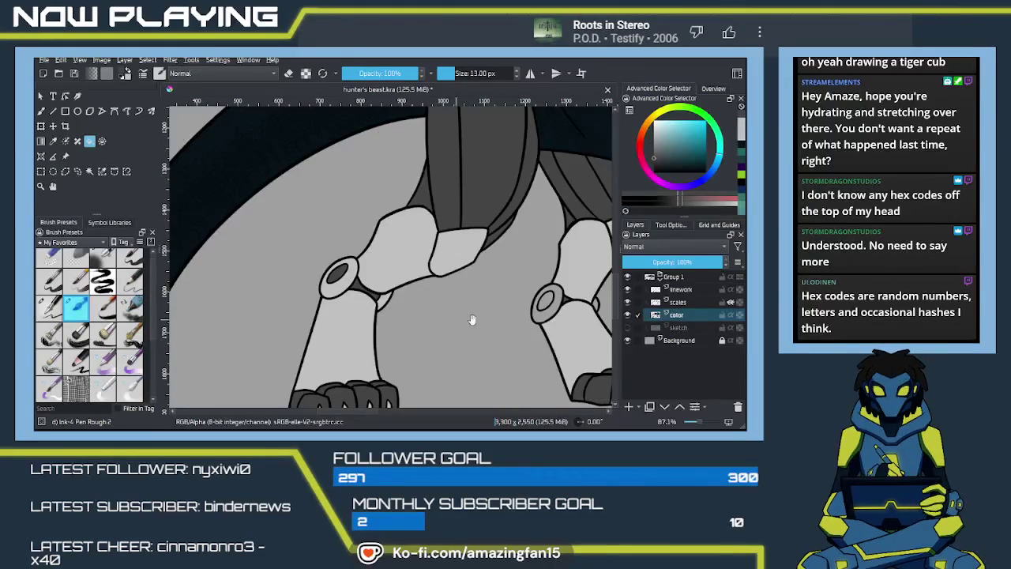
{"action": "left_click_drag", "start_coordinate": [540, 329], "coordinate": [452, 297]}
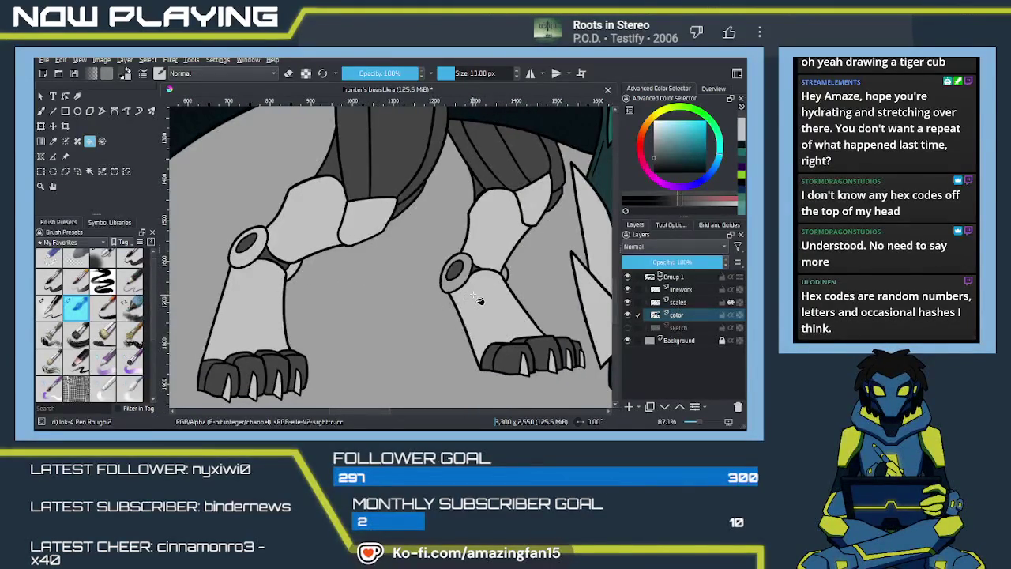
{"action": "key", "text": "p"}
{"action": "left_click", "coordinate": [481, 298]}
Fill the tail spike's lower triangle, left tip and upper blade light grey
{"action": "key", "text": "f"}
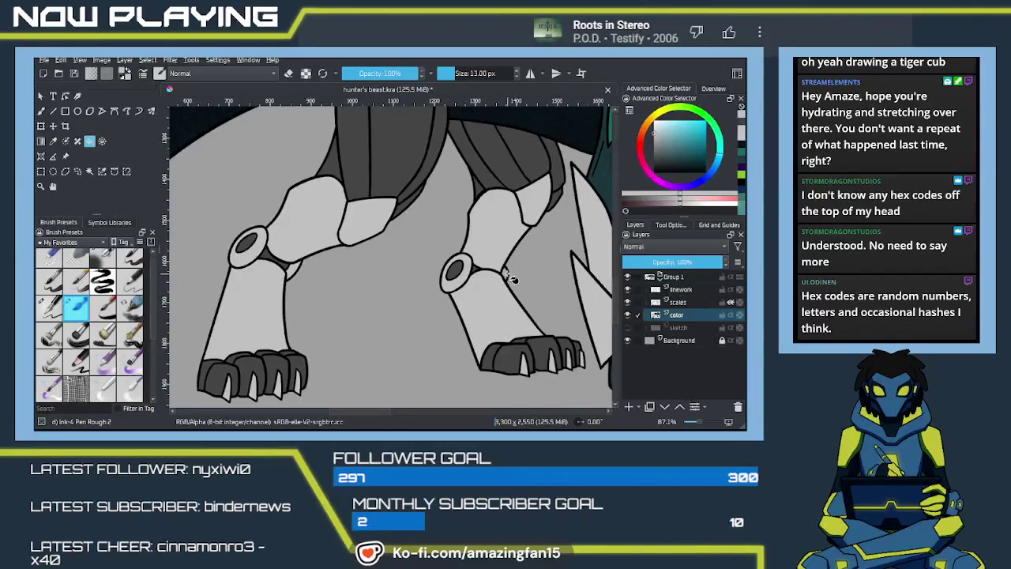
{"action": "mouse_move", "coordinate": [496, 317]}
{"action": "left_mouse_down"}
{"action": "mouse_move", "coordinate": [542, 271]}
{"action": "mouse_move", "coordinate": [409, 282]}
{"action": "mouse_move", "coordinate": [443, 294]}
{"action": "mouse_move", "coordinate": [333, 289]}
{"action": "left_mouse_up"}
{"action": "left_click", "coordinate": [332, 290]}
{"action": "left_click", "coordinate": [272, 264]}
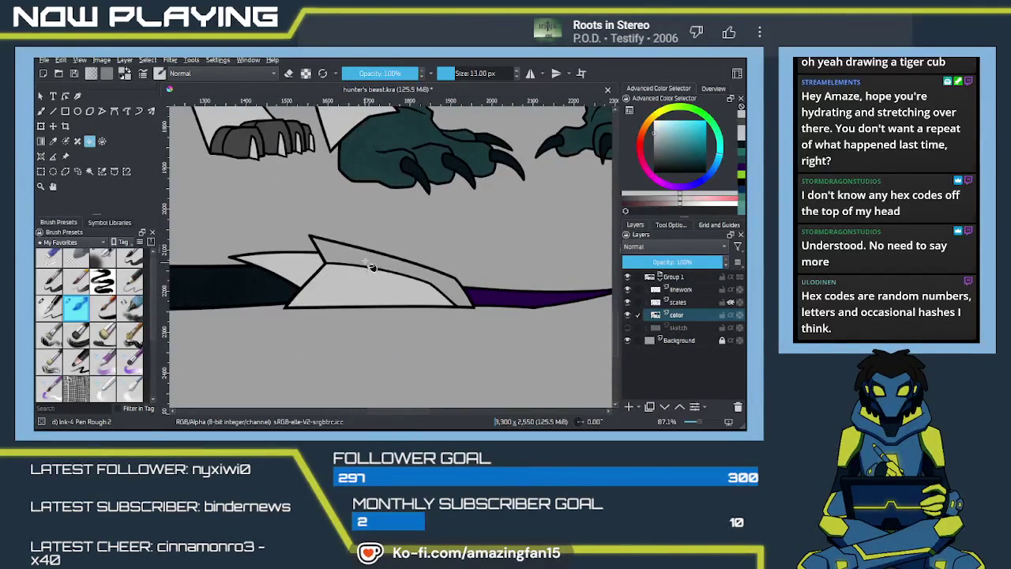
{"action": "left_click", "coordinate": [365, 266]}
{"action": "key", "text": "b"}
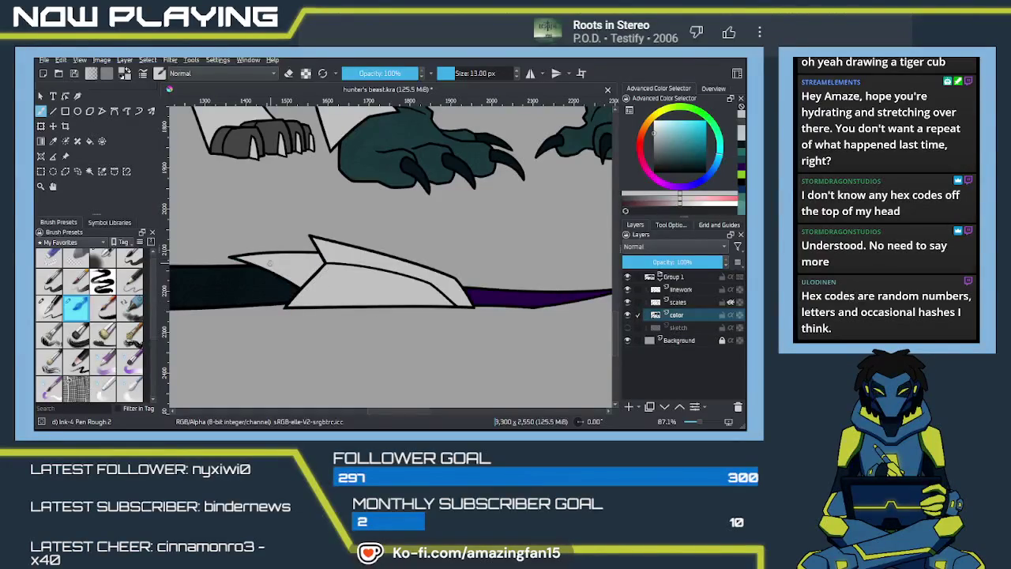
{"action": "mouse_move", "coordinate": [316, 264]}
{"action": "left_mouse_down"}
{"action": "mouse_move", "coordinate": [350, 300]}
{"action": "mouse_move", "coordinate": [498, 364]}
{"action": "mouse_move", "coordinate": [401, 300]}
{"action": "mouse_move", "coordinate": [433, 259]}
{"action": "left_mouse_up"}
{"action": "scroll", "coordinate": [464, 259], "scroll_direction": "up", "scroll_amount": 2}
{"action": "scroll", "coordinate": [465, 259], "scroll_direction": "up", "scroll_amount": 2}
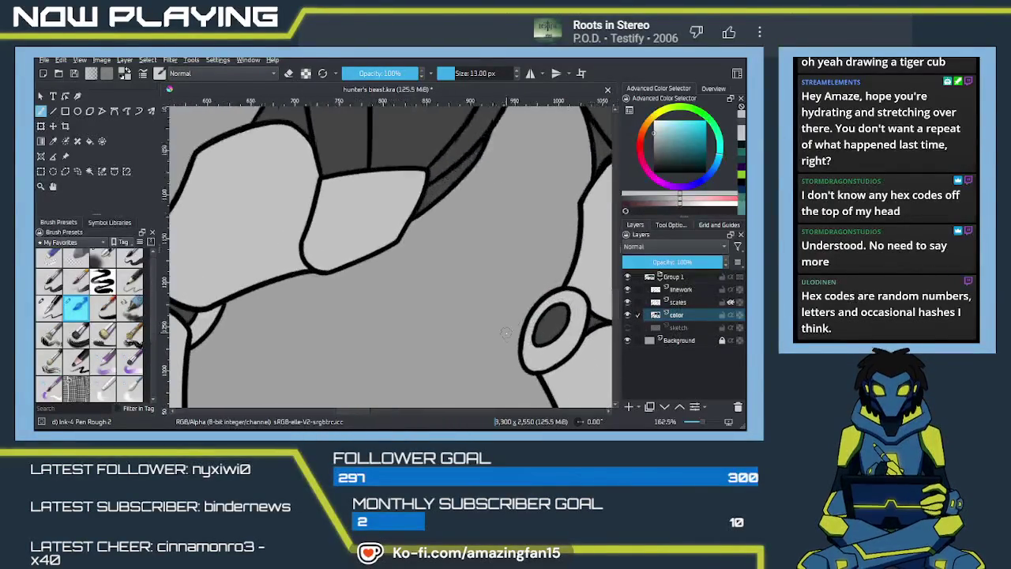
{"action": "left_click", "coordinate": [683, 290]}
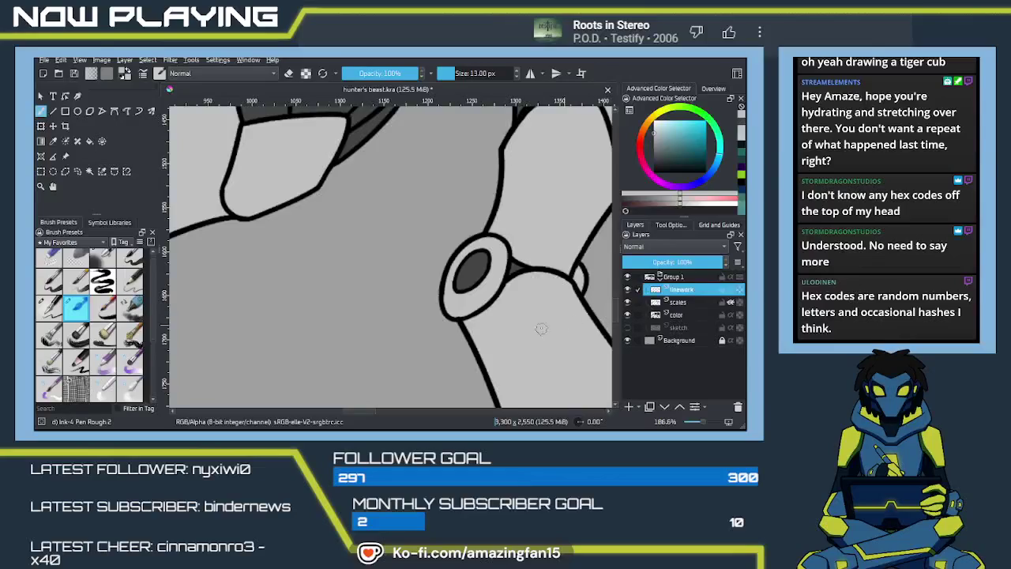
Draw a near-black stroke closing the outline gap below the knee joint
{"action": "key", "text": "e"}
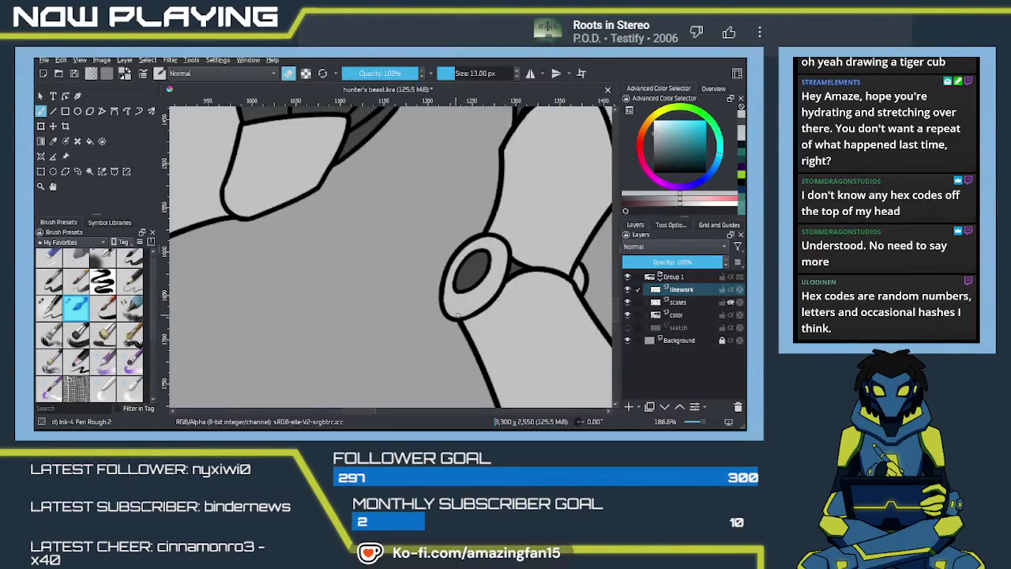
{"action": "left_click", "coordinate": [653, 171]}
{"action": "key", "text": "e"}
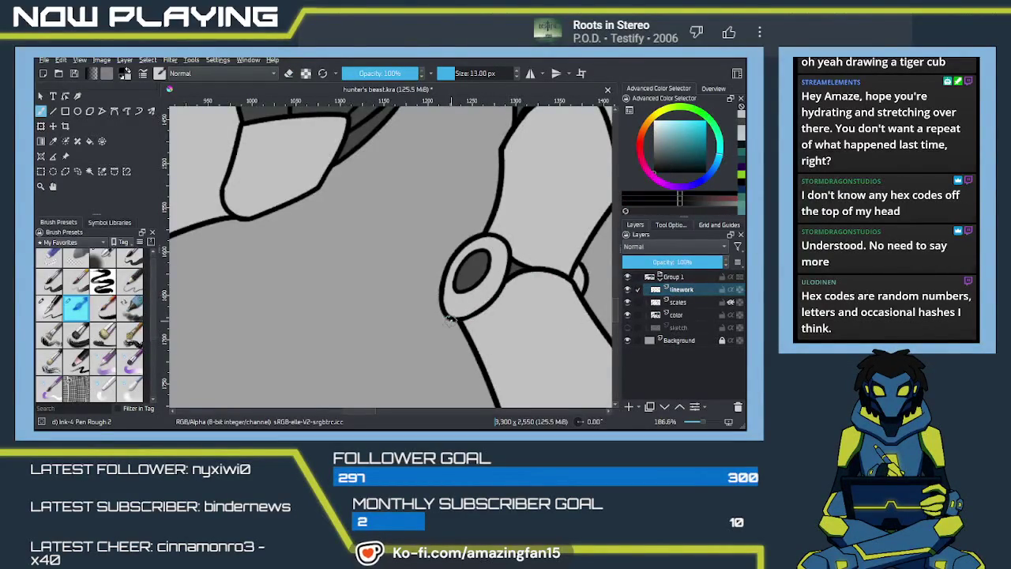
{"action": "mouse_move", "coordinate": [443, 311]}
{"action": "left_mouse_down"}
{"action": "mouse_move", "coordinate": [455, 318]}
{"action": "mouse_move", "coordinate": [536, 302]}
{"action": "mouse_move", "coordinate": [355, 371]}
{"action": "mouse_move", "coordinate": [201, 385]}
{"action": "left_mouse_up"}
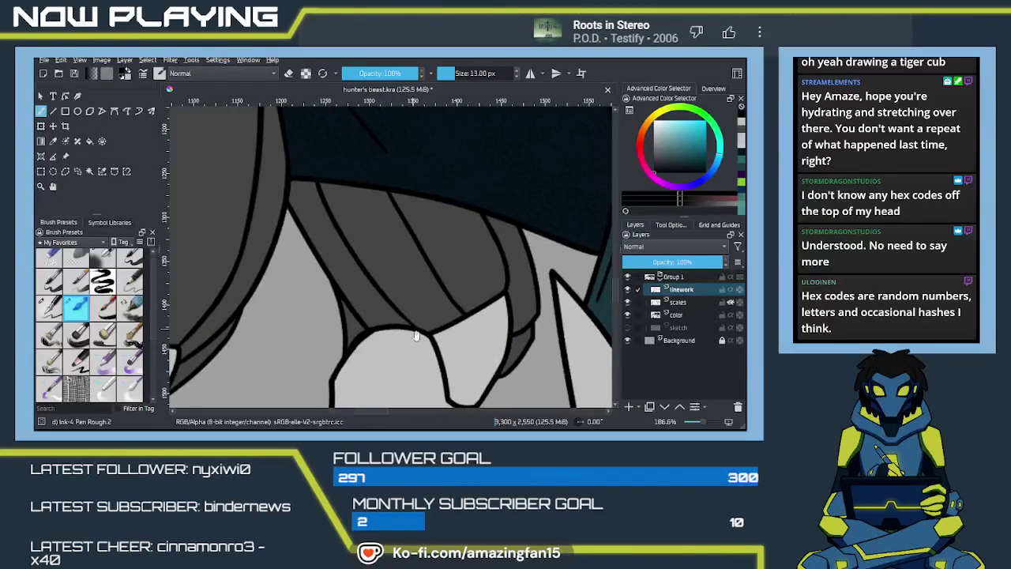
Pick a lighter colour on the color layer, then set the linework brush to erase
{"action": "left_click", "coordinate": [678, 315]}
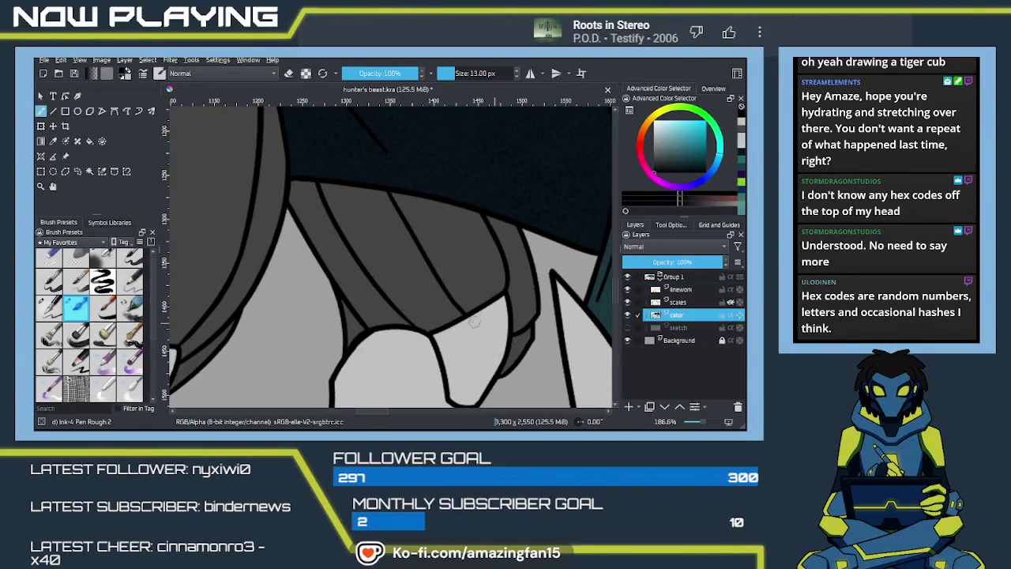
{"action": "left_click", "coordinate": [424, 300], "text": "ctrl"}
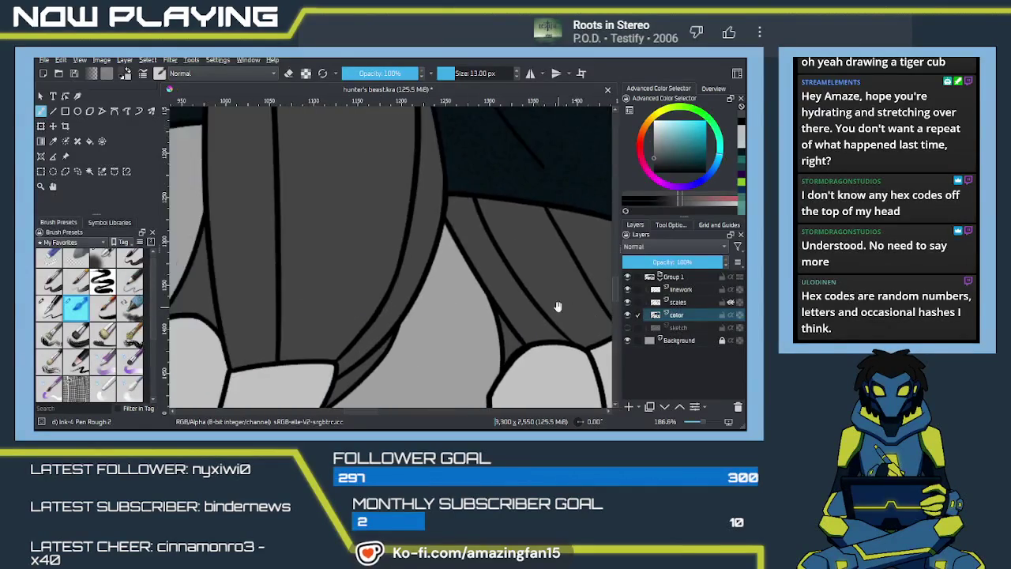
{"action": "left_click_drag", "start_coordinate": [242, 304], "coordinate": [479, 276]}
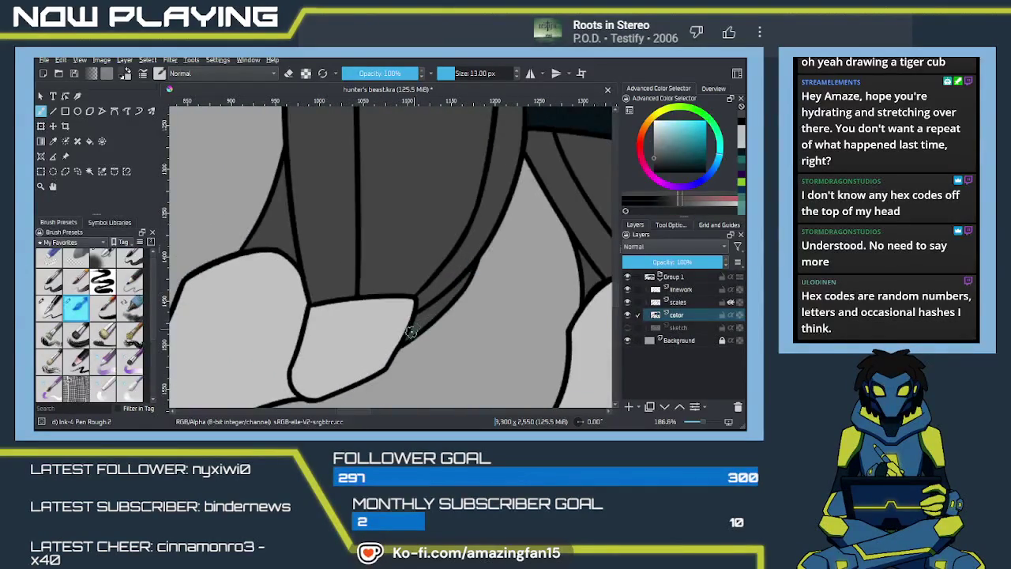
{"action": "mouse_move", "coordinate": [403, 339]}
{"action": "left_mouse_down"}
{"action": "mouse_move", "coordinate": [457, 346]}
{"action": "mouse_move", "coordinate": [491, 305]}
{"action": "left_mouse_up"}
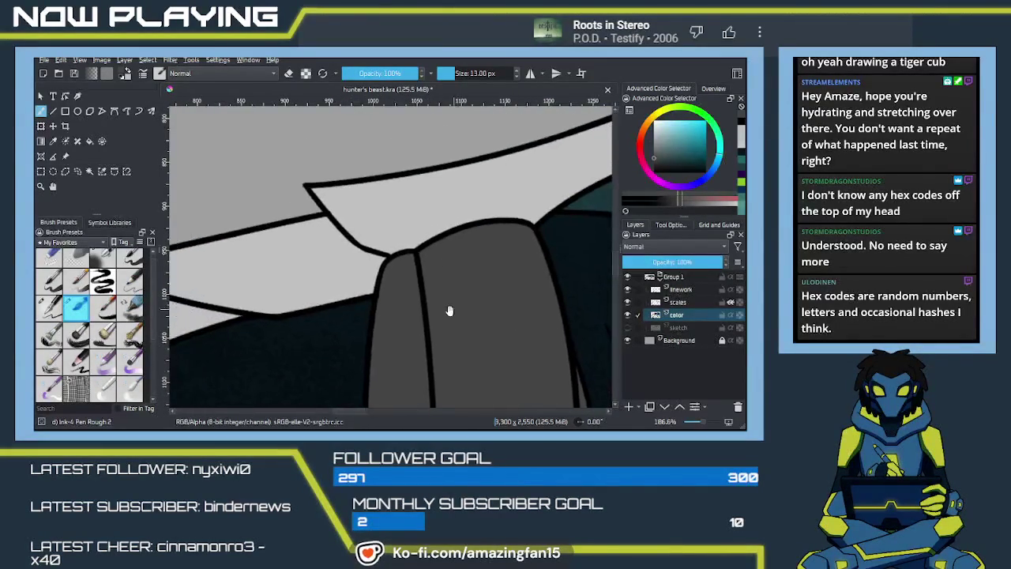
{"action": "left_click", "coordinate": [681, 291]}
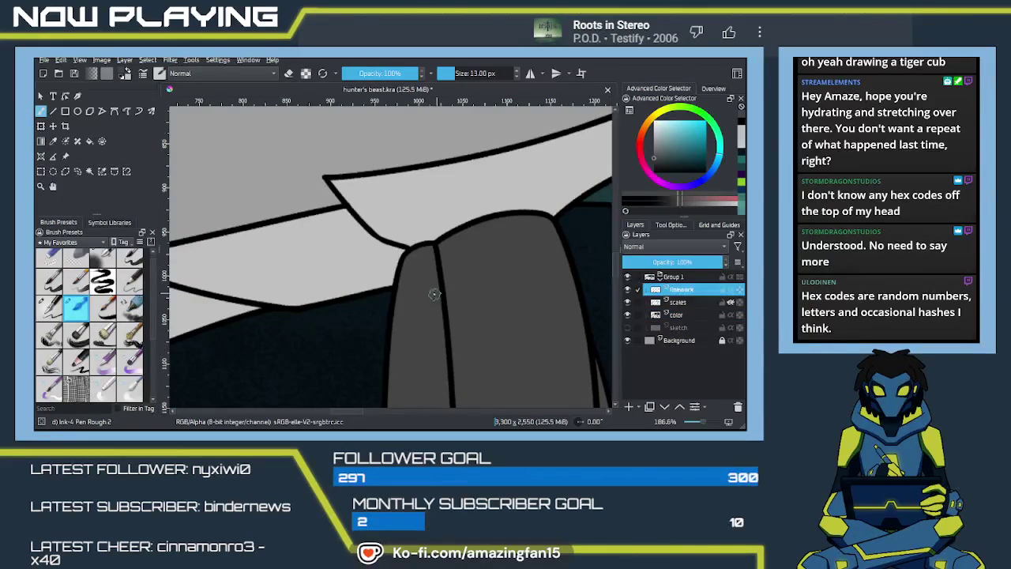
{"action": "key", "text": "e"}
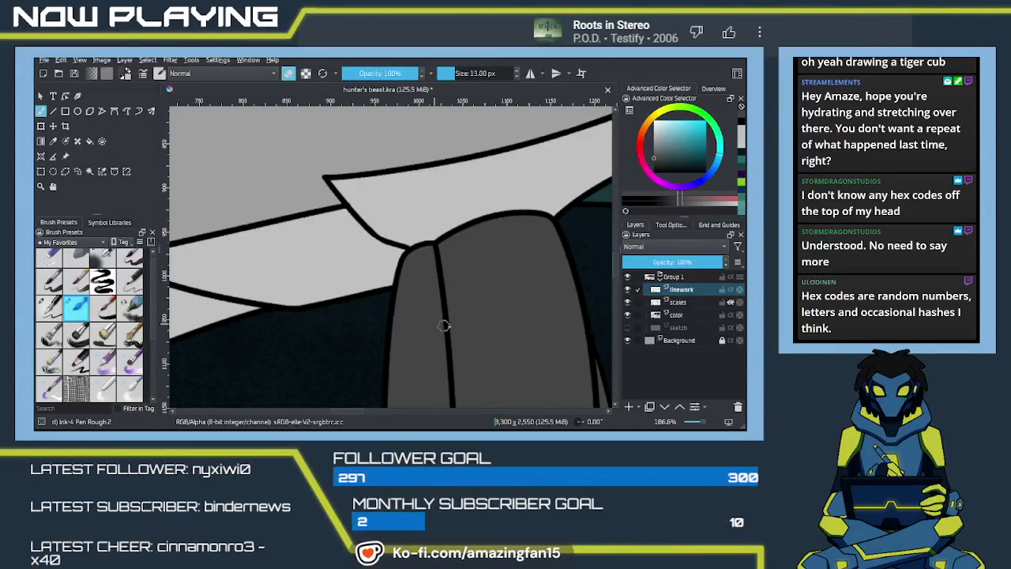
{"action": "scroll", "coordinate": [480, 323], "scroll_direction": "down", "scroll_amount": 1}
{"action": "scroll", "coordinate": [479, 326], "scroll_direction": "down", "scroll_amount": 2}
{"action": "scroll", "coordinate": [478, 328], "scroll_direction": "down", "scroll_amount": 1}
{"action": "scroll", "coordinate": [477, 332], "scroll_direction": "down", "scroll_amount": 2}
{"action": "scroll", "coordinate": [490, 328], "scroll_direction": "down", "scroll_amount": 1}
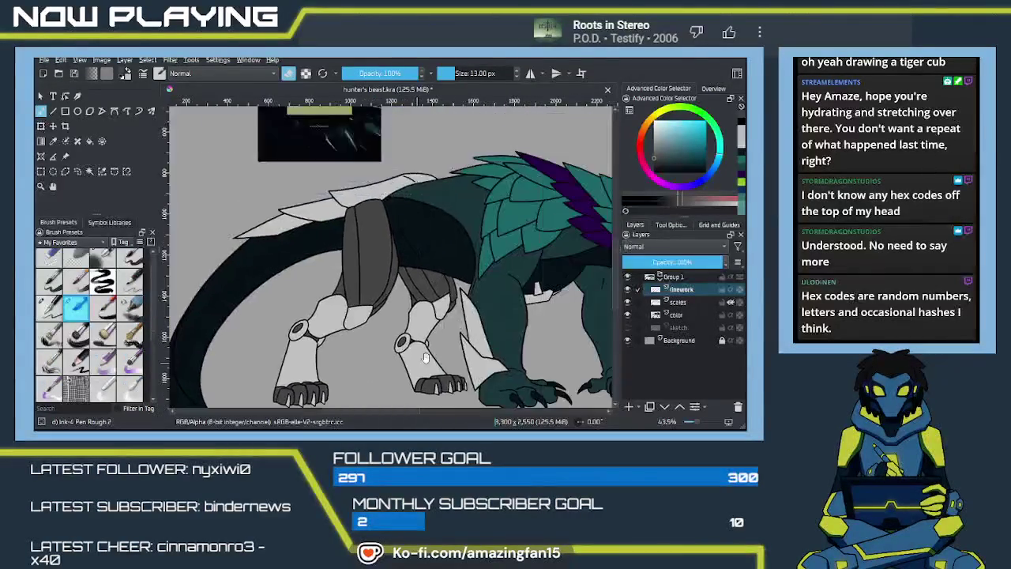
Save hunter's beast.kra with Ctrl+S after viewing the whole creature
{"action": "mouse_move", "coordinate": [500, 327]}
{"action": "left_mouse_down"}
{"action": "mouse_move", "coordinate": [429, 280]}
{"action": "mouse_move", "coordinate": [472, 278]}
{"action": "mouse_move", "coordinate": [423, 267]}
{"action": "mouse_move", "coordinate": [463, 346]}
{"action": "left_mouse_up"}
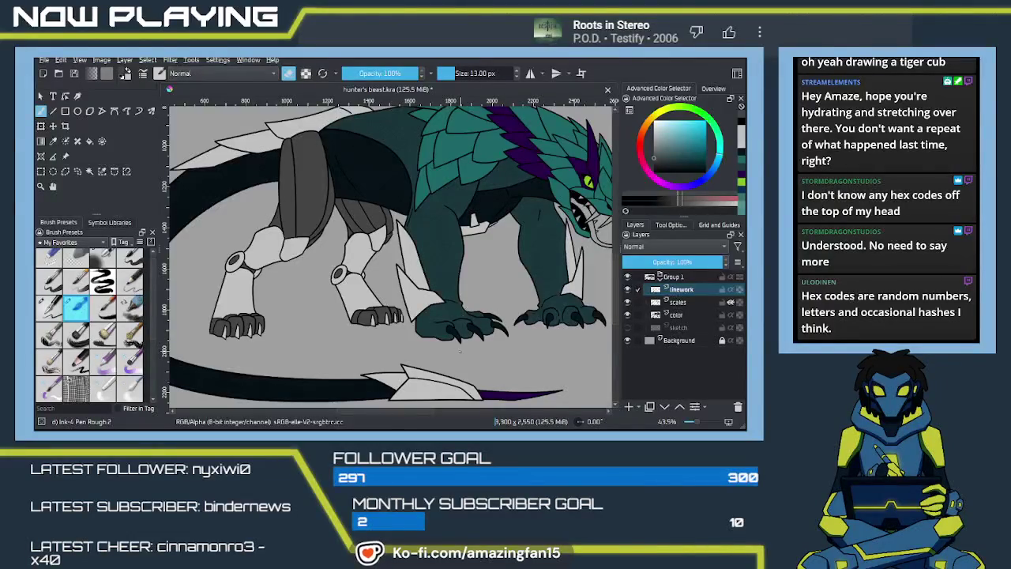
{"action": "mouse_move", "coordinate": [439, 317]}
{"action": "left_mouse_down"}
{"action": "mouse_move", "coordinate": [492, 323]}
{"action": "mouse_move", "coordinate": [480, 337]}
{"action": "mouse_move", "coordinate": [511, 316]}
{"action": "mouse_move", "coordinate": [496, 320]}
{"action": "left_mouse_up"}
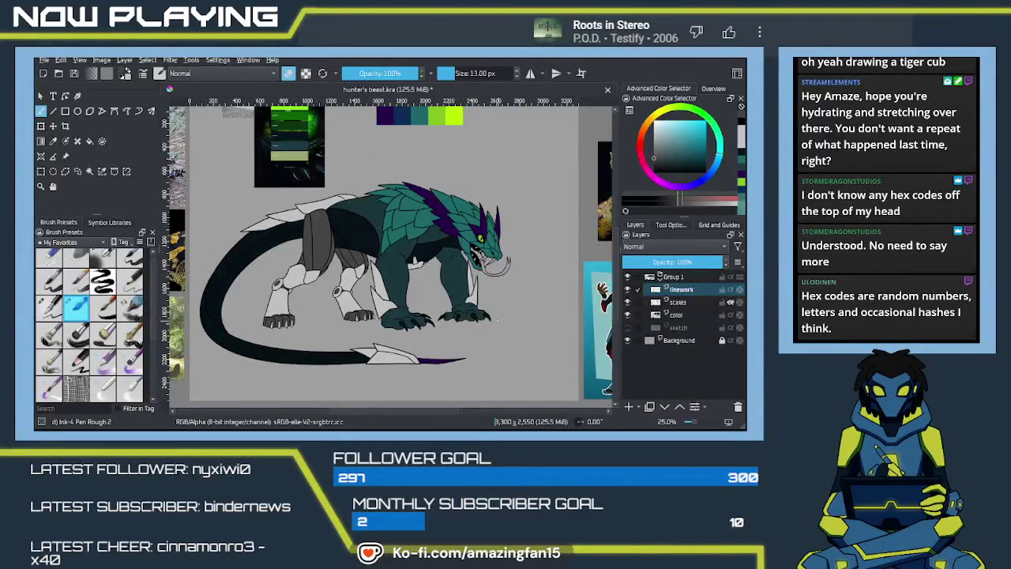
{"action": "left_click", "coordinate": [496, 319], "text": "ctrl"}
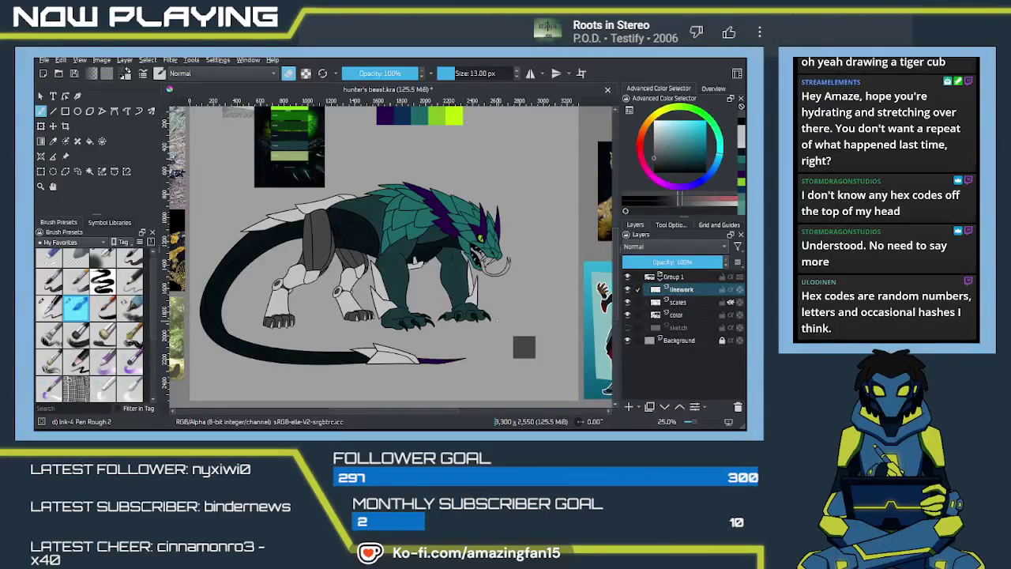
{"action": "key", "text": "ctrl+s"}
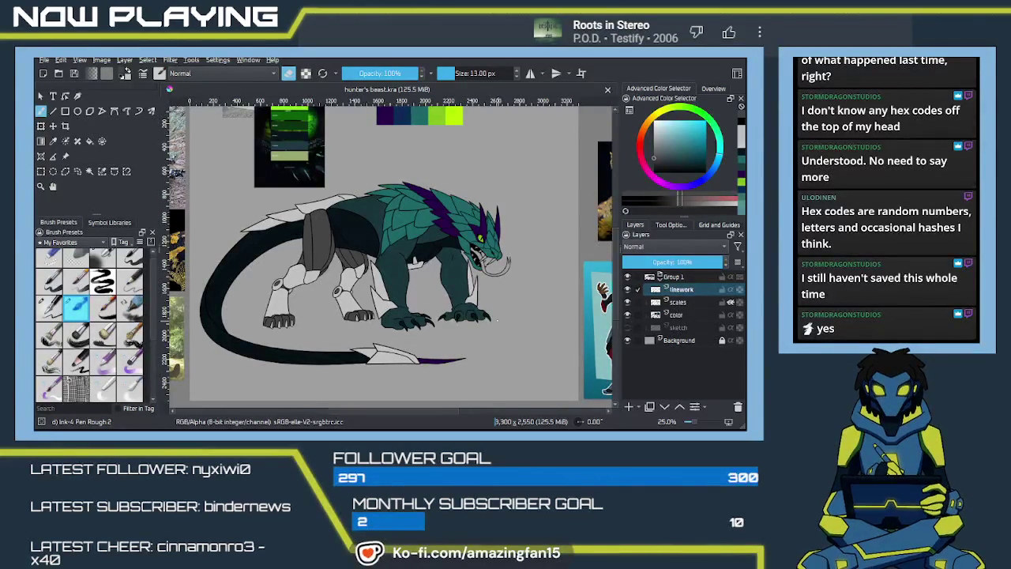
Zoom in and centre the creature's head in view
{"action": "scroll", "coordinate": [387, 253], "scroll_direction": "up", "scroll_amount": 1}
{"action": "scroll", "coordinate": [405, 255], "scroll_direction": "up", "scroll_amount": 1}
{"action": "scroll", "coordinate": [404, 255], "scroll_direction": "up", "scroll_amount": 1}
{"action": "scroll", "coordinate": [404, 255], "scroll_direction": "up", "scroll_amount": 1}
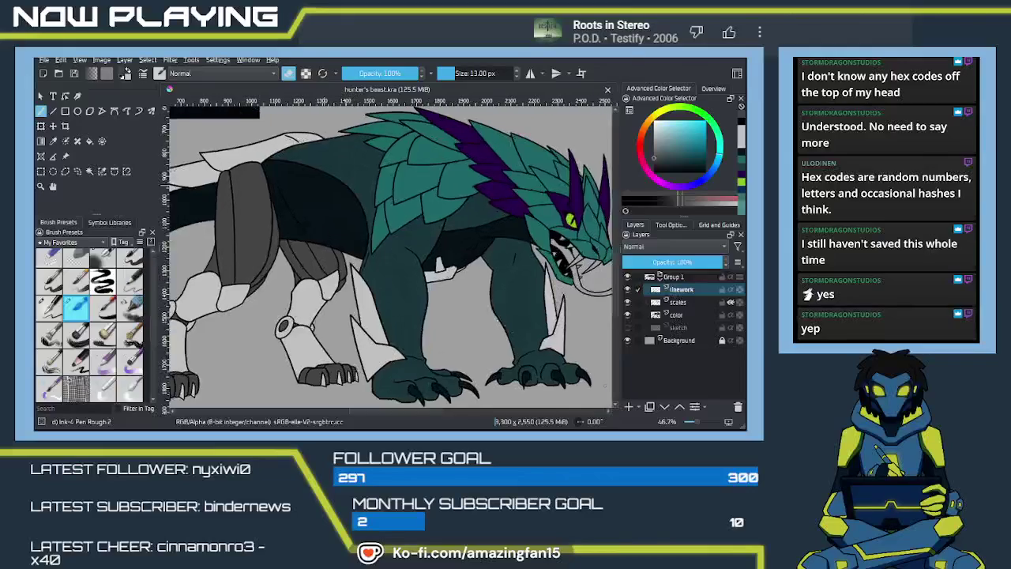
{"action": "scroll", "coordinate": [404, 255], "scroll_direction": "up", "scroll_amount": 1}
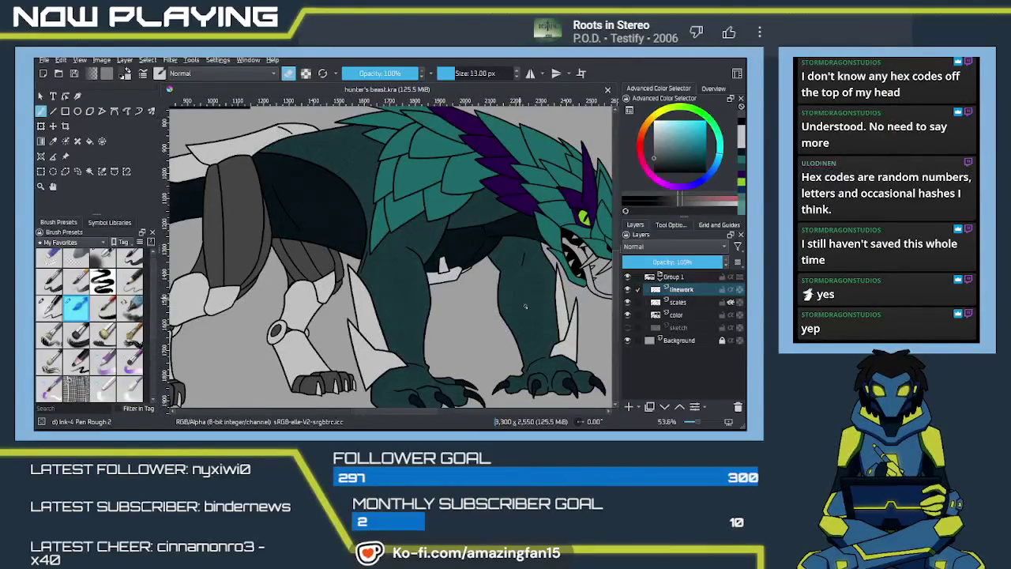
{"action": "left_click_drag", "start_coordinate": [475, 280], "coordinate": [389, 286]}
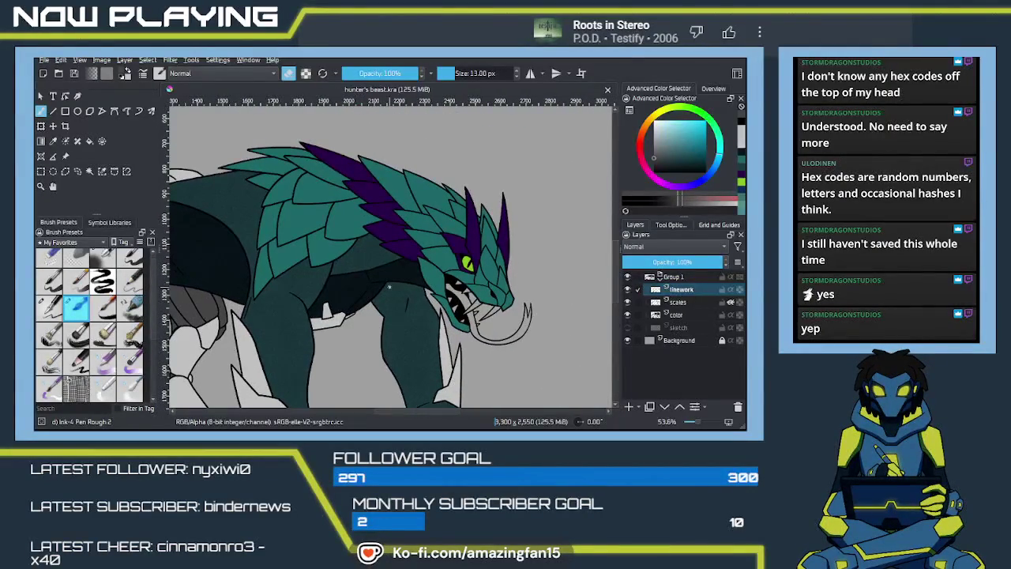
{"action": "scroll", "coordinate": [403, 276], "scroll_direction": "up", "scroll_amount": 1}
{"action": "scroll", "coordinate": [450, 249], "scroll_direction": "up", "scroll_amount": 1}
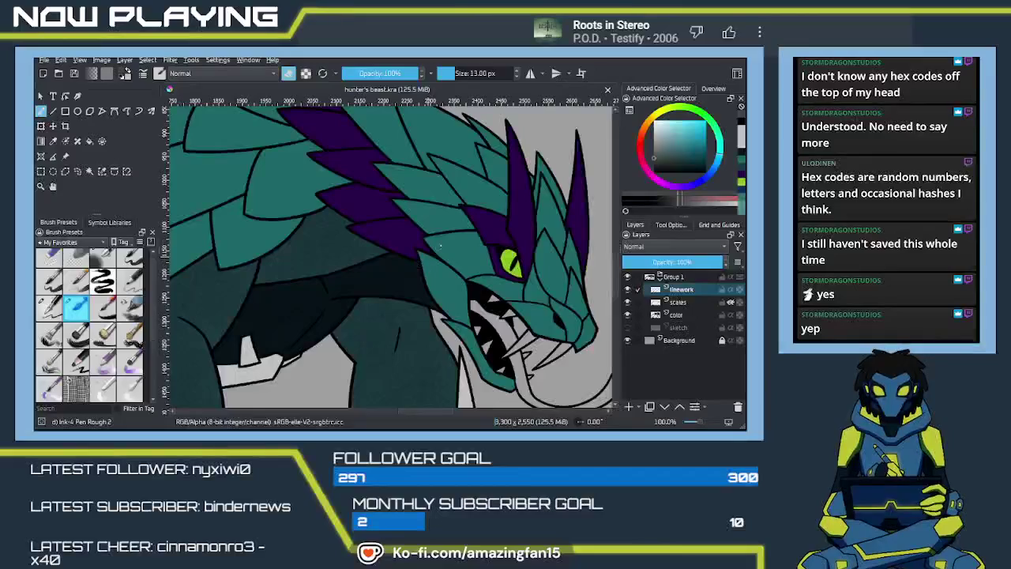
{"action": "left_click_drag", "start_coordinate": [470, 236], "coordinate": [452, 294]}
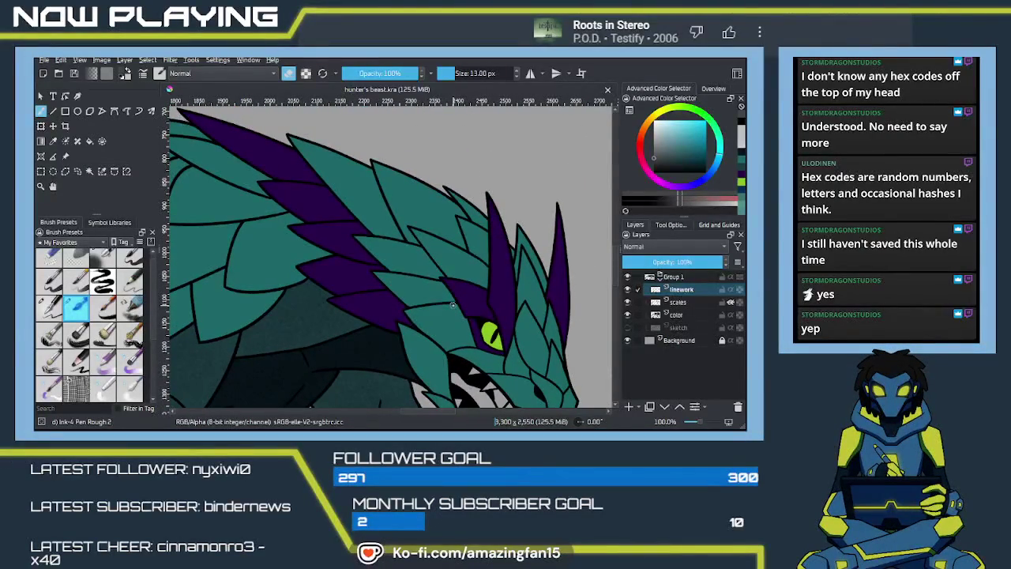
Extend the linework outline between the back scales
{"action": "left_click", "coordinate": [681, 315]}
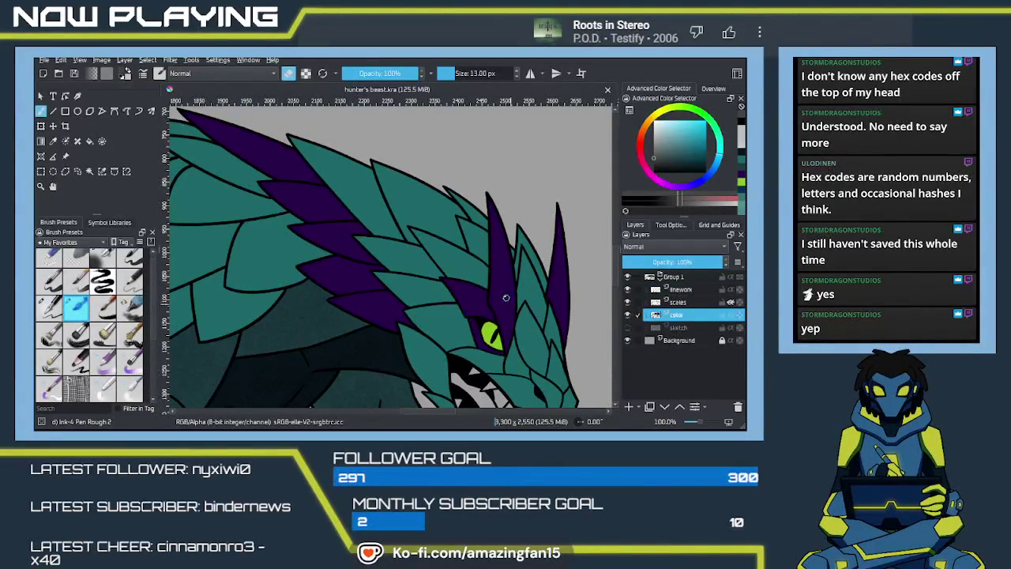
{"action": "left_click_drag", "start_coordinate": [508, 300], "coordinate": [467, 279]}
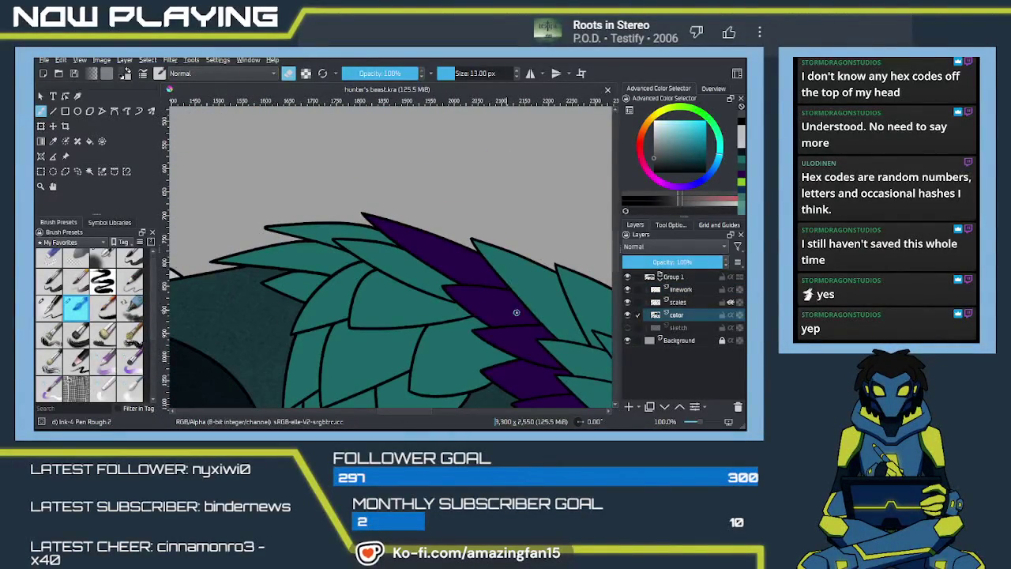
{"action": "key", "text": "Page_Up"}
{"action": "key", "text": "Page_Up"}
{"action": "key", "text": "e"}
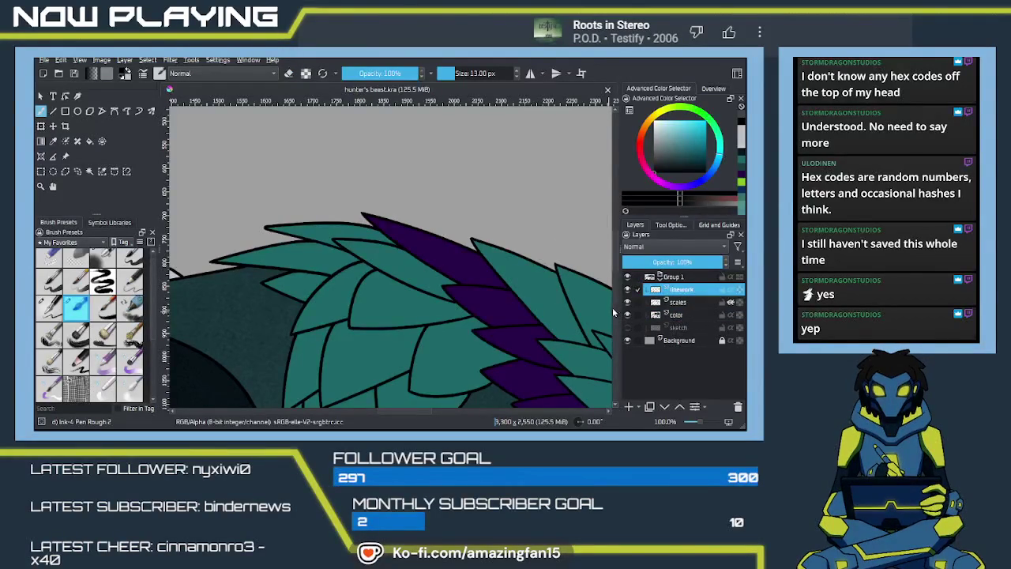
{"action": "scroll", "coordinate": [553, 312], "scroll_direction": "up", "scroll_amount": 1}
{"action": "scroll", "coordinate": [521, 319], "scroll_direction": "up", "scroll_amount": 1}
{"action": "scroll", "coordinate": [498, 324], "scroll_direction": "up", "scroll_amount": 1}
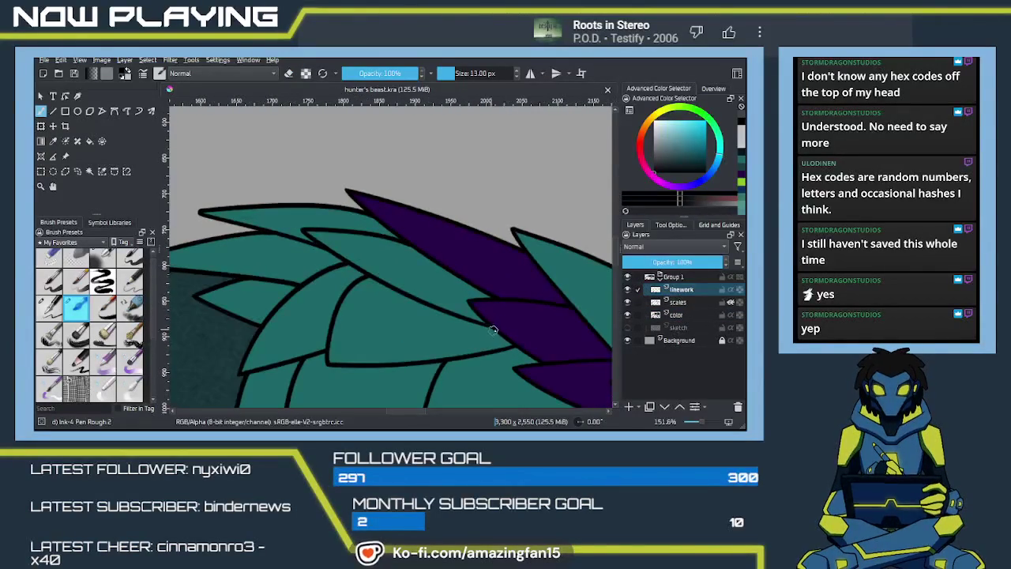
{"action": "mouse_move", "coordinate": [487, 325]}
{"action": "left_mouse_down"}
{"action": "mouse_move", "coordinate": [497, 330]}
{"action": "mouse_move", "coordinate": [470, 311]}
{"action": "left_mouse_up"}
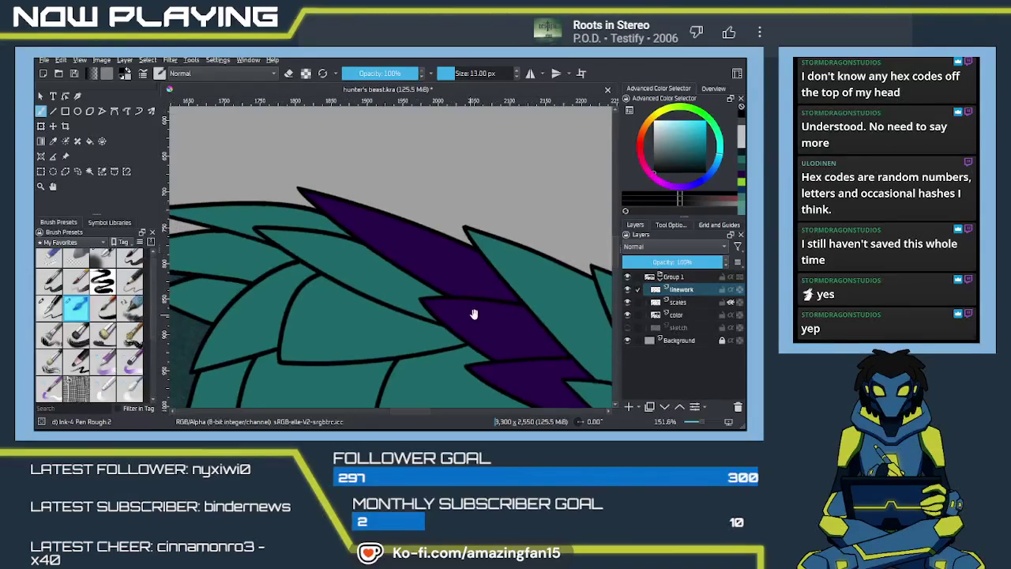
Fill the gap between back scales and the wedge under the spikes with spike purple
{"action": "left_click", "coordinate": [687, 315]}
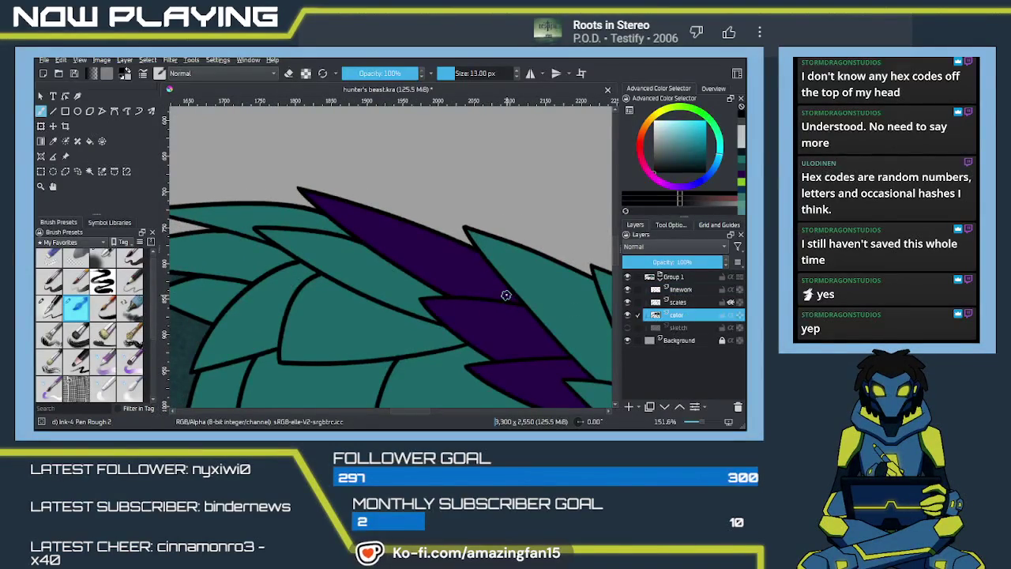
{"action": "key", "text": "f"}
{"action": "left_click", "coordinate": [444, 253], "text": "ctrl"}
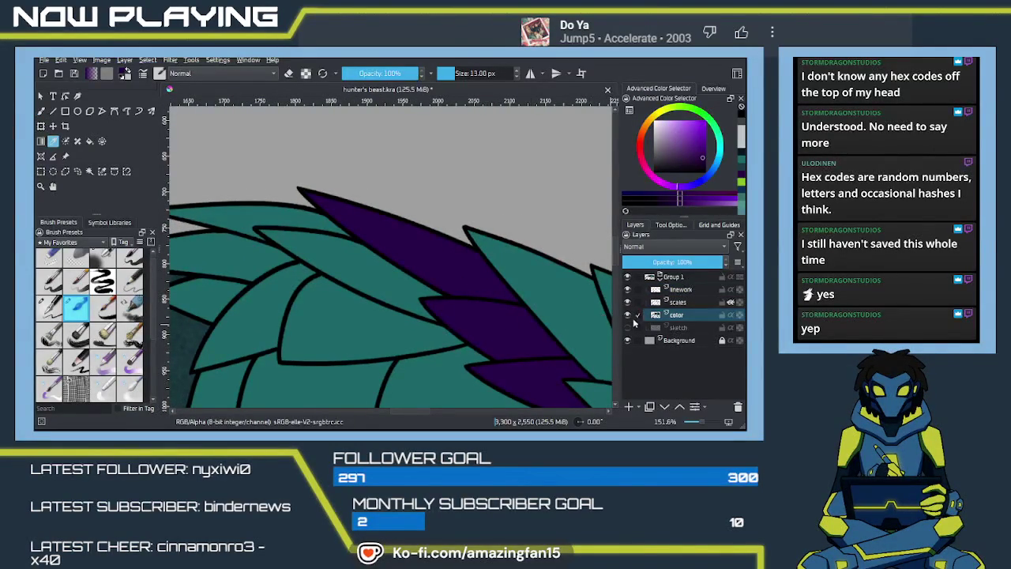
{"action": "left_click", "coordinate": [627, 315]}
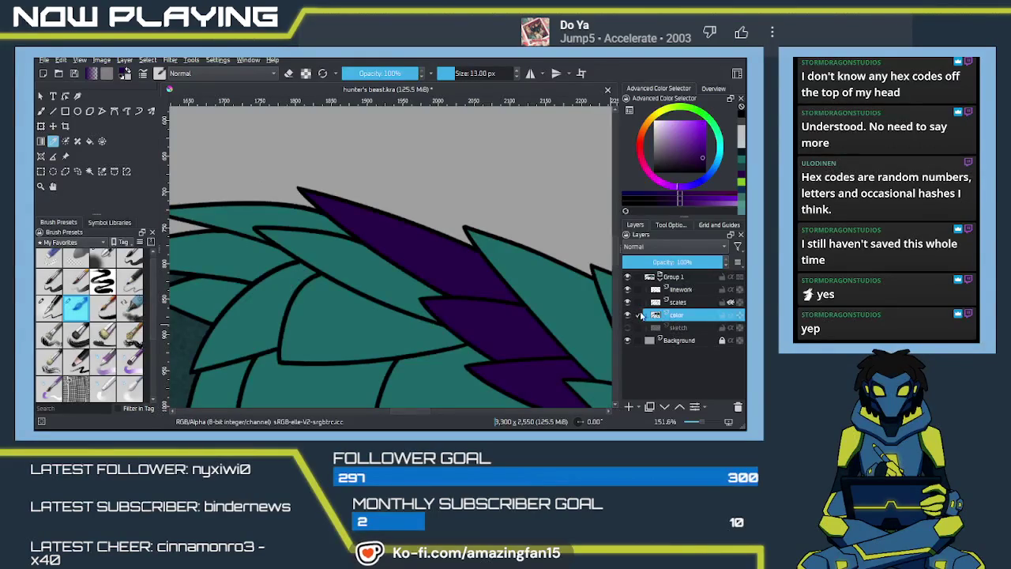
{"action": "left_click", "coordinate": [278, 229]}
{"action": "mouse_move", "coordinate": [282, 252]}
{"action": "left_mouse_down"}
{"action": "mouse_move", "coordinate": [401, 243]}
{"action": "mouse_move", "coordinate": [397, 258]}
{"action": "mouse_move", "coordinate": [451, 249]}
{"action": "mouse_move", "coordinate": [365, 233]}
{"action": "mouse_move", "coordinate": [511, 197]}
{"action": "mouse_move", "coordinate": [419, 203]}
{"action": "left_mouse_up"}
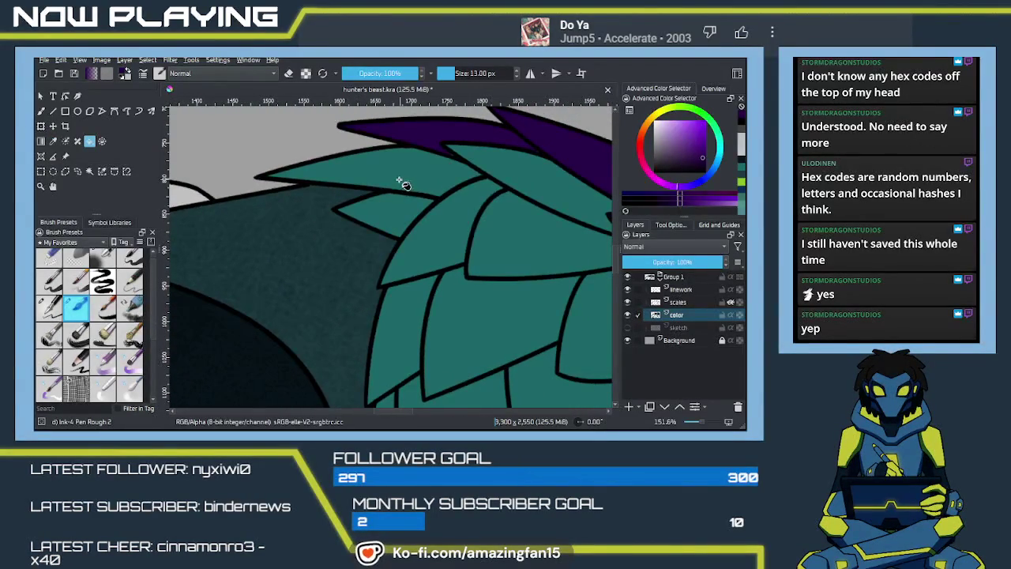
{"action": "left_click", "coordinate": [402, 184]}
{"action": "key", "text": "b"}
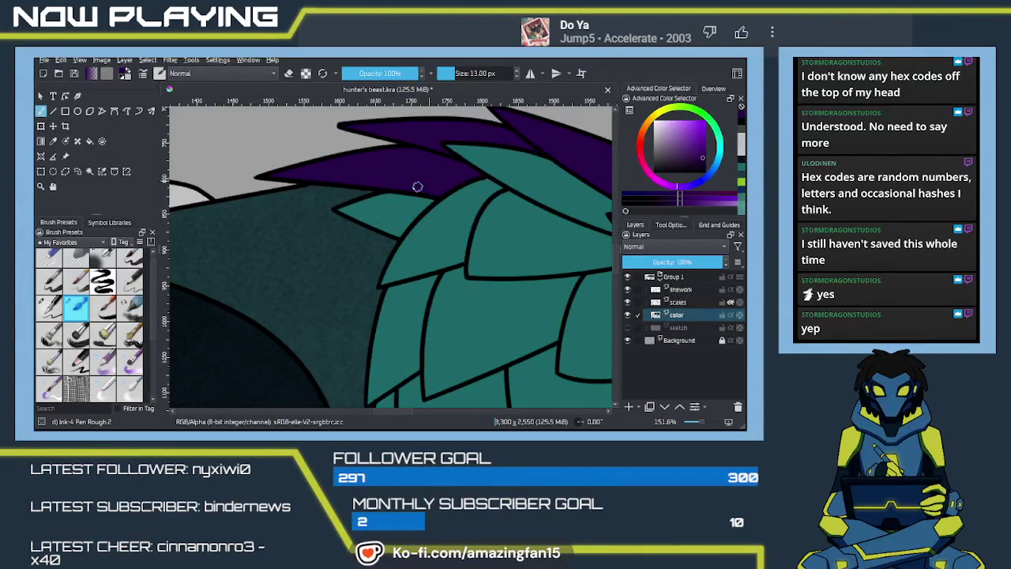
{"action": "scroll", "coordinate": [465, 274], "scroll_direction": "down", "scroll_amount": 1}
{"action": "scroll", "coordinate": [462, 280], "scroll_direction": "down", "scroll_amount": 2}
{"action": "scroll", "coordinate": [454, 297], "scroll_direction": "down", "scroll_amount": 3}
{"action": "scroll", "coordinate": [447, 311], "scroll_direction": "down", "scroll_amount": 1}
{"action": "left_click_drag", "start_coordinate": [491, 330], "coordinate": [482, 300]}
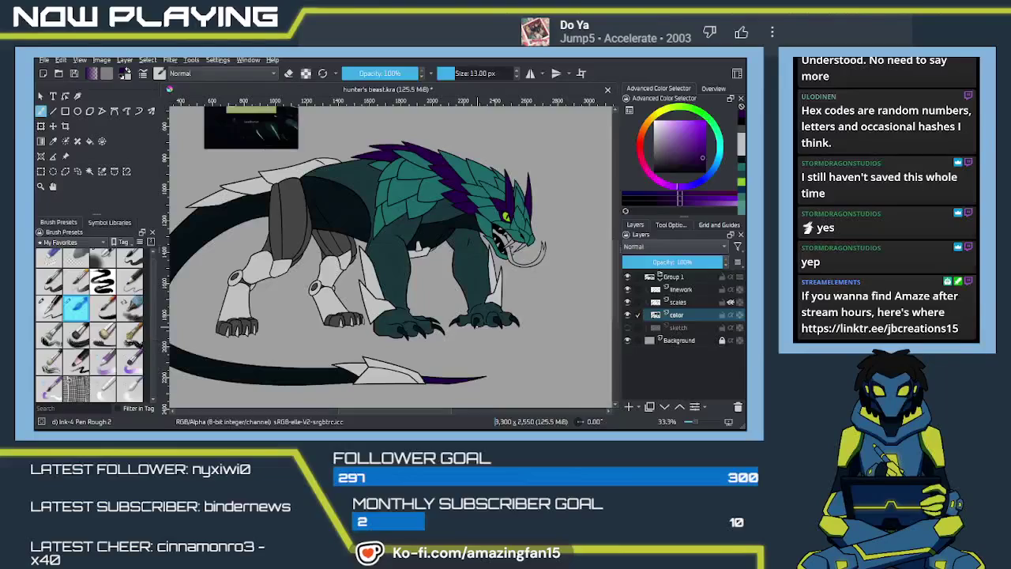
Sample the tail's dark purple, save, and centre the head and fangs
{"action": "left_click", "coordinate": [454, 379], "text": "ctrl"}
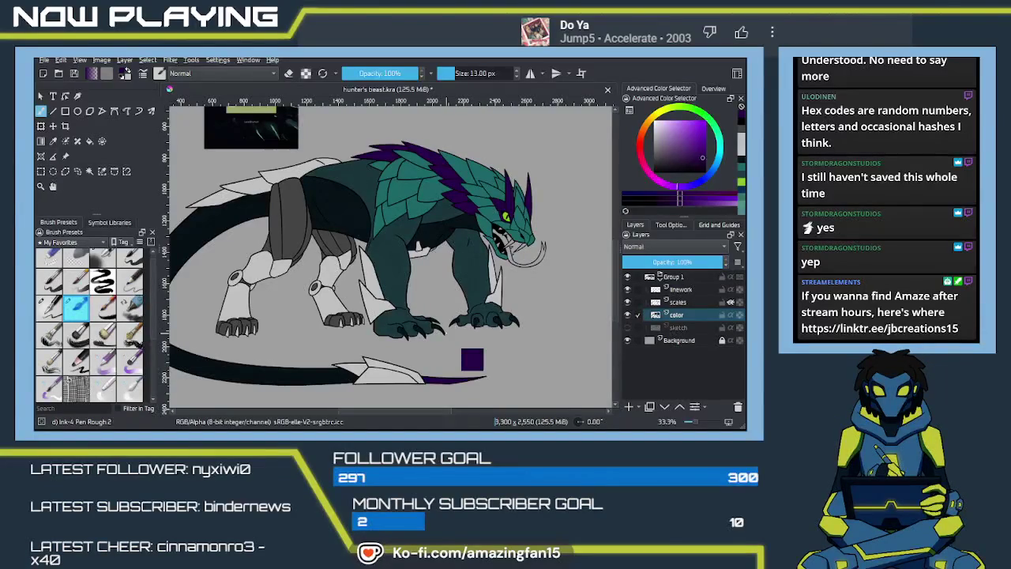
{"action": "key", "text": "ctrl+s"}
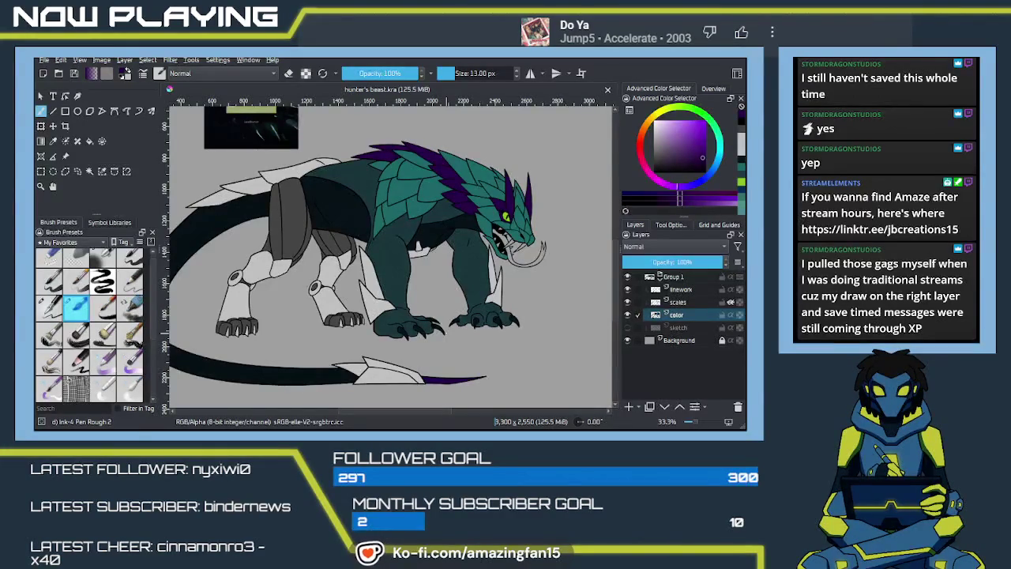
{"action": "scroll", "coordinate": [408, 290], "scroll_direction": "up", "scroll_amount": 2}
{"action": "scroll", "coordinate": [409, 290], "scroll_direction": "up", "scroll_amount": 2}
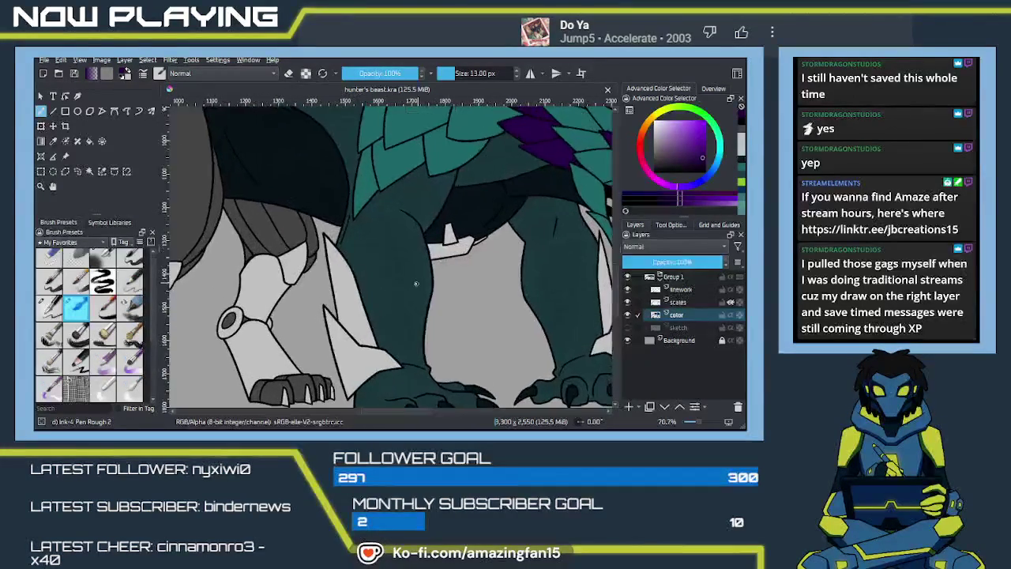
{"action": "scroll", "coordinate": [408, 290], "scroll_direction": "up", "scroll_amount": 2}
{"action": "scroll", "coordinate": [409, 290], "scroll_direction": "down", "scroll_amount": 3}
{"action": "scroll", "coordinate": [378, 306], "scroll_direction": "up", "scroll_amount": 3}
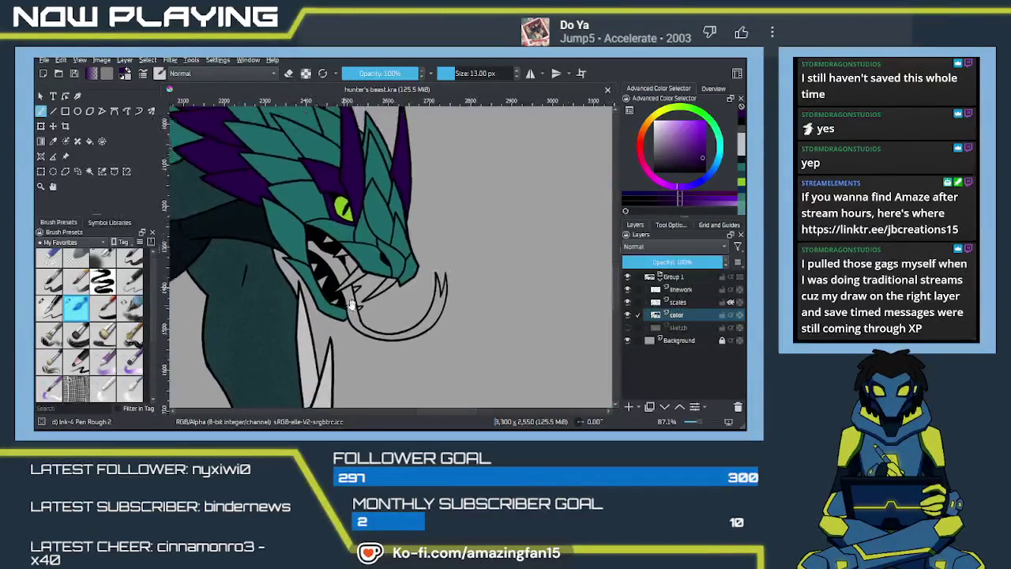
{"action": "left_click_drag", "start_coordinate": [377, 305], "coordinate": [360, 333]}
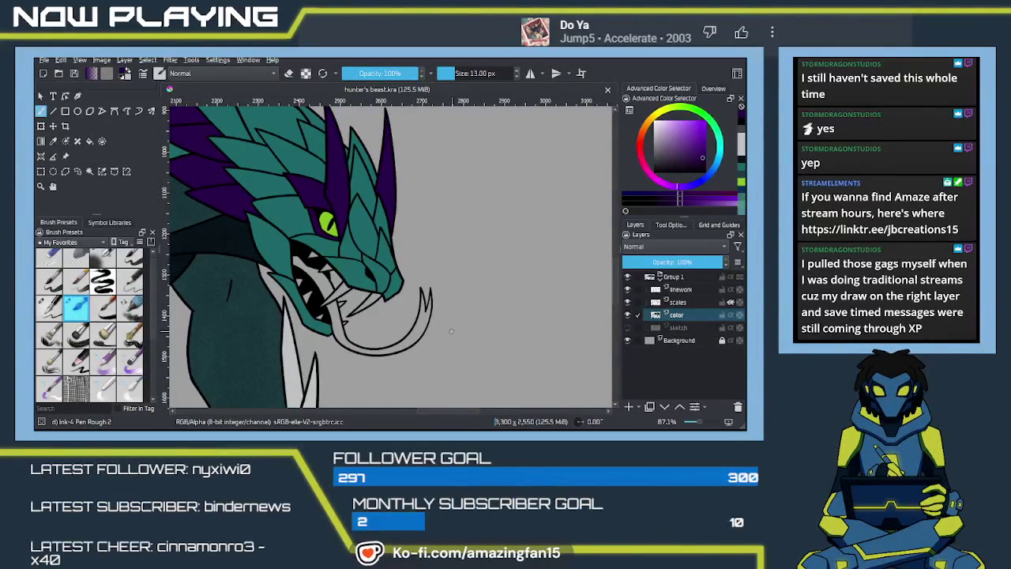
Pick a near-white, then sample a light warm grey from the canvas
{"action": "scroll", "coordinate": [452, 330], "scroll_direction": "down", "scroll_amount": 2}
{"action": "scroll", "coordinate": [452, 328], "scroll_direction": "down", "scroll_amount": 2}
{"action": "scroll", "coordinate": [451, 327], "scroll_direction": "down", "scroll_amount": 1}
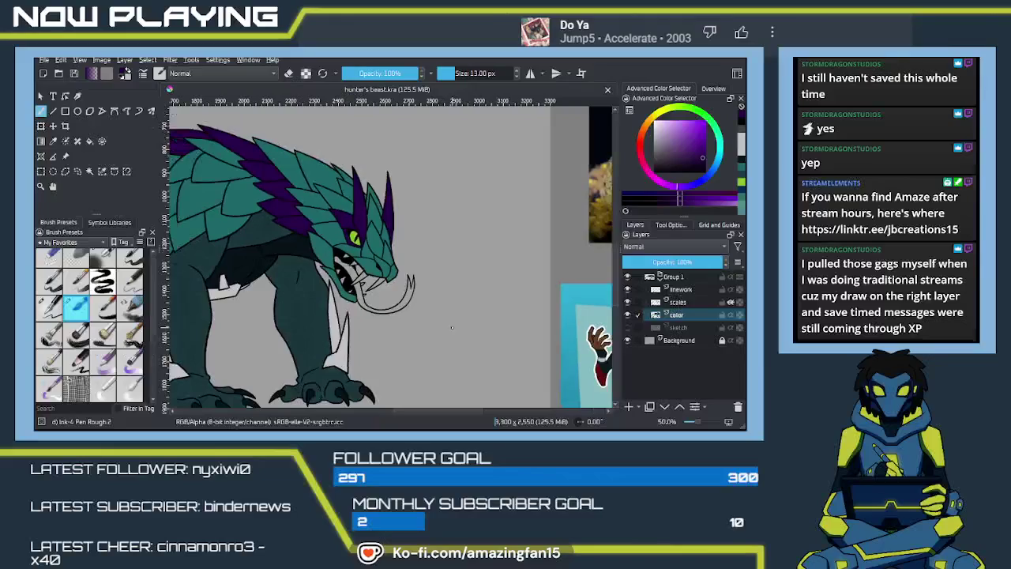
{"action": "mouse_move", "coordinate": [482, 320]}
{"action": "left_mouse_down"}
{"action": "mouse_move", "coordinate": [404, 315]}
{"action": "mouse_move", "coordinate": [458, 233]}
{"action": "mouse_move", "coordinate": [506, 264]}
{"action": "left_mouse_up"}
{"action": "mouse_move", "coordinate": [427, 296]}
{"action": "left_mouse_down"}
{"action": "mouse_move", "coordinate": [498, 343]}
{"action": "mouse_move", "coordinate": [342, 308]}
{"action": "mouse_move", "coordinate": [436, 302]}
{"action": "mouse_move", "coordinate": [389, 152]}
{"action": "mouse_move", "coordinate": [474, 304]}
{"action": "mouse_move", "coordinate": [466, 322]}
{"action": "mouse_move", "coordinate": [476, 284]}
{"action": "mouse_move", "coordinate": [480, 320]}
{"action": "mouse_move", "coordinate": [474, 244]}
{"action": "mouse_move", "coordinate": [469, 252]}
{"action": "left_mouse_up"}
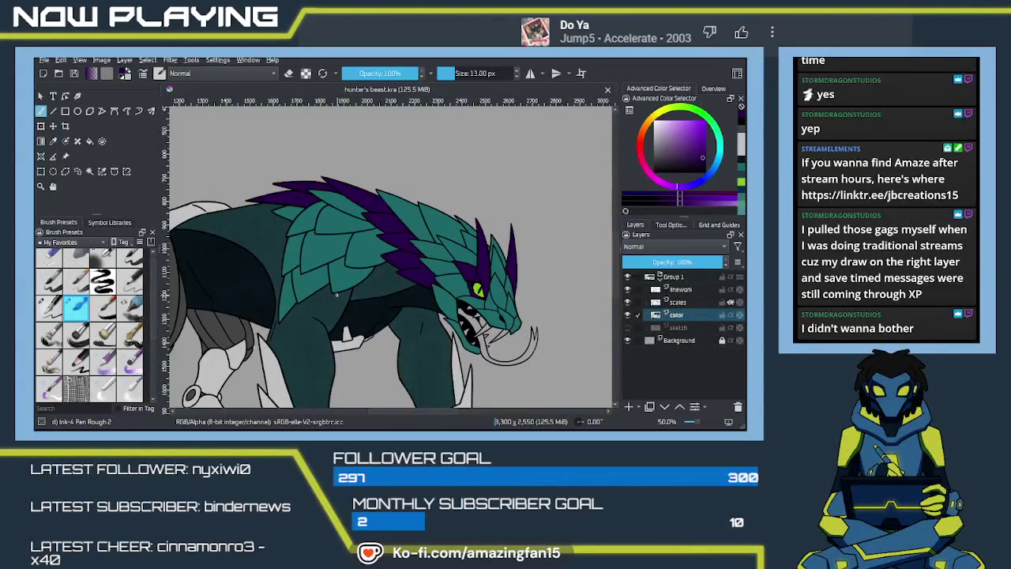
{"action": "left_click", "coordinate": [666, 127]}
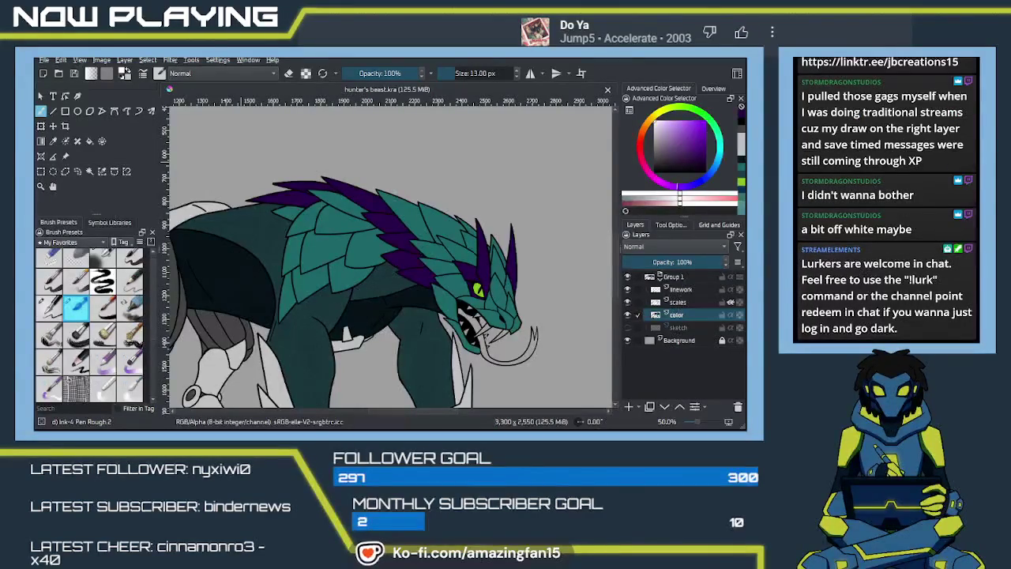
{"action": "left_click", "coordinate": [240, 162], "text": "ctrl"}
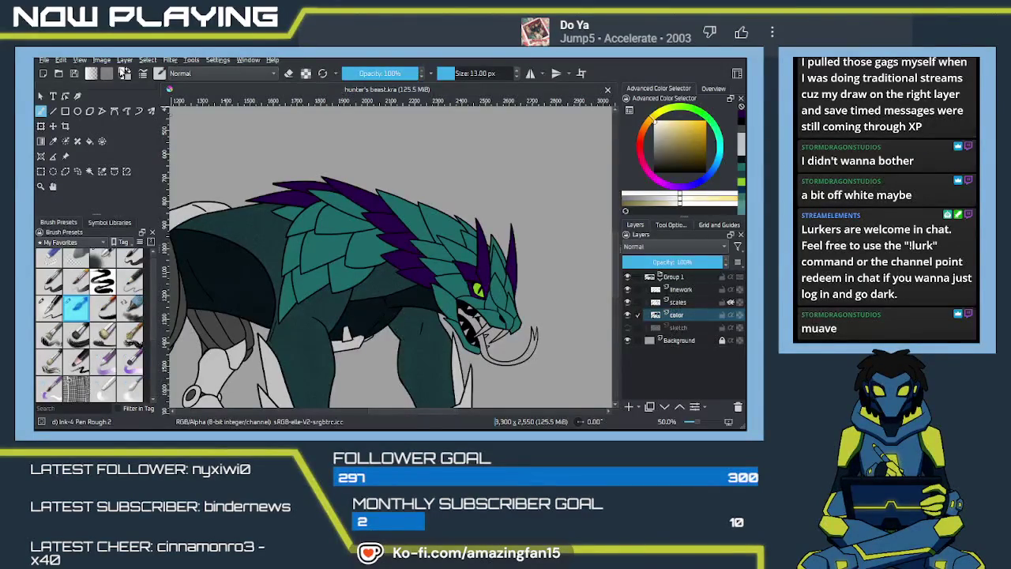
{"action": "scroll", "coordinate": [377, 253], "scroll_direction": "up", "scroll_amount": 5}
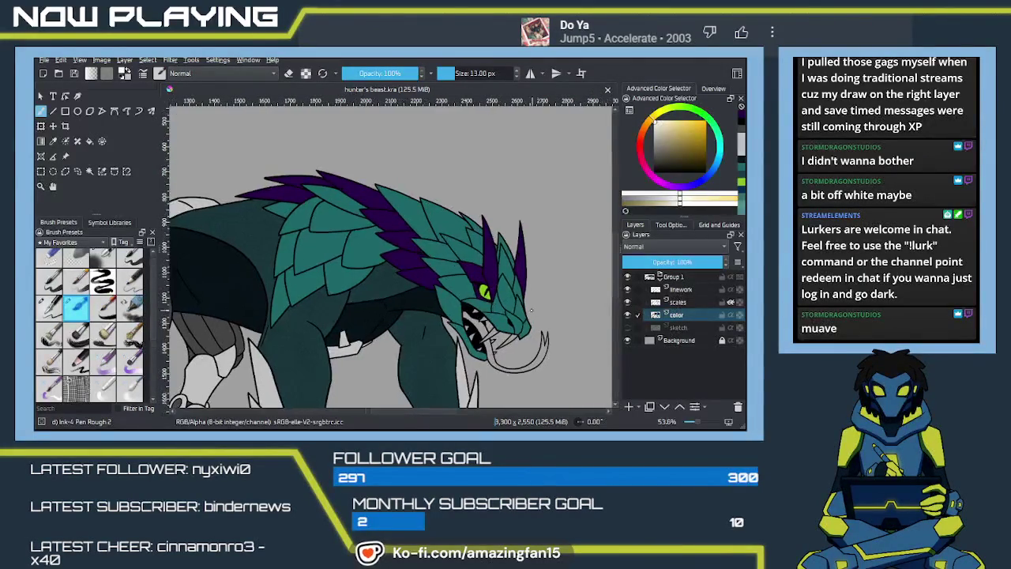
Fill the front and left fangs and two small upper teeth off-white
{"action": "scroll", "coordinate": [500, 330], "scroll_direction": "up", "scroll_amount": 3}
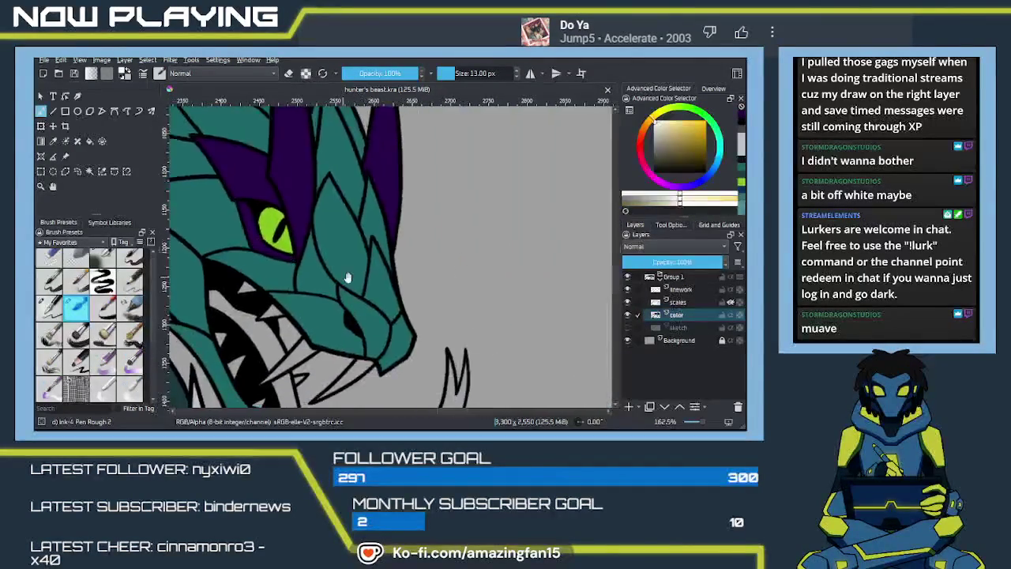
{"action": "key", "text": "f"}
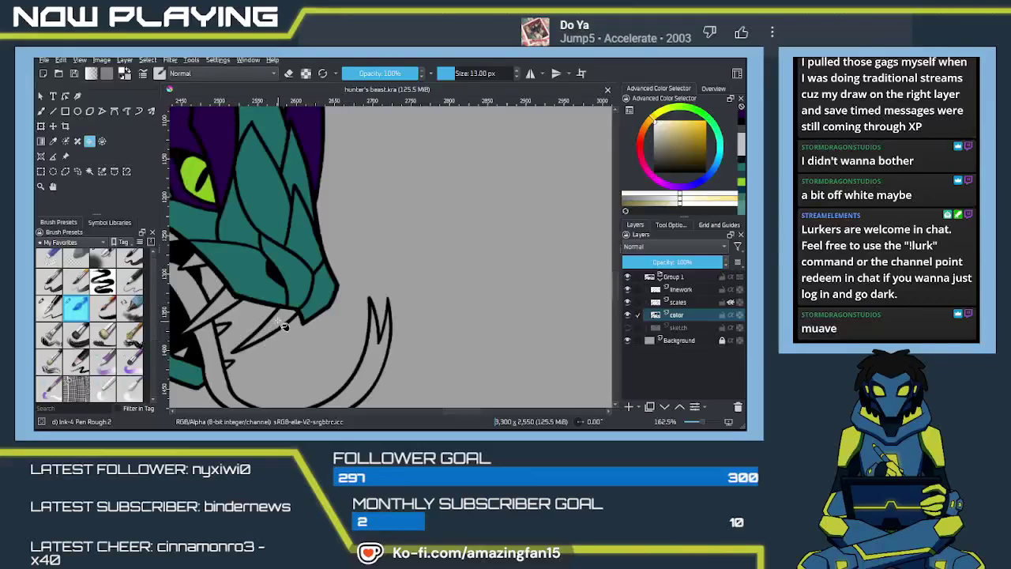
{"action": "left_click", "coordinate": [272, 327]}
{"action": "left_click_drag", "start_coordinate": [282, 334], "coordinate": [410, 316]}
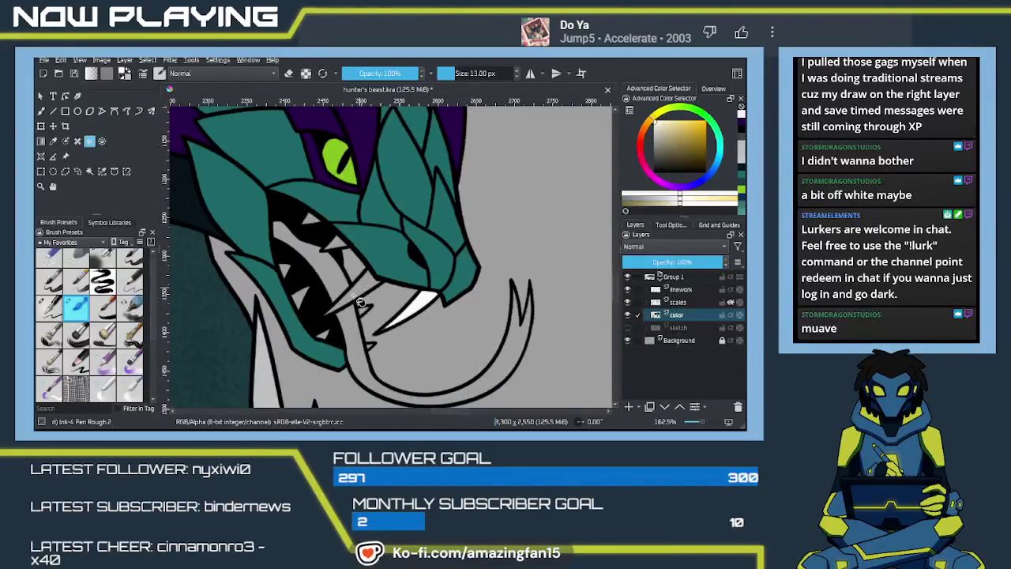
{"action": "left_click", "coordinate": [360, 286]}
{"action": "left_click", "coordinate": [331, 245]}
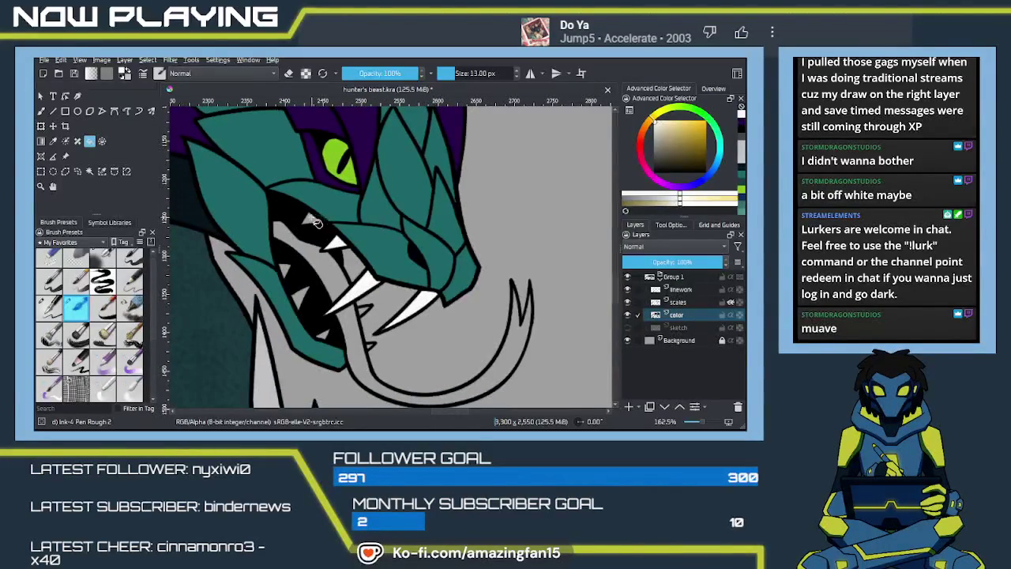
{"action": "left_click", "coordinate": [309, 219]}
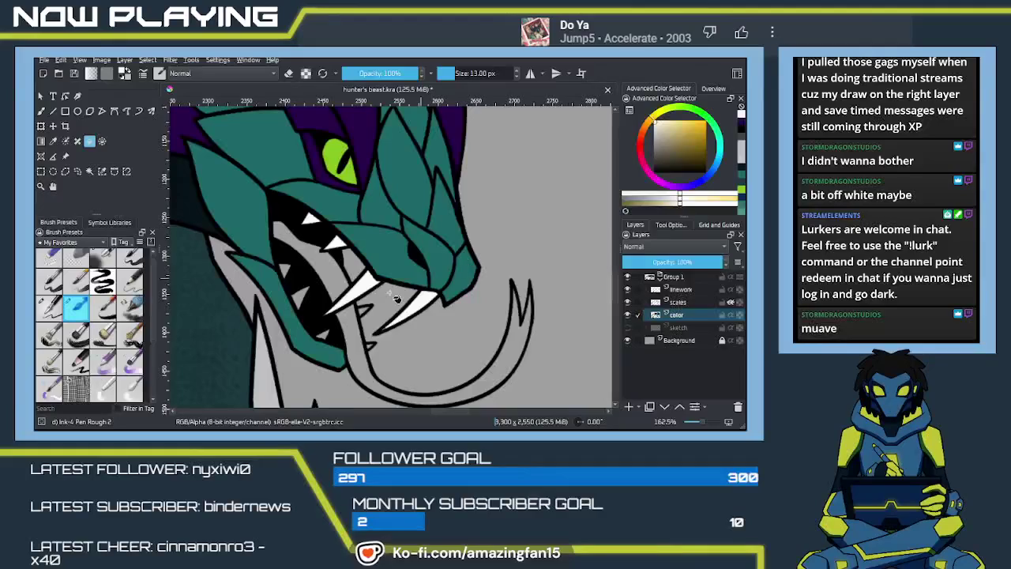
Fill the two dark gaps beside the tongue light grey and undo a stray stroke
{"action": "left_click", "coordinate": [294, 307]}
{"action": "left_click", "coordinate": [364, 306]}
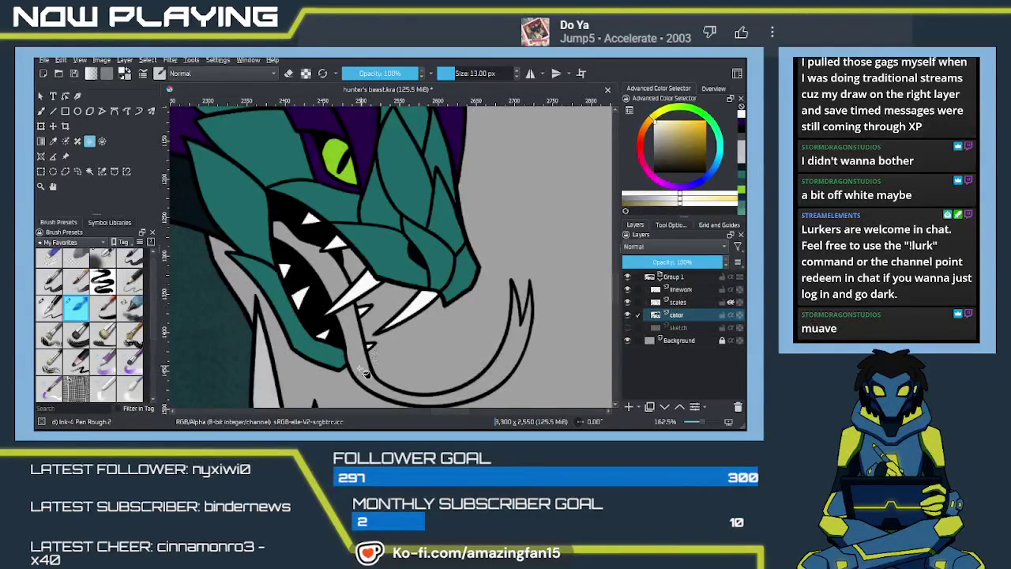
{"action": "key", "text": "b"}
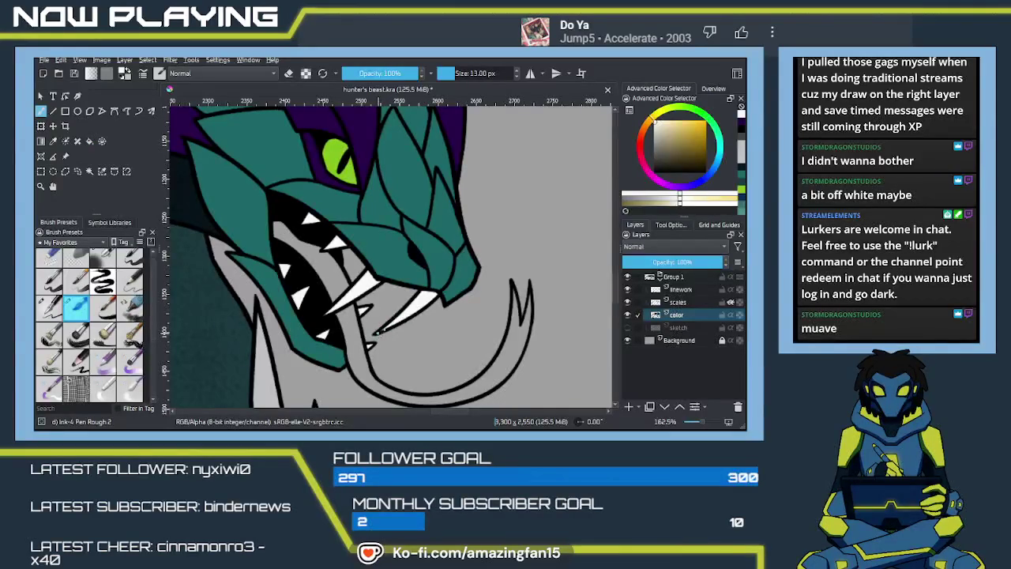
{"action": "left_click_drag", "start_coordinate": [305, 312], "coordinate": [307, 289]}
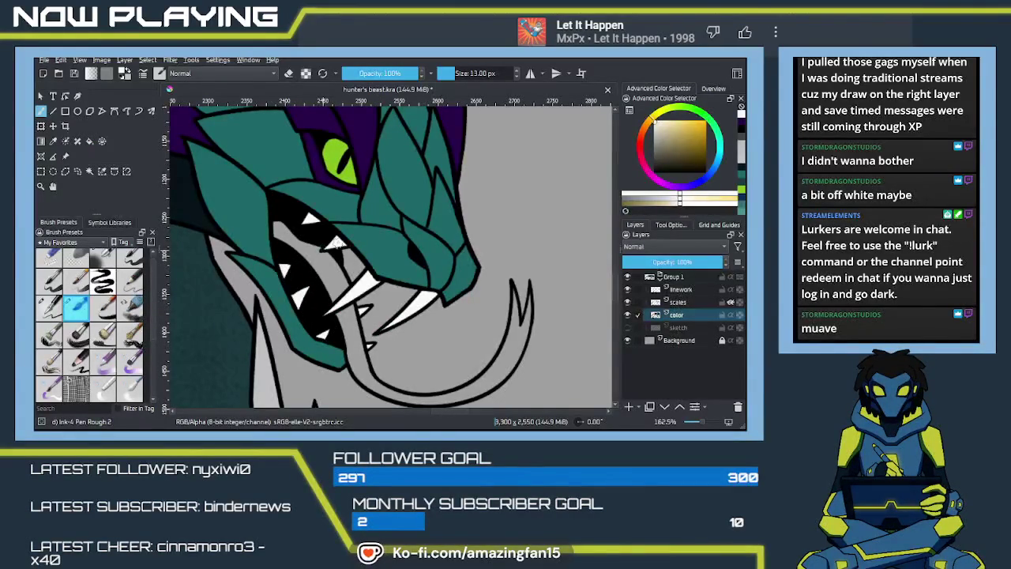
{"action": "key", "text": "ctrl+z"}
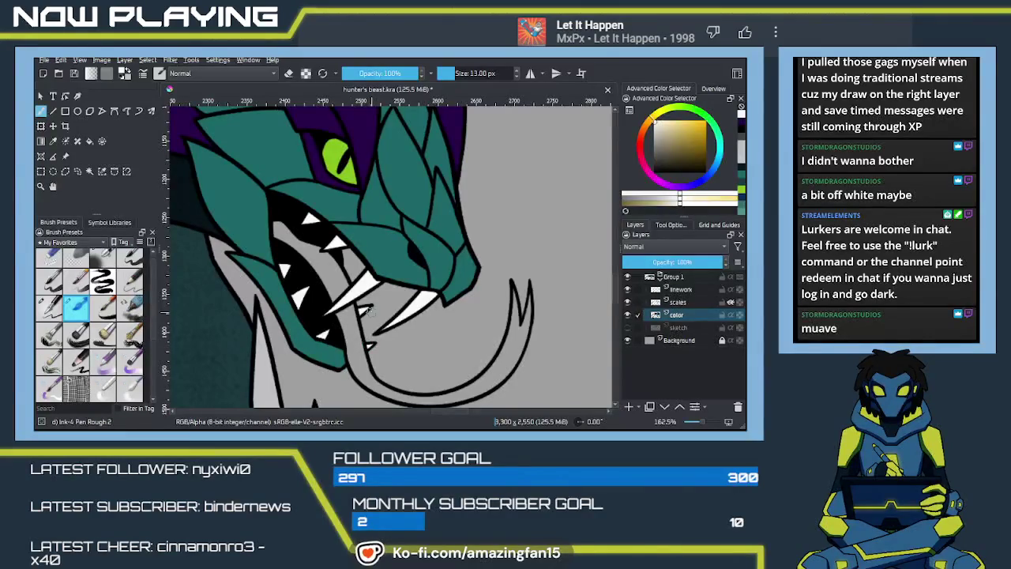
{"action": "mouse_move", "coordinate": [430, 348]}
{"action": "left_mouse_down"}
{"action": "mouse_move", "coordinate": [473, 333]}
{"action": "mouse_move", "coordinate": [428, 335]}
{"action": "mouse_move", "coordinate": [441, 340]}
{"action": "left_mouse_up"}
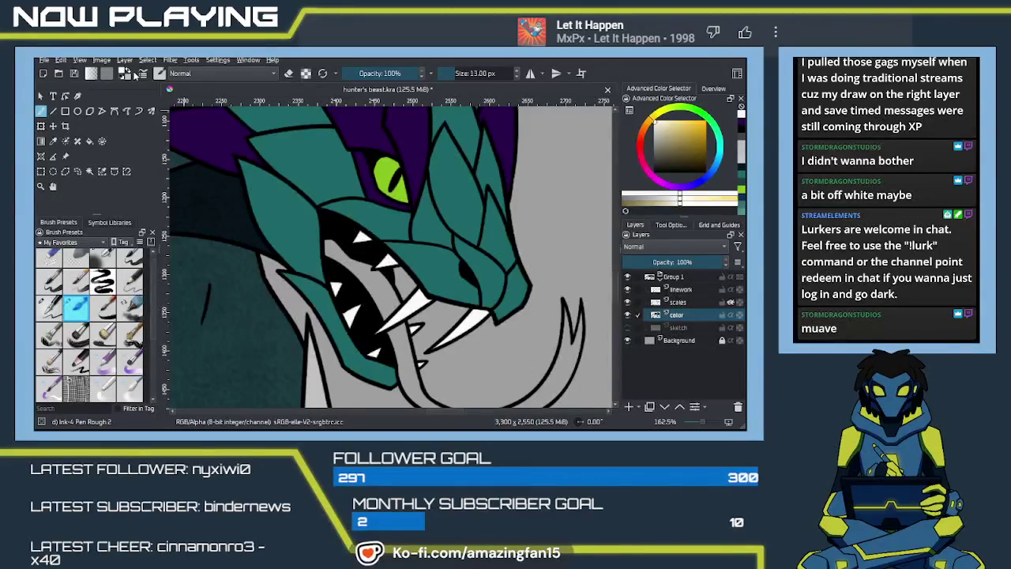
Fill the upper part and lower curve of the forked tongue lilac
{"action": "left_click", "coordinate": [183, 126], "text": "ctrl"}
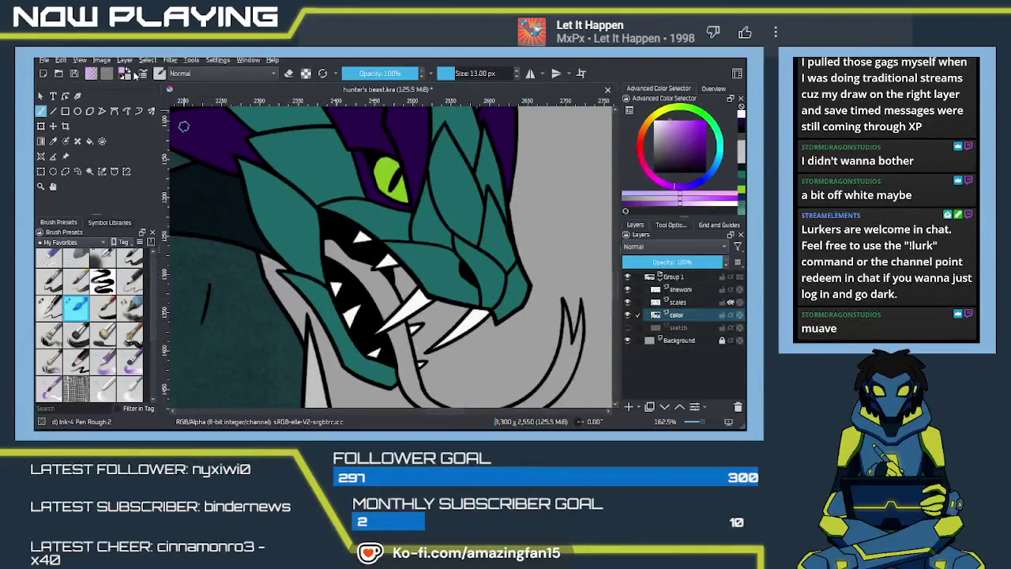
{"action": "key", "text": "f"}
{"action": "left_click", "coordinate": [371, 296]}
{"action": "left_click", "coordinate": [419, 380]}
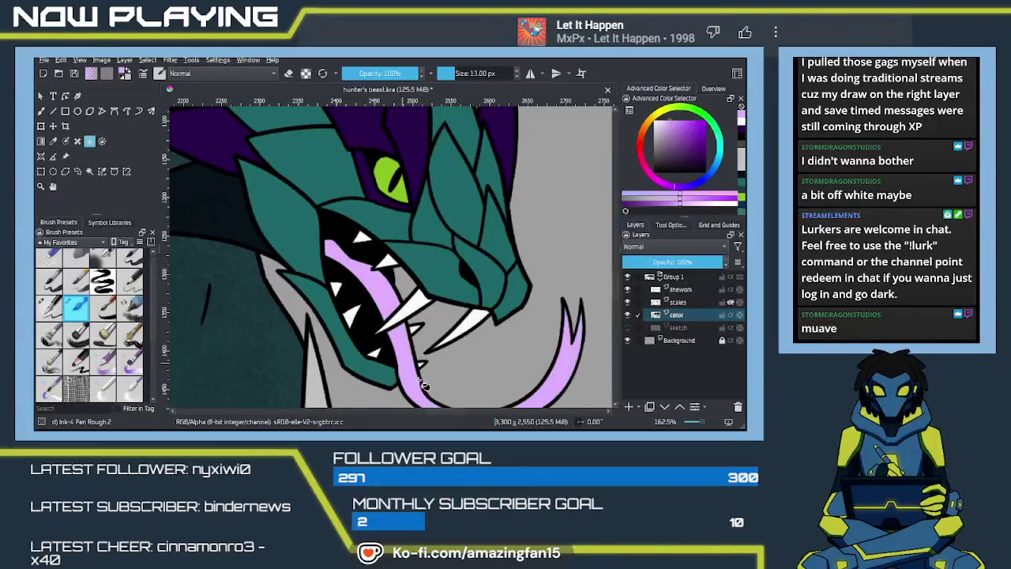
{"action": "left_click_drag", "start_coordinate": [537, 360], "coordinate": [482, 305]}
{"action": "key", "text": "b"}
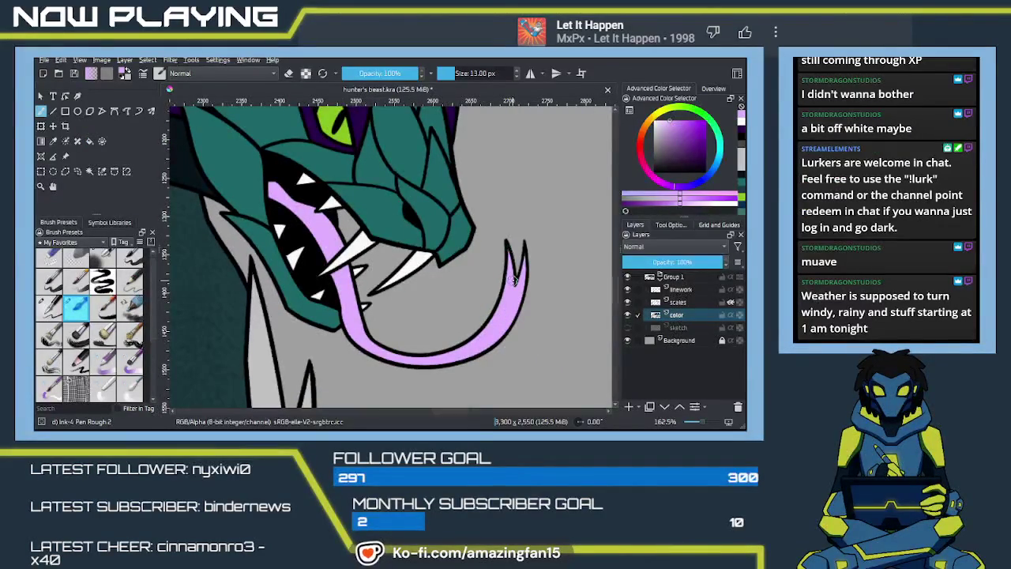
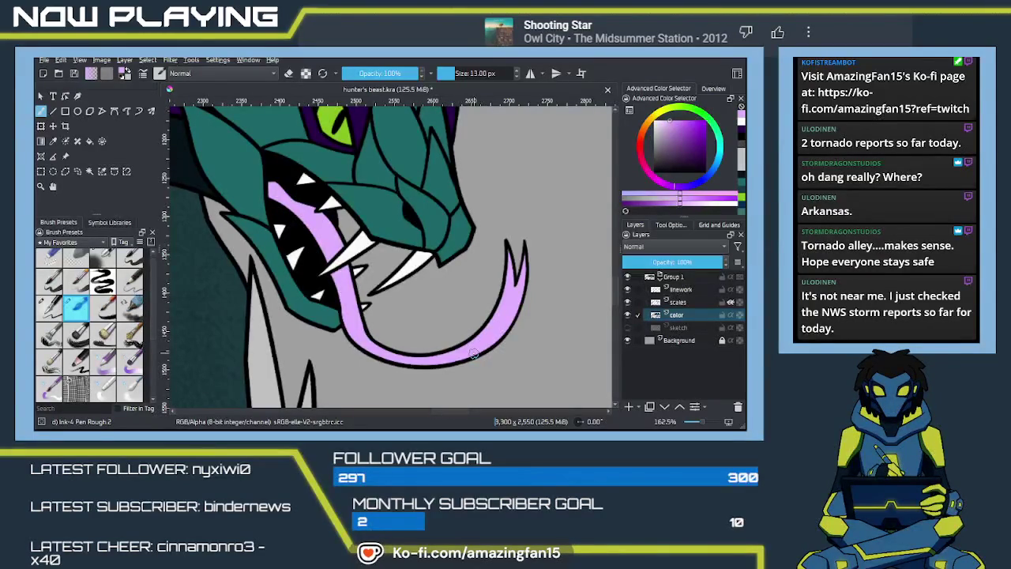
Zoom out and pan until the whole beast, its reference images and the palette fit in view
{"action": "key", "text": "minus"}
{"action": "key", "text": "minus"}
{"action": "key", "text": "minus"}
{"action": "key", "text": "minus"}
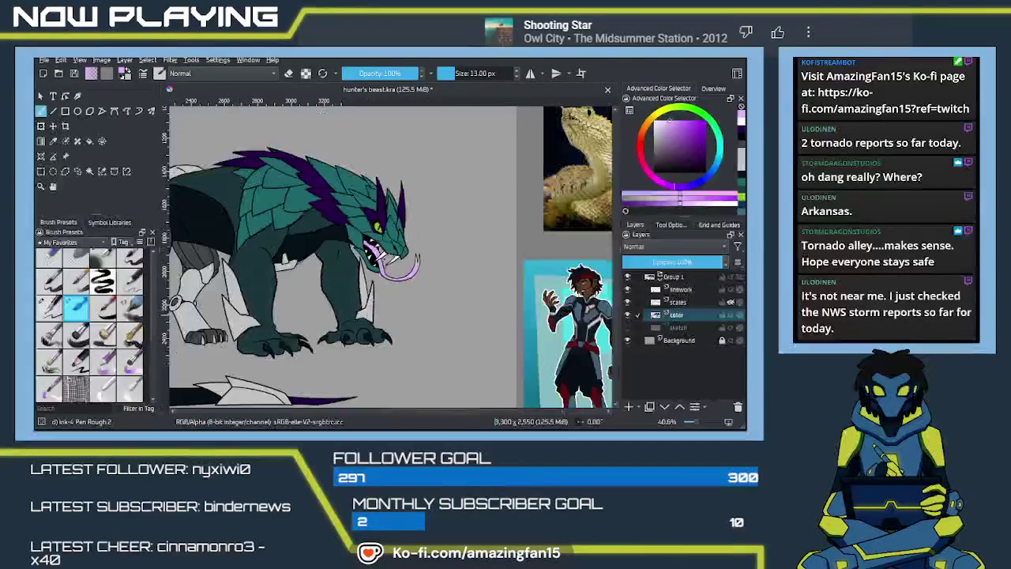
{"action": "key", "text": "minus"}
{"action": "key", "text": "minus"}
{"action": "mouse_move", "coordinate": [399, 292]}
{"action": "left_mouse_down"}
{"action": "mouse_move", "coordinate": [447, 297]}
{"action": "mouse_move", "coordinate": [430, 297]}
{"action": "left_mouse_up"}
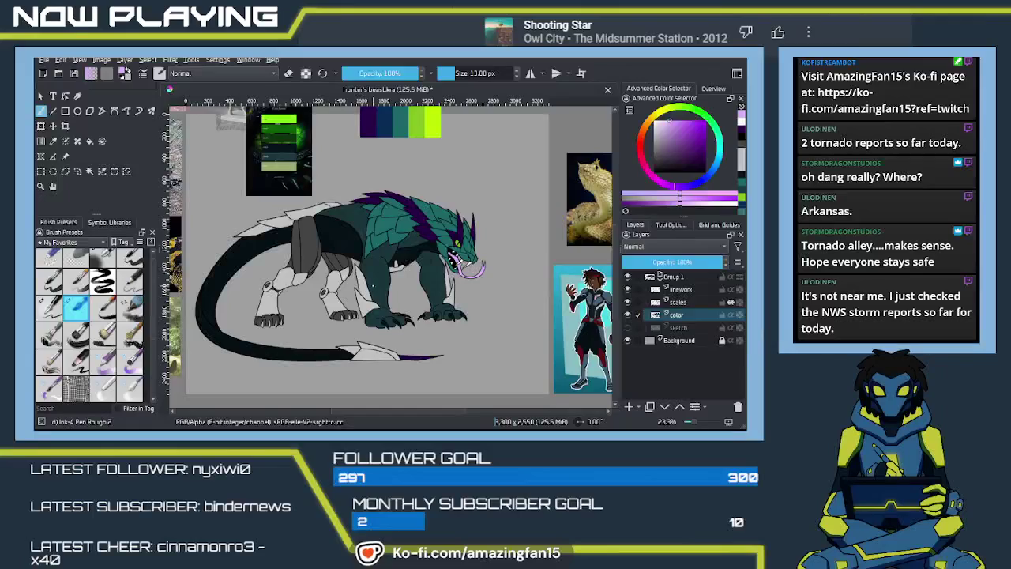
Zoom in on the creature's legs and hide the scales layer
{"action": "scroll", "coordinate": [388, 256], "scroll_direction": "up", "scroll_amount": 3}
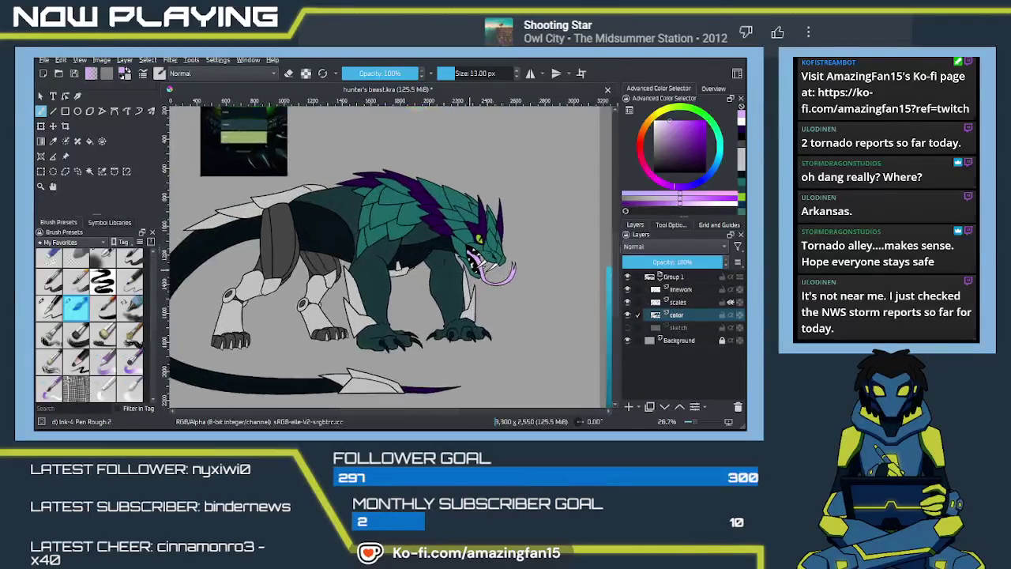
{"action": "scroll", "coordinate": [356, 279], "scroll_direction": "up", "scroll_amount": 1}
{"action": "scroll", "coordinate": [357, 279], "scroll_direction": "up", "scroll_amount": 1}
{"action": "scroll", "coordinate": [357, 279], "scroll_direction": "up", "scroll_amount": 1}
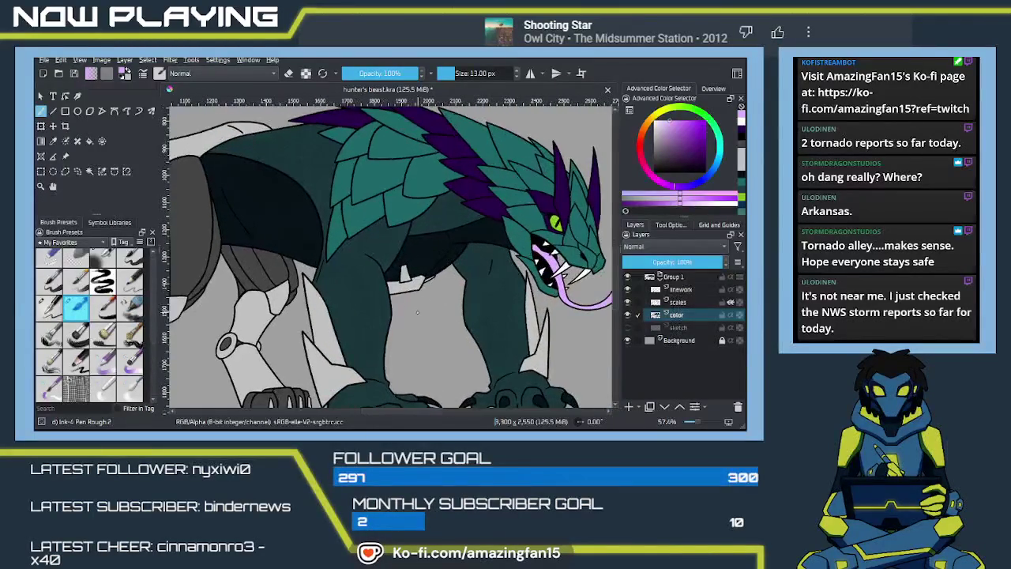
{"action": "left_click_drag", "start_coordinate": [356, 279], "coordinate": [426, 342]}
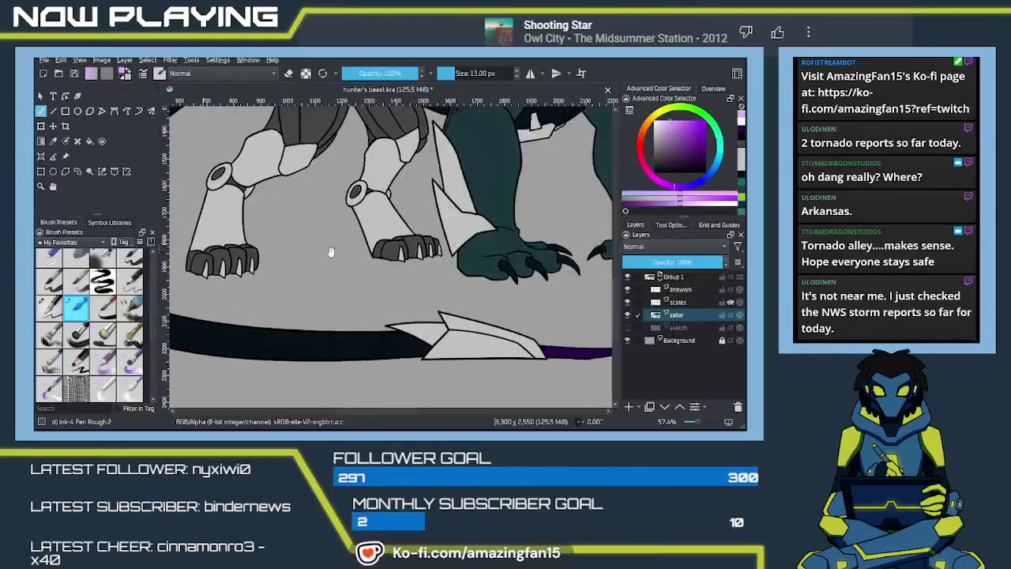
{"action": "scroll", "coordinate": [426, 342], "scroll_direction": "up", "scroll_amount": 2}
{"action": "scroll", "coordinate": [429, 316], "scroll_direction": "up", "scroll_amount": 2}
{"action": "scroll", "coordinate": [485, 293], "scroll_direction": "up", "scroll_amount": 1}
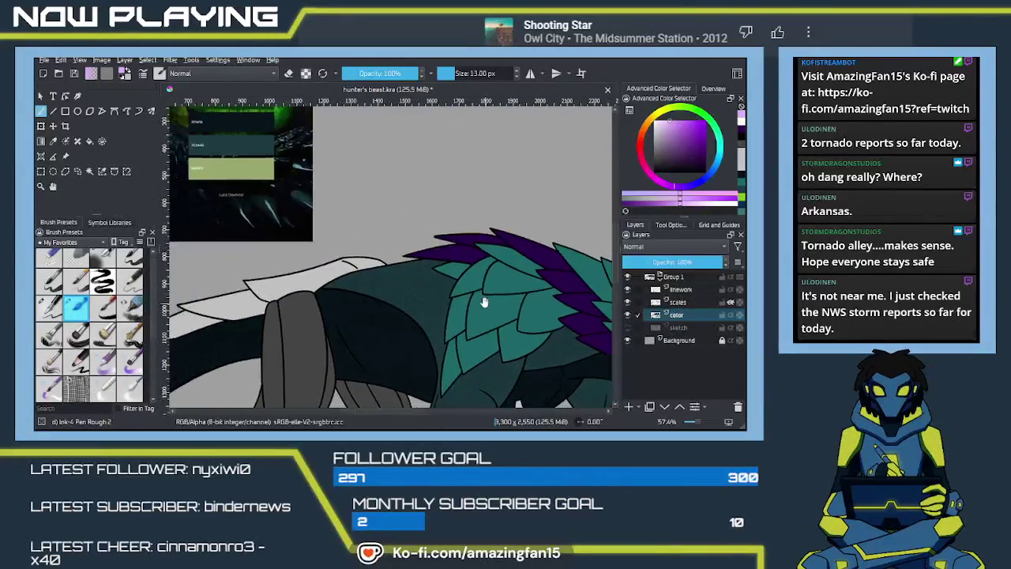
{"action": "scroll", "coordinate": [517, 279], "scroll_direction": "up", "scroll_amount": 1}
{"action": "scroll", "coordinate": [517, 280], "scroll_direction": "right", "scroll_amount": 1}
{"action": "scroll", "coordinate": [553, 291], "scroll_direction": "right", "scroll_amount": 1}
{"action": "scroll", "coordinate": [589, 300], "scroll_direction": "right", "scroll_amount": 1}
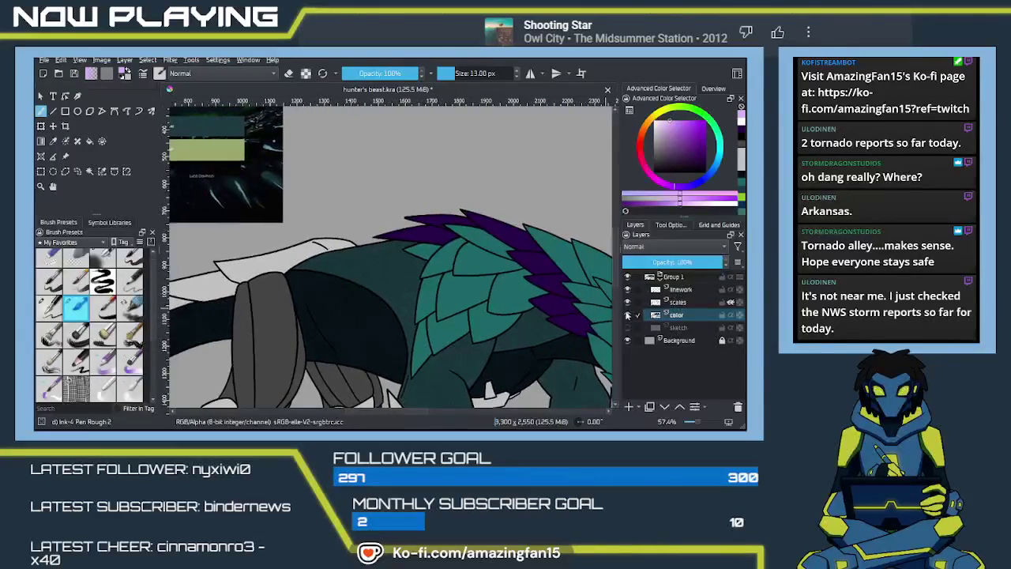
{"action": "left_click", "coordinate": [628, 302]}
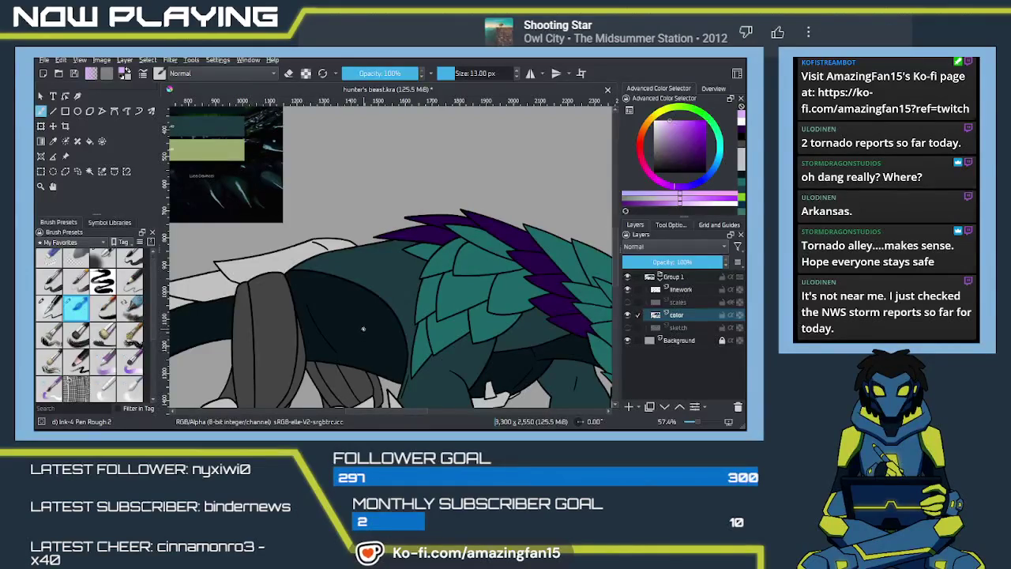
Sample the dark teal body colour, enlarge the brush to 47 px and dab a test swatch
{"action": "key", "text": "p"}
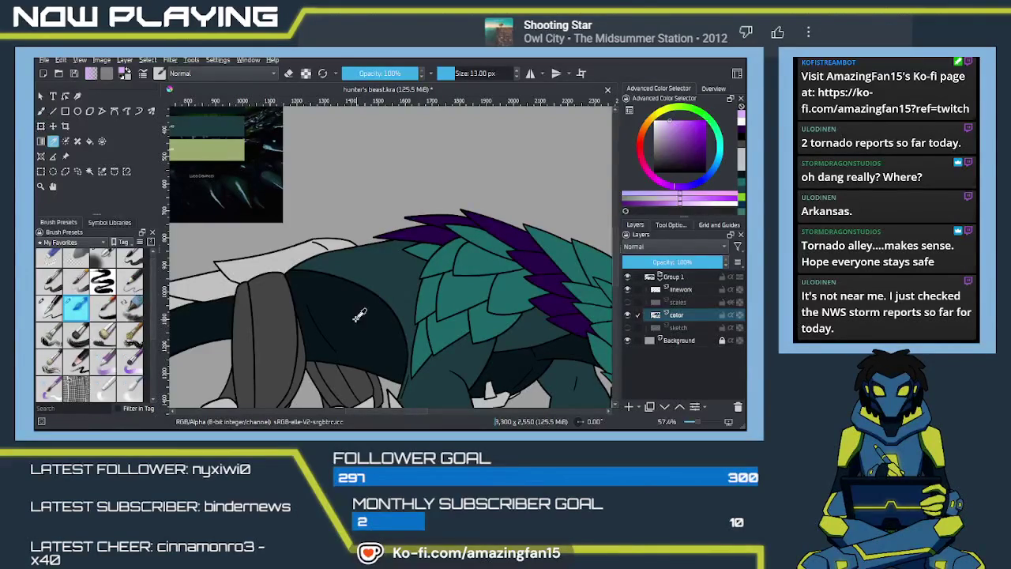
{"action": "left_click", "coordinate": [355, 317]}
{"action": "scroll", "coordinate": [360, 324], "scroll_direction": "up", "scroll_amount": 1}
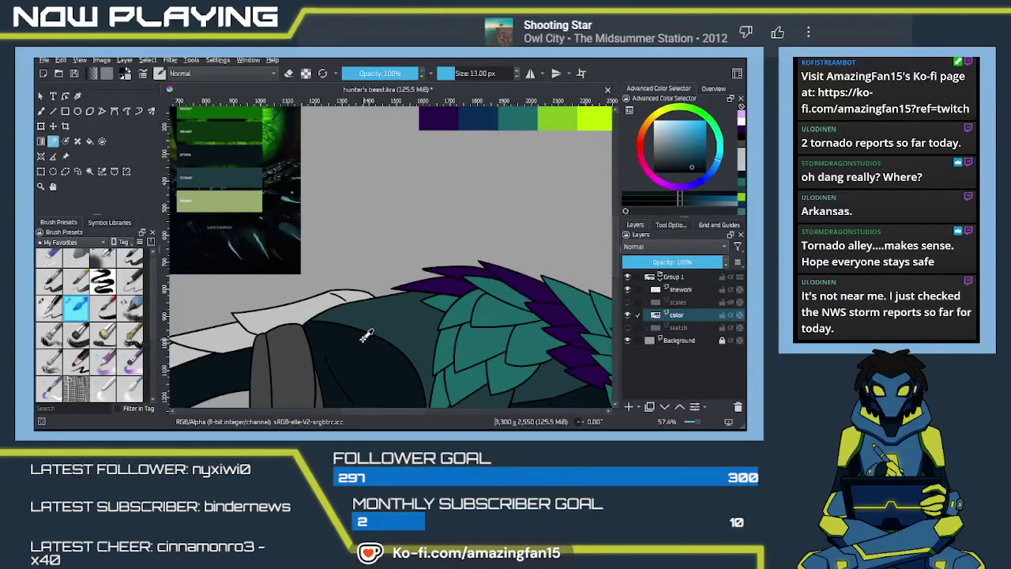
{"action": "key", "text": "b"}
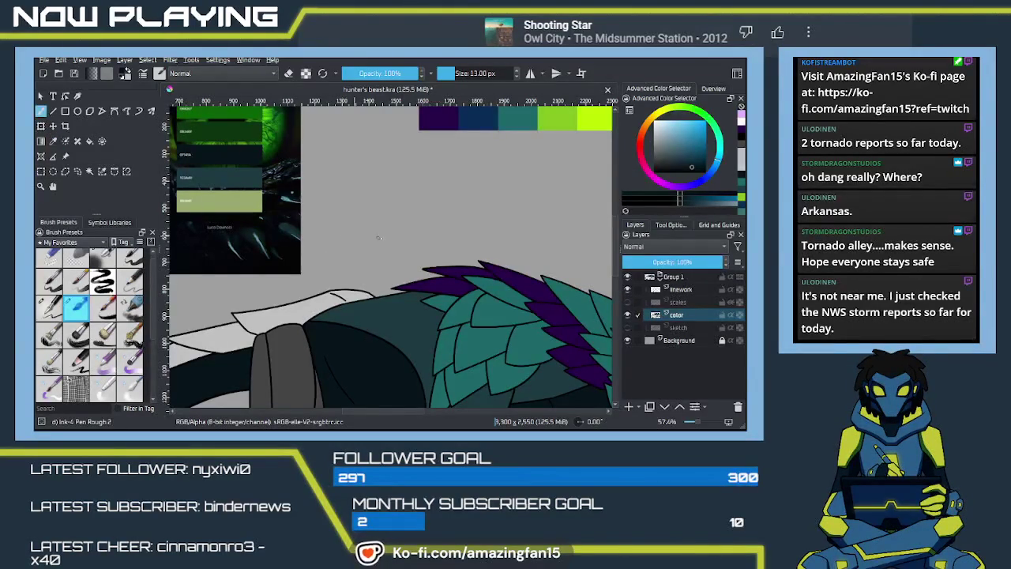
{"action": "key", "text": "bracketright"}
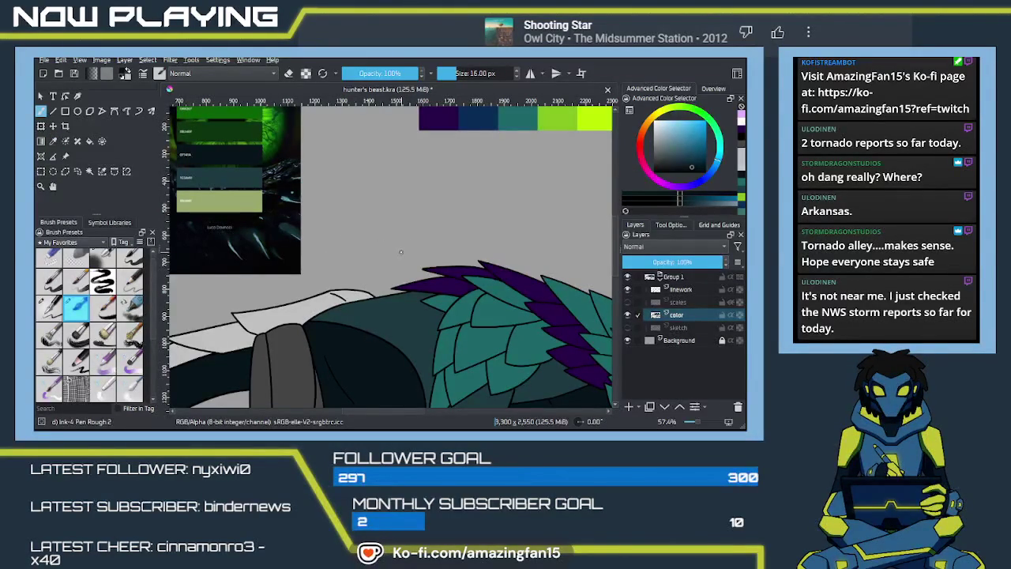
{"action": "key", "text": "bracketright"}
{"action": "key", "text": "bracketright"}
{"action": "key", "text": "bracketright"}
{"action": "scroll", "coordinate": [418, 227], "scroll_direction": "up", "scroll_amount": 2}
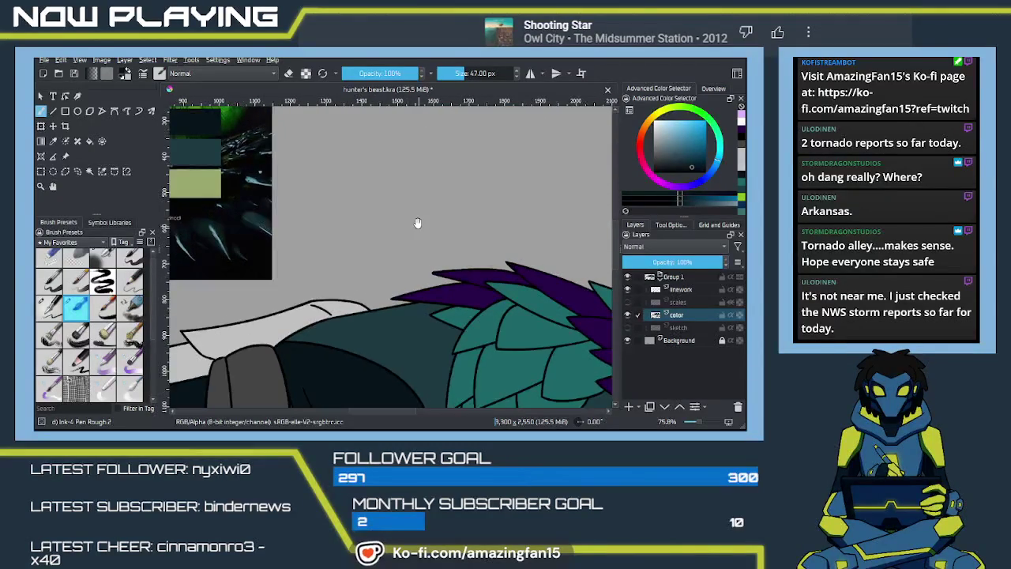
{"action": "left_click_drag", "start_coordinate": [418, 226], "coordinate": [416, 294]}
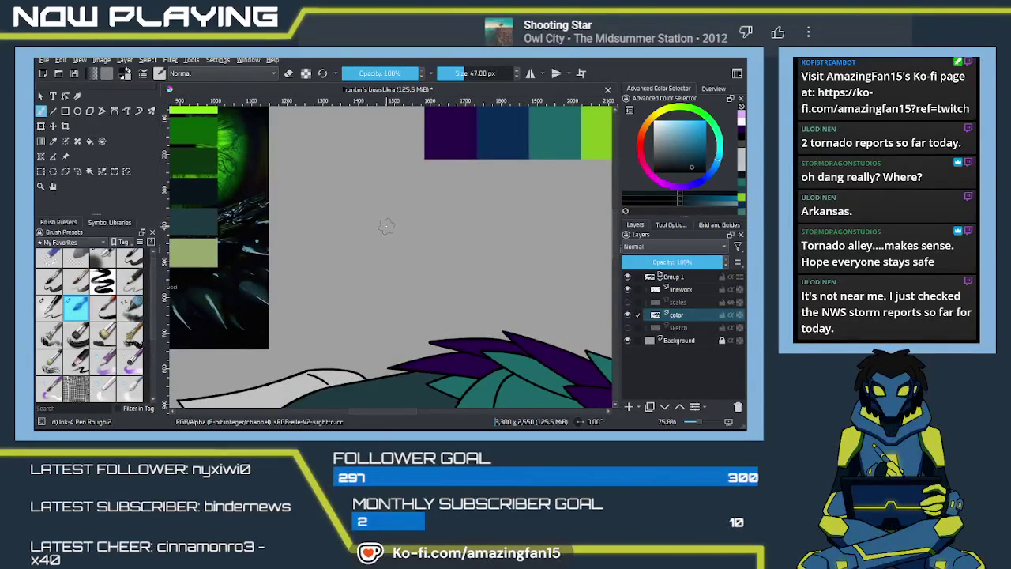
{"action": "mouse_move", "coordinate": [386, 226]}
{"action": "left_mouse_down"}
{"action": "mouse_move", "coordinate": [380, 237]}
{"action": "mouse_move", "coordinate": [395, 225]}
{"action": "left_mouse_up"}
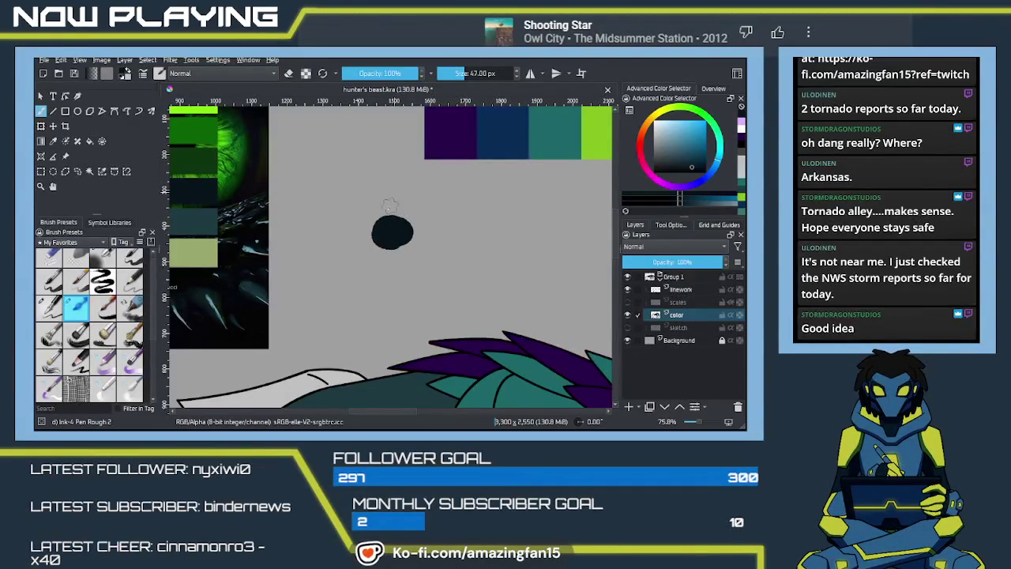
Round out the dark teal swatch and paint a second teal dot sampled from the body
{"action": "mouse_move", "coordinate": [388, 226]}
{"action": "left_mouse_down"}
{"action": "mouse_move", "coordinate": [410, 230]}
{"action": "mouse_move", "coordinate": [385, 220]}
{"action": "left_mouse_up"}
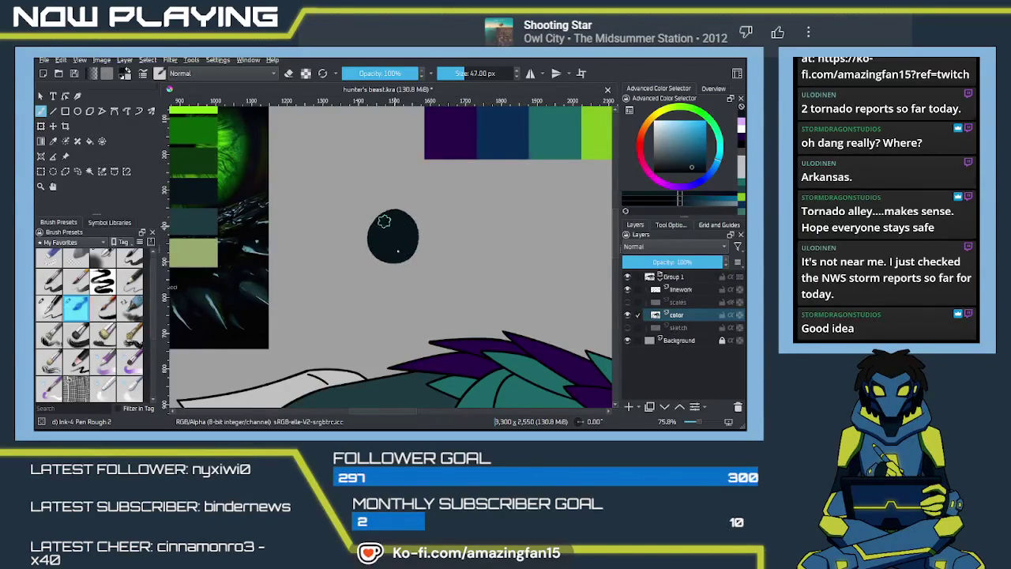
{"action": "left_click_drag", "start_coordinate": [413, 289], "coordinate": [470, 180]}
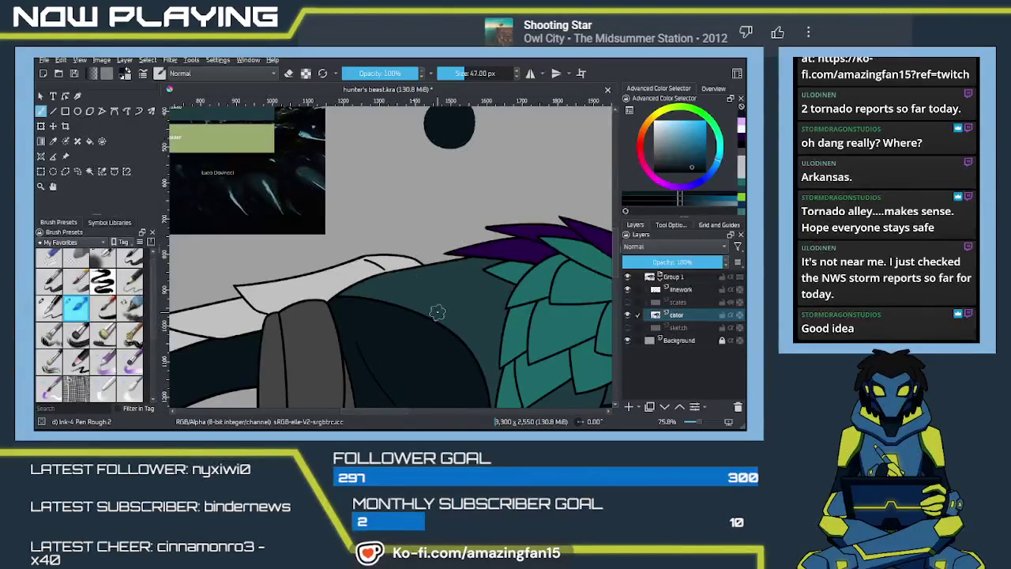
{"action": "key", "text": "p"}
{"action": "left_click", "coordinate": [458, 299]}
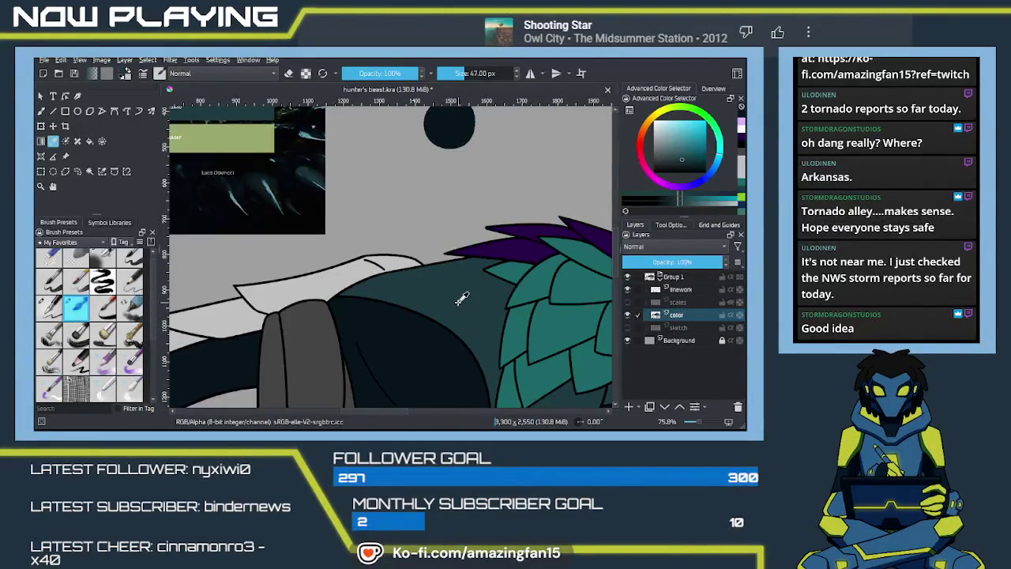
{"action": "key", "text": "b"}
{"action": "mouse_move", "coordinate": [473, 120]}
{"action": "left_mouse_down"}
{"action": "mouse_move", "coordinate": [453, 192]}
{"action": "mouse_move", "coordinate": [466, 204]}
{"action": "mouse_move", "coordinate": [416, 196]}
{"action": "left_mouse_up"}
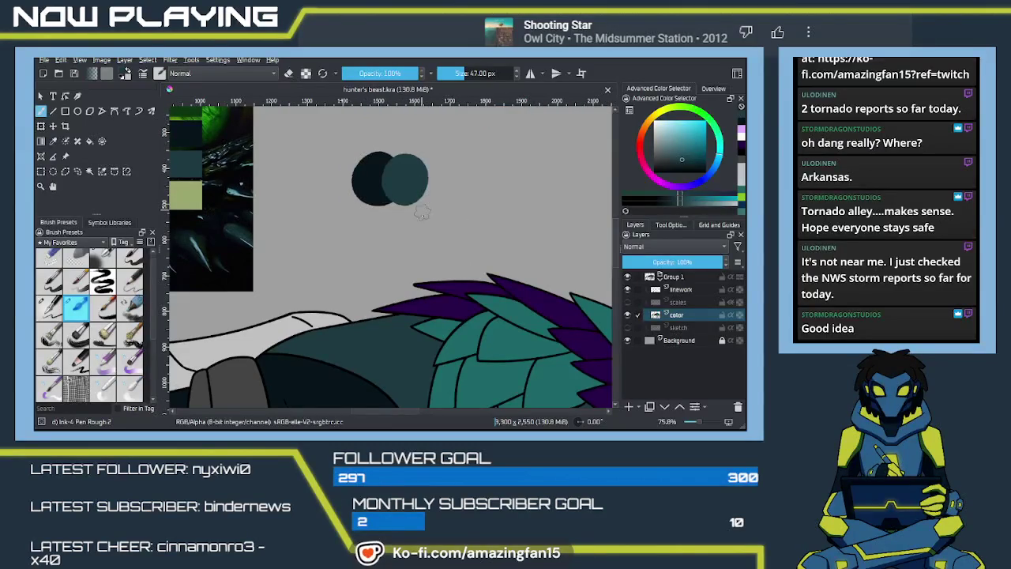
Add a lighter teal dot sampled from the scales, redoing it smaller after an oversized attempt
{"action": "key", "text": "p"}
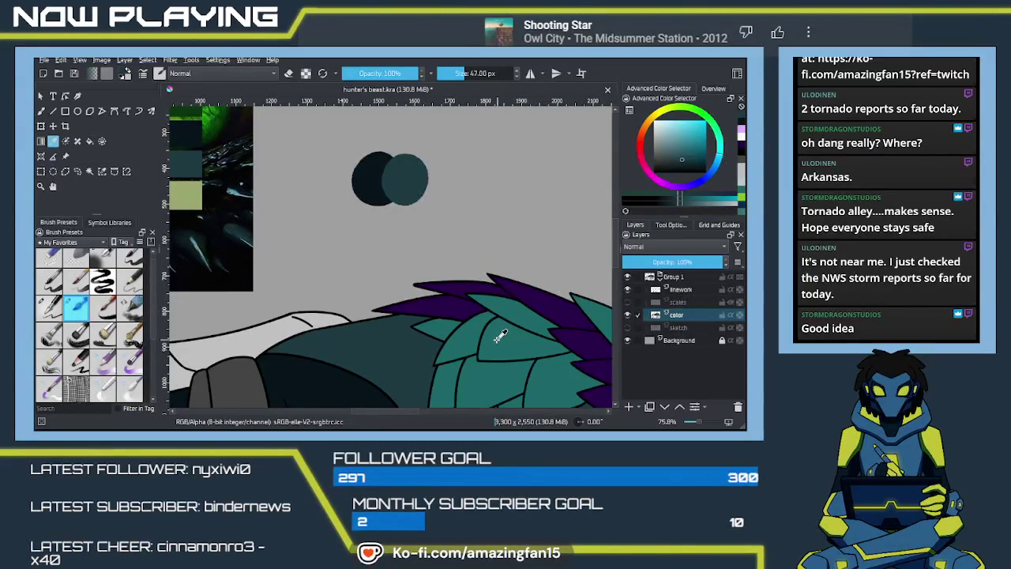
{"action": "left_click", "coordinate": [500, 336]}
{"action": "key", "text": "b"}
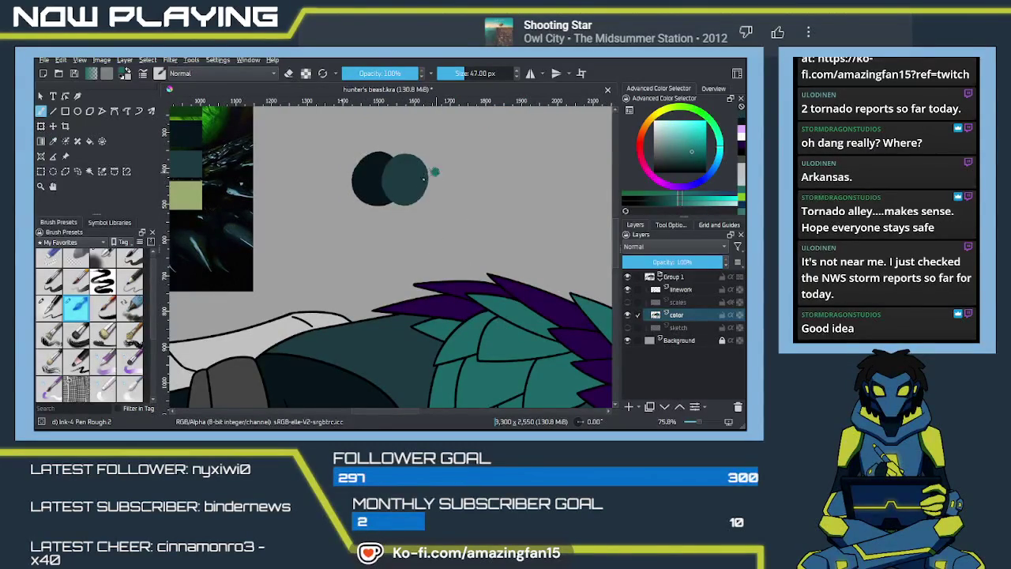
{"action": "left_click", "coordinate": [437, 180]}
{"action": "mouse_move", "coordinate": [455, 175]}
{"action": "left_mouse_down"}
{"action": "mouse_move", "coordinate": [455, 191]}
{"action": "mouse_move", "coordinate": [434, 201]}
{"action": "left_mouse_up"}
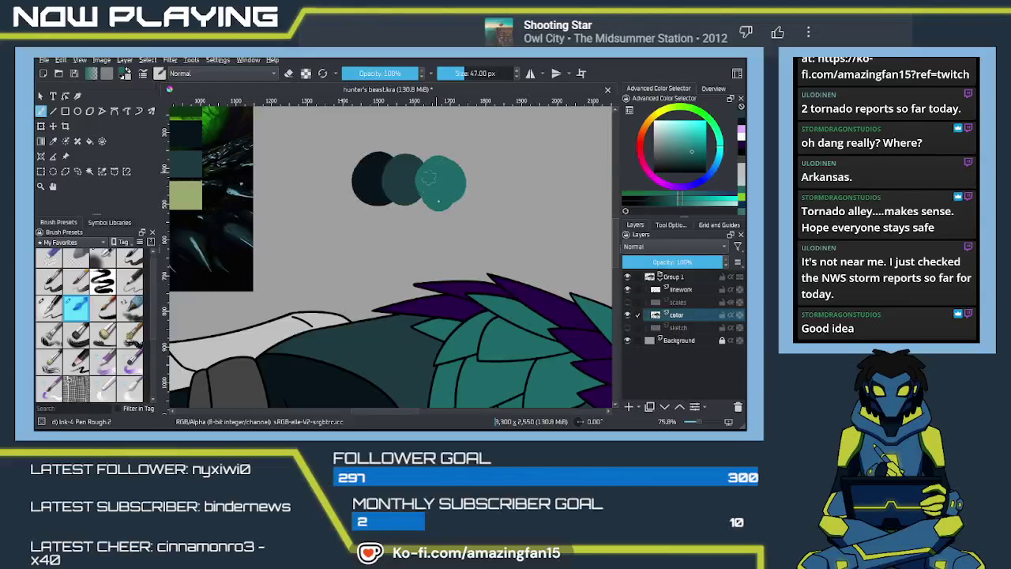
{"action": "key", "text": "ctrl+z"}
{"action": "key", "text": "ctrl+z"}
{"action": "key", "text": "ctrl+z"}
{"action": "mouse_move", "coordinate": [426, 167]}
{"action": "left_mouse_down"}
{"action": "mouse_move", "coordinate": [426, 200]}
{"action": "mouse_move", "coordinate": [456, 171]}
{"action": "mouse_move", "coordinate": [438, 196]}
{"action": "left_mouse_up"}
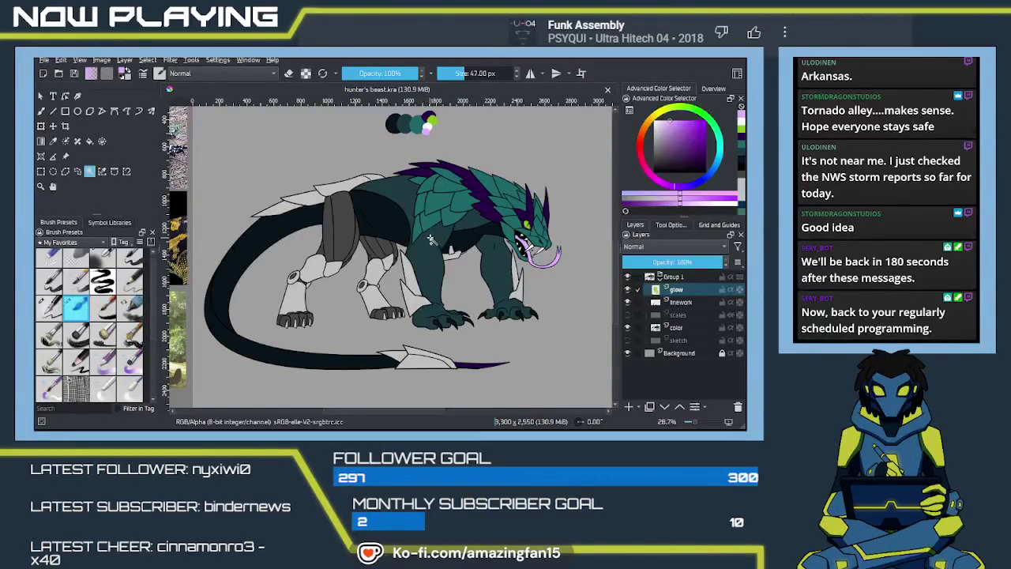
Reframe the view, make the color layer active and toggle linework and color visibility to check
{"action": "left_click_drag", "start_coordinate": [531, 278], "coordinate": [439, 256]}
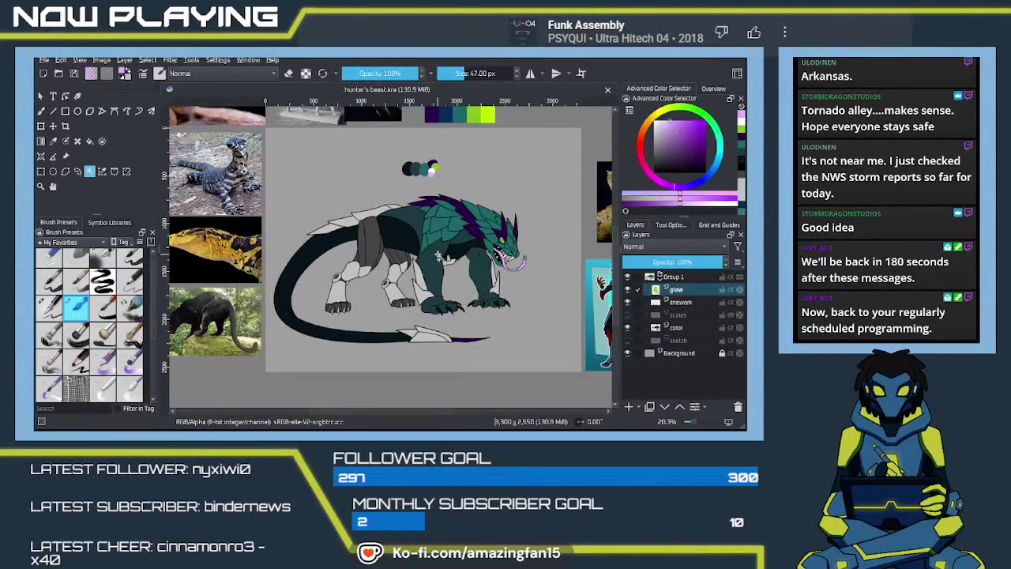
{"action": "left_click_drag", "start_coordinate": [437, 255], "coordinate": [387, 228]}
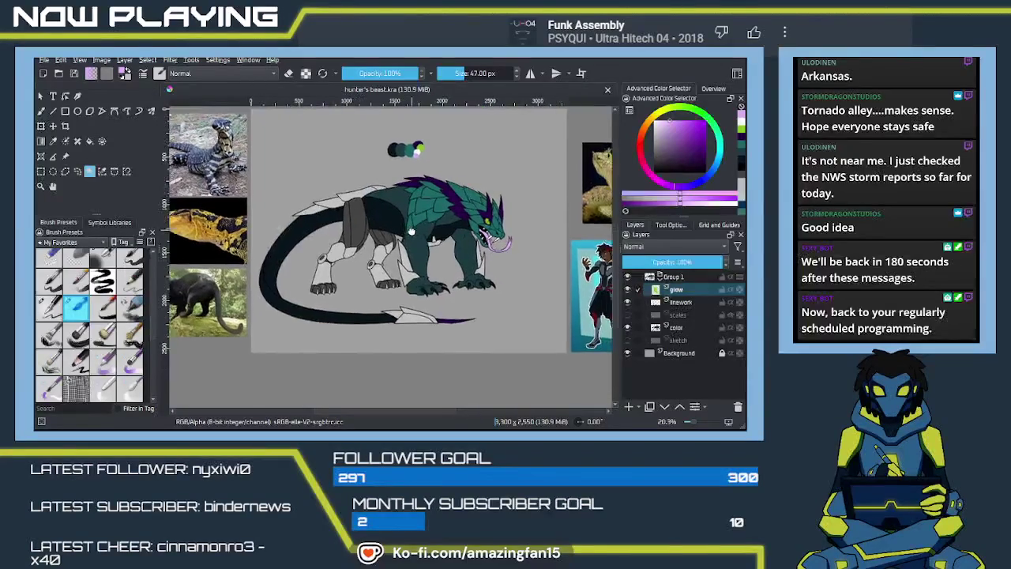
{"action": "scroll", "coordinate": [387, 228], "scroll_direction": "up", "scroll_amount": 4}
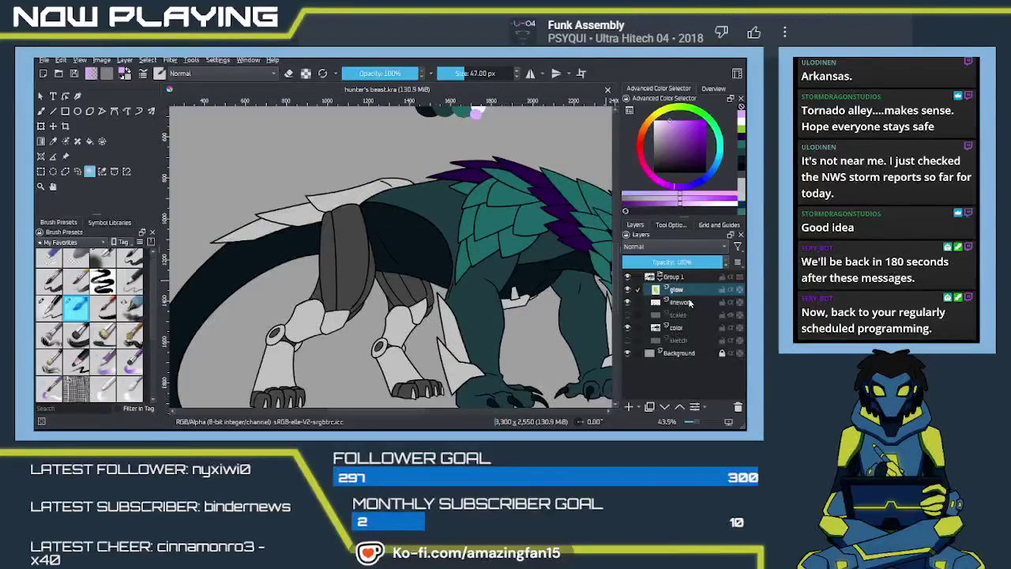
{"action": "left_click", "coordinate": [681, 303]}
{"action": "left_click", "coordinate": [684, 328]}
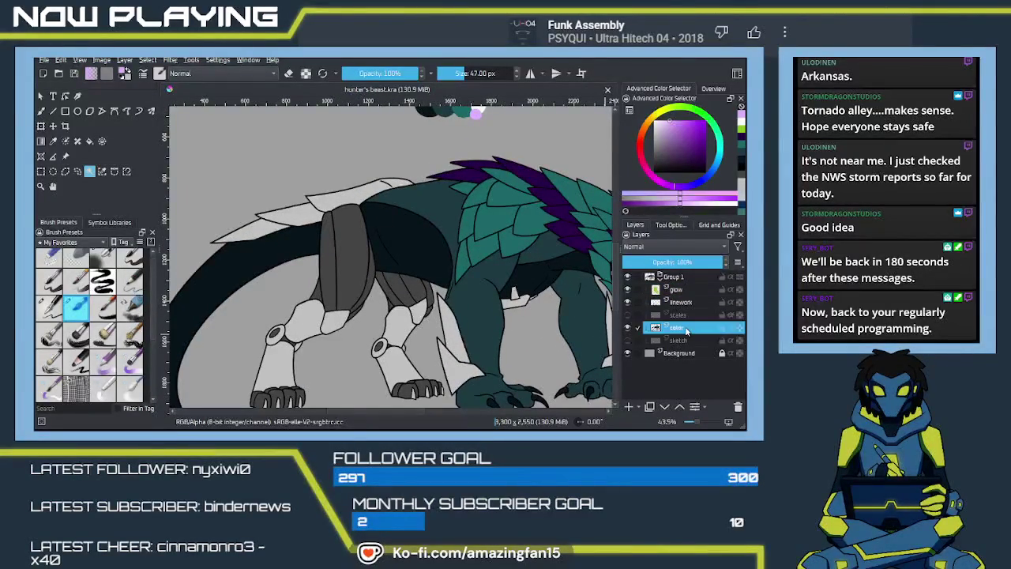
{"action": "left_click", "coordinate": [628, 303]}
{"action": "left_click", "coordinate": [628, 328]}
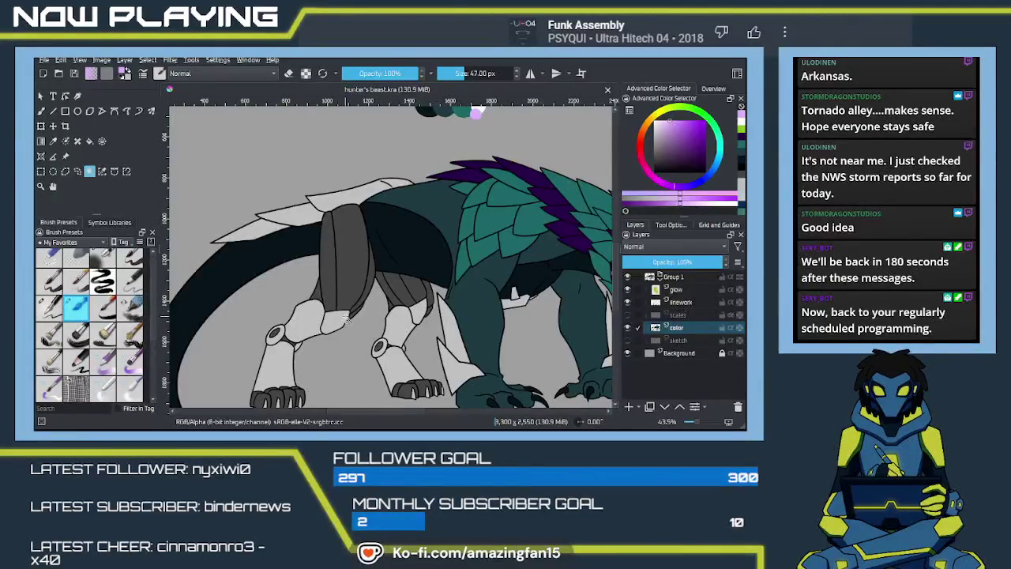
Sample the light grey of the armour plates as the paint colour
{"action": "key", "text": "p"}
{"action": "left_click", "coordinate": [357, 272]}
{"action": "key", "text": "b"}
{"action": "key", "text": "p"}
{"action": "left_click", "coordinate": [346, 196]}
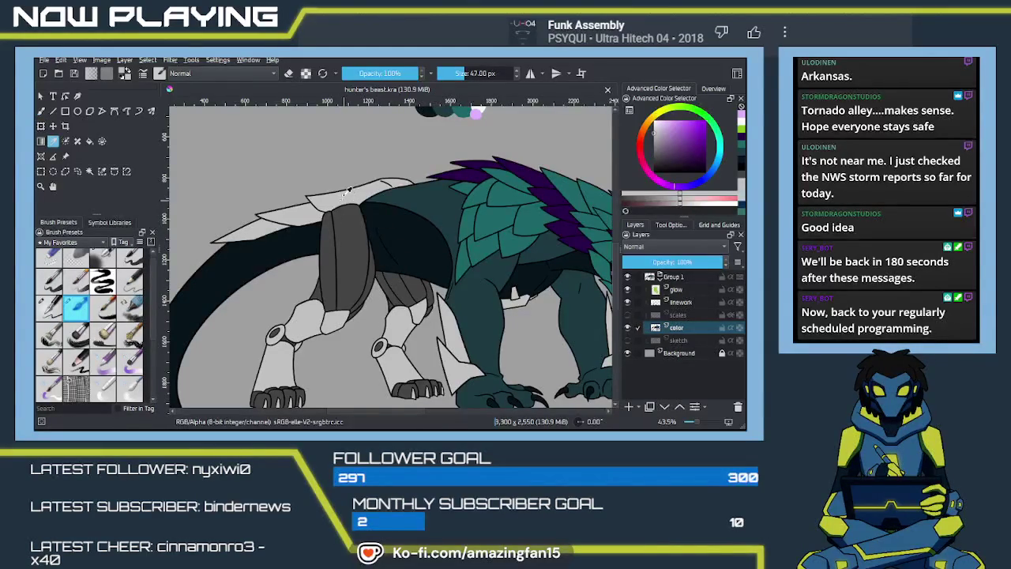
Paint a small light grey swatch below the palette dots, redoing an oversized first attempt
{"action": "key", "text": "b"}
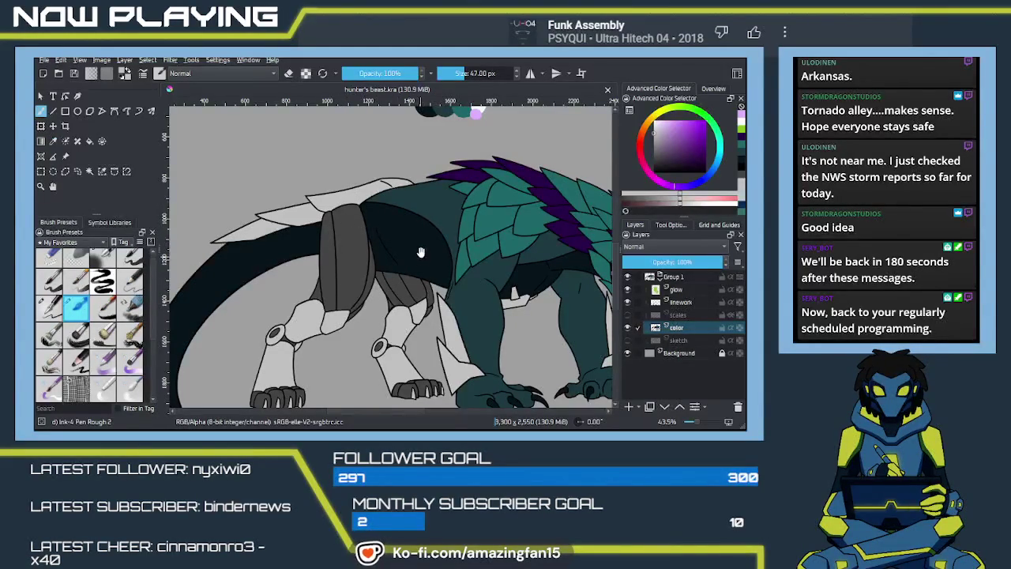
{"action": "left_click_drag", "start_coordinate": [419, 255], "coordinate": [410, 326]}
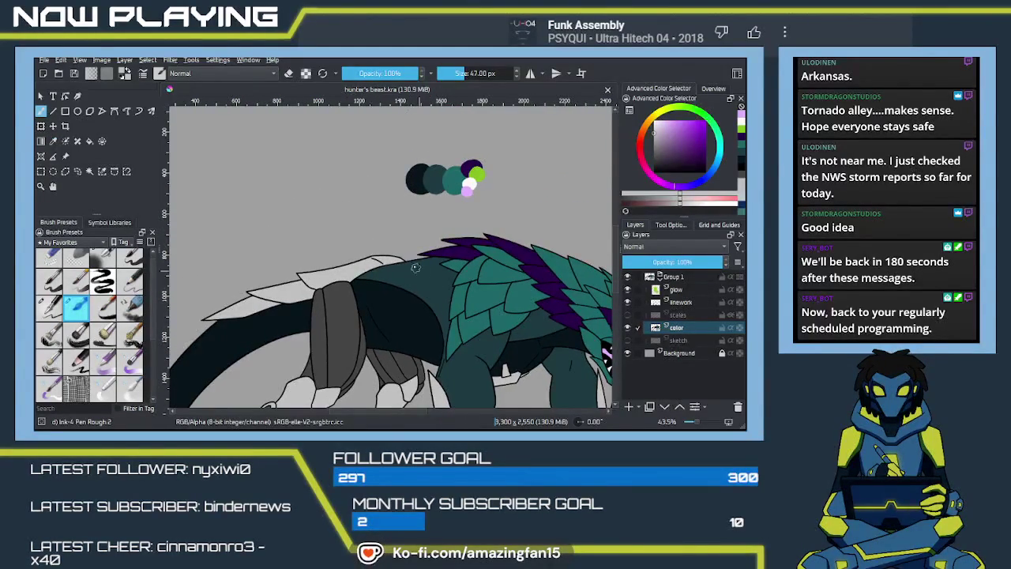
{"action": "scroll", "coordinate": [419, 271], "scroll_direction": "up", "scroll_amount": 5}
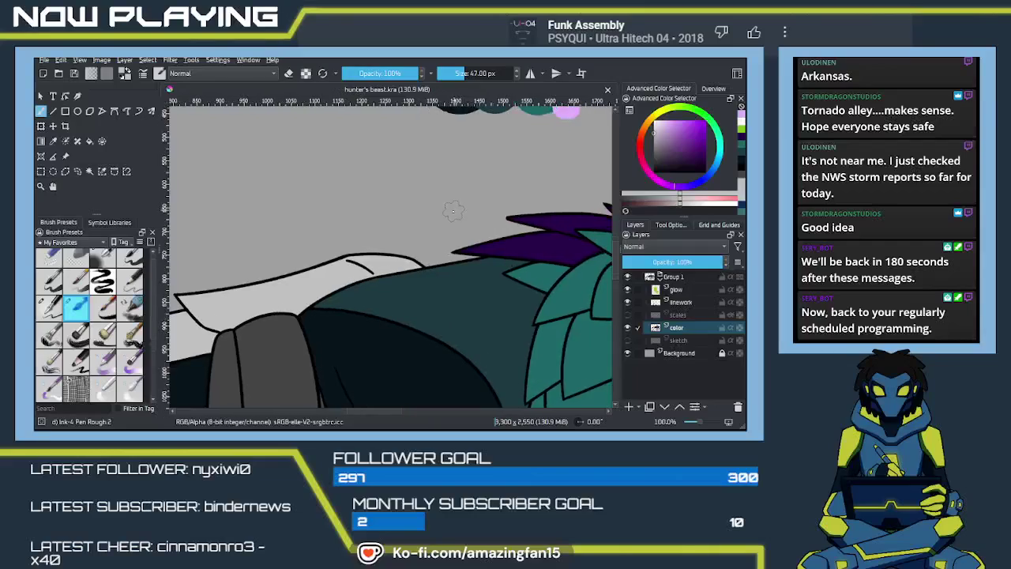
{"action": "left_click_drag", "start_coordinate": [455, 151], "coordinate": [429, 226]}
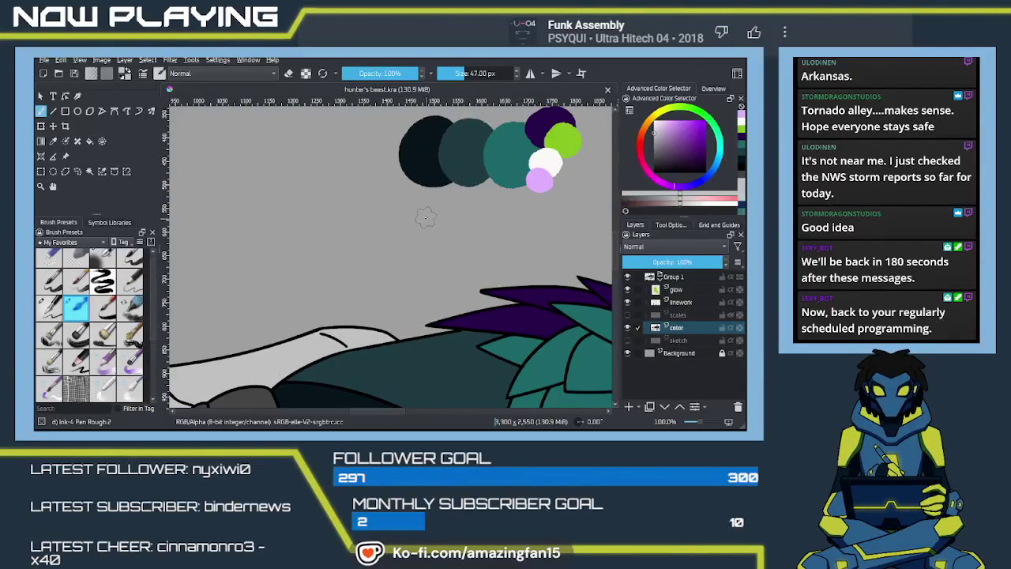
{"action": "left_click", "coordinate": [423, 224]}
{"action": "left_click_drag", "start_coordinate": [423, 225], "coordinate": [426, 214]}
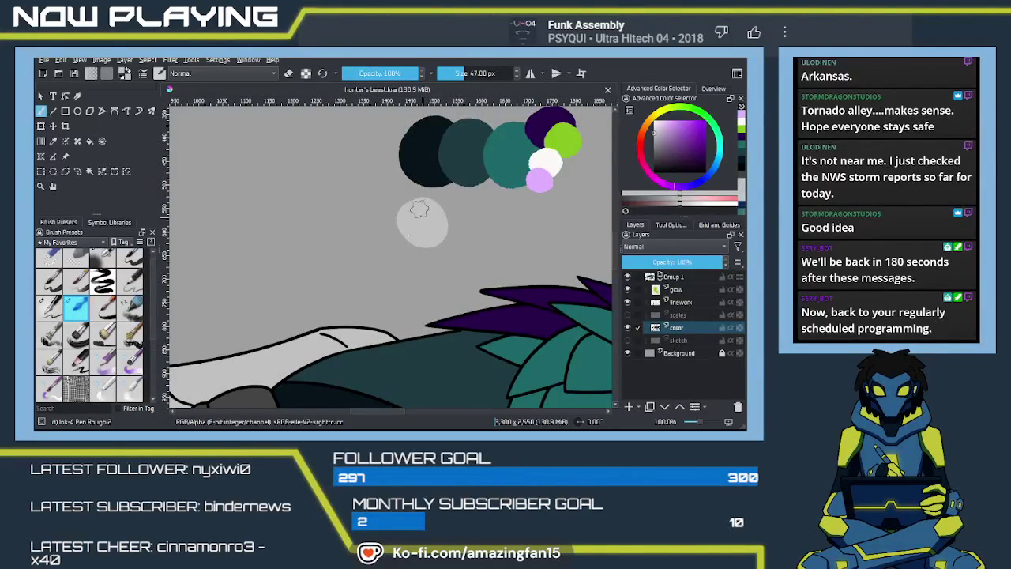
{"action": "key", "text": "ctrl+z"}
{"action": "mouse_move", "coordinate": [417, 221]}
{"action": "left_mouse_down"}
{"action": "mouse_move", "coordinate": [427, 215]}
{"action": "mouse_move", "coordinate": [419, 221]}
{"action": "left_mouse_up"}
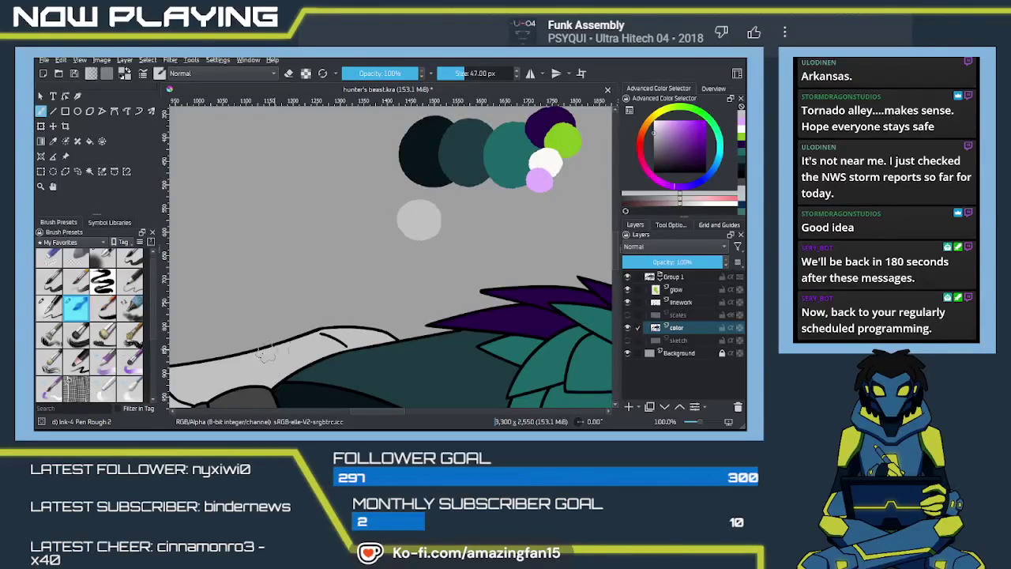
Add a dark grey swatch sampled from the drawing beside the light grey one
{"action": "key", "text": "p"}
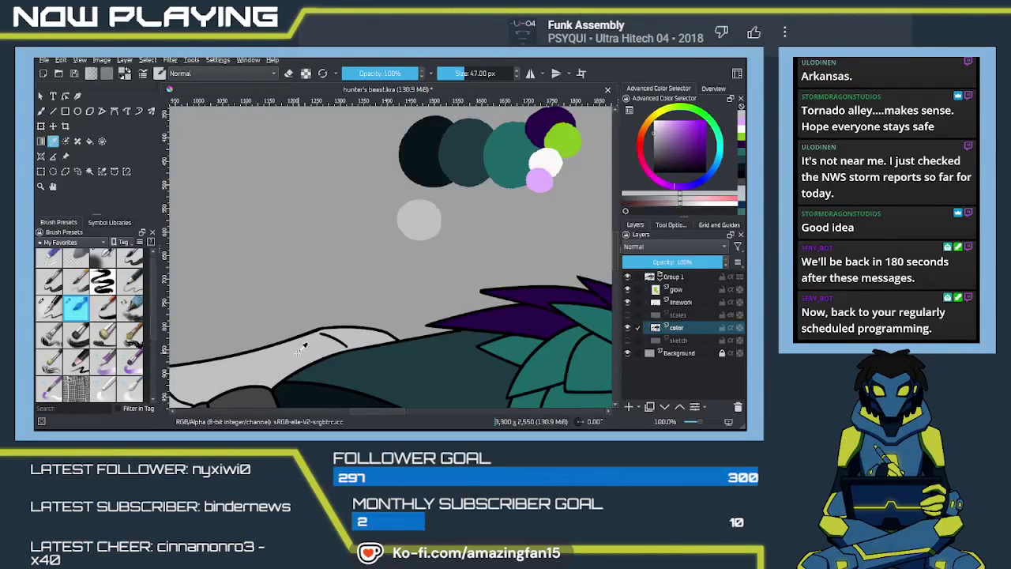
{"action": "left_click", "coordinate": [251, 393]}
{"action": "key", "text": "b"}
{"action": "mouse_move", "coordinate": [444, 227]}
{"action": "left_mouse_down"}
{"action": "mouse_move", "coordinate": [454, 220]}
{"action": "mouse_move", "coordinate": [457, 229]}
{"action": "left_mouse_up"}
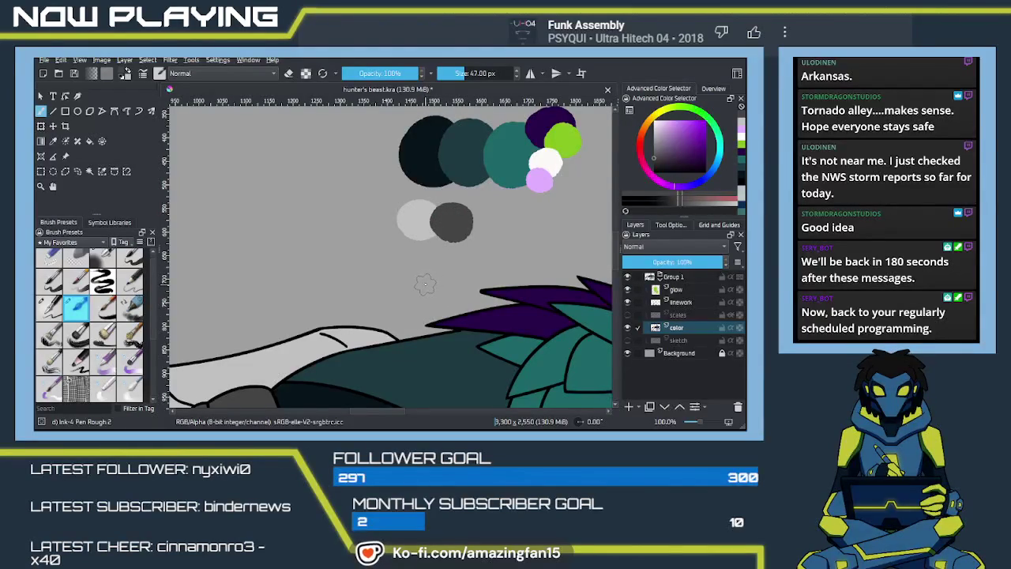
{"action": "scroll", "coordinate": [424, 285], "scroll_direction": "down", "scroll_amount": 1}
{"action": "scroll", "coordinate": [424, 283], "scroll_direction": "down", "scroll_amount": 1}
{"action": "scroll", "coordinate": [422, 281], "scroll_direction": "down", "scroll_amount": 1}
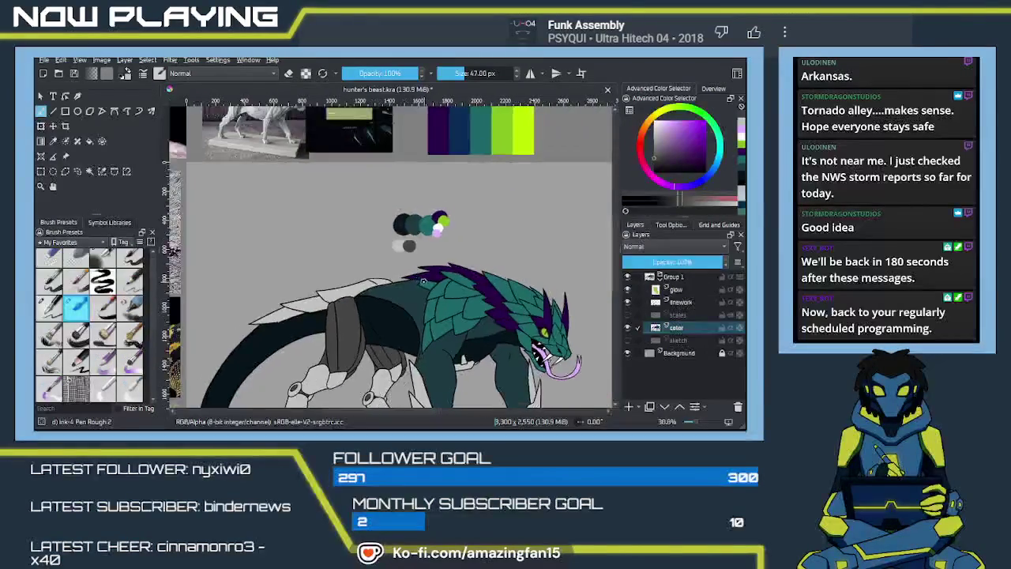
{"action": "scroll", "coordinate": [423, 281], "scroll_direction": "down", "scroll_amount": 1}
{"action": "left_click_drag", "start_coordinate": [487, 292], "coordinate": [460, 262]}
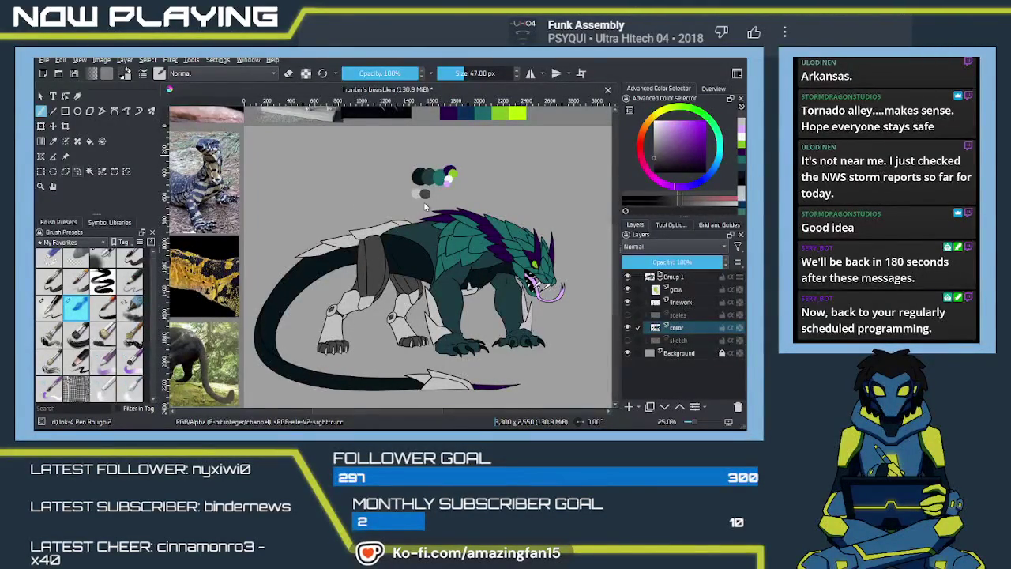
Lasso the colour swatches, move them further left with a transform, then deselect
{"action": "key", "text": "l"}
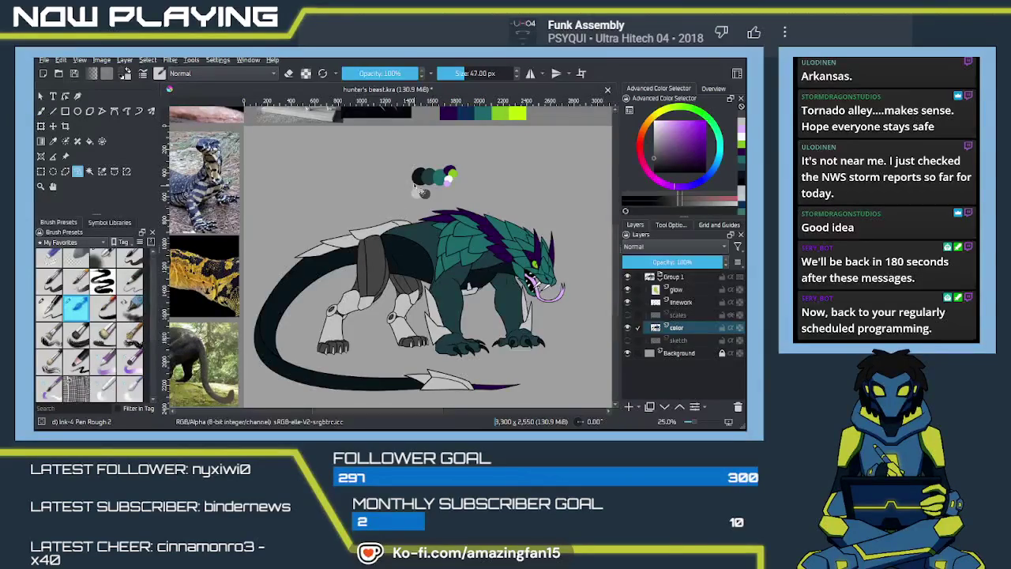
{"action": "left_click_drag", "start_coordinate": [406, 206], "coordinate": [431, 210]}
{"action": "left_click_drag", "start_coordinate": [407, 161], "coordinate": [402, 203]}
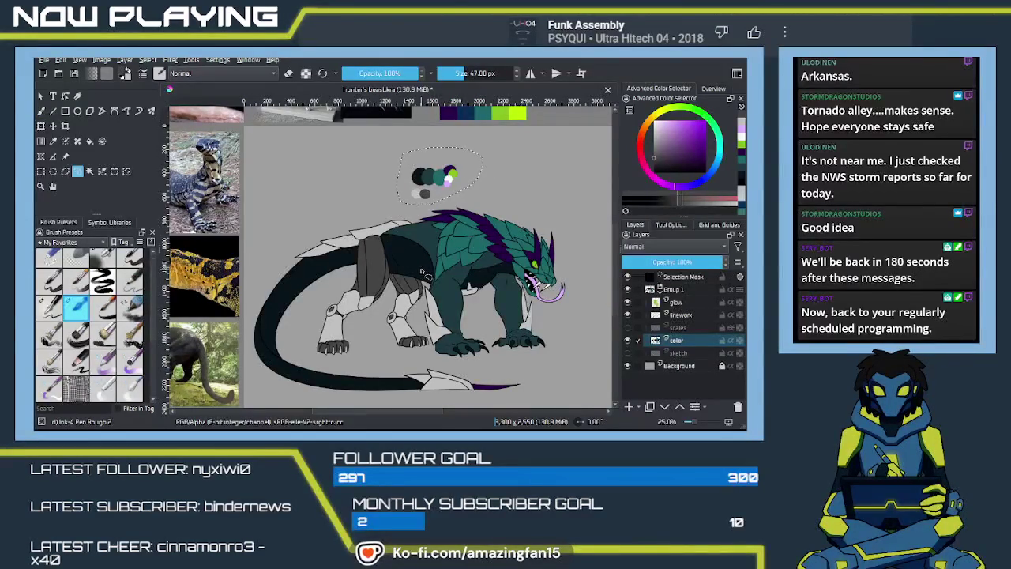
{"action": "key", "text": "ctrl+t"}
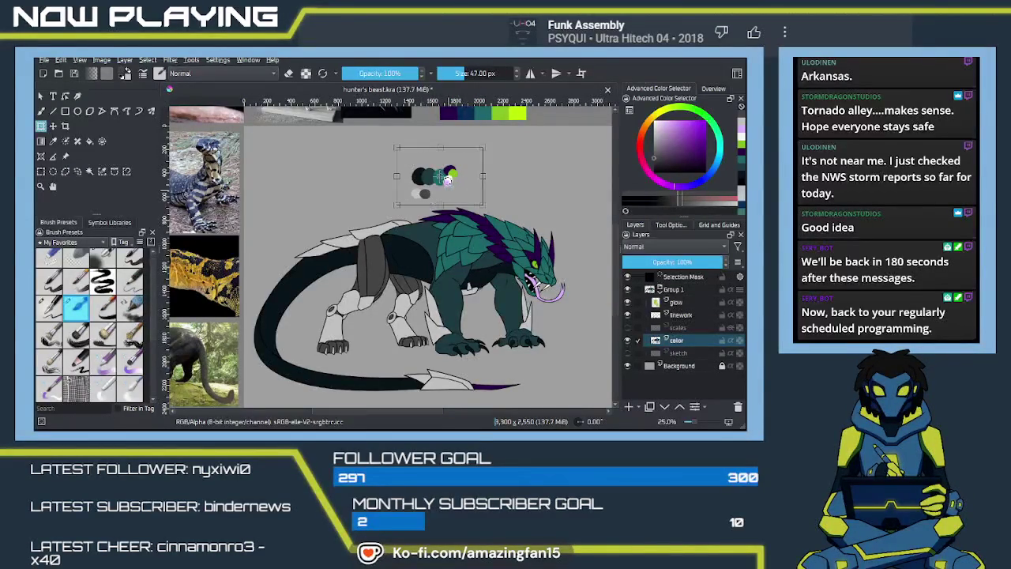
{"action": "left_click_drag", "start_coordinate": [460, 184], "coordinate": [327, 191]}
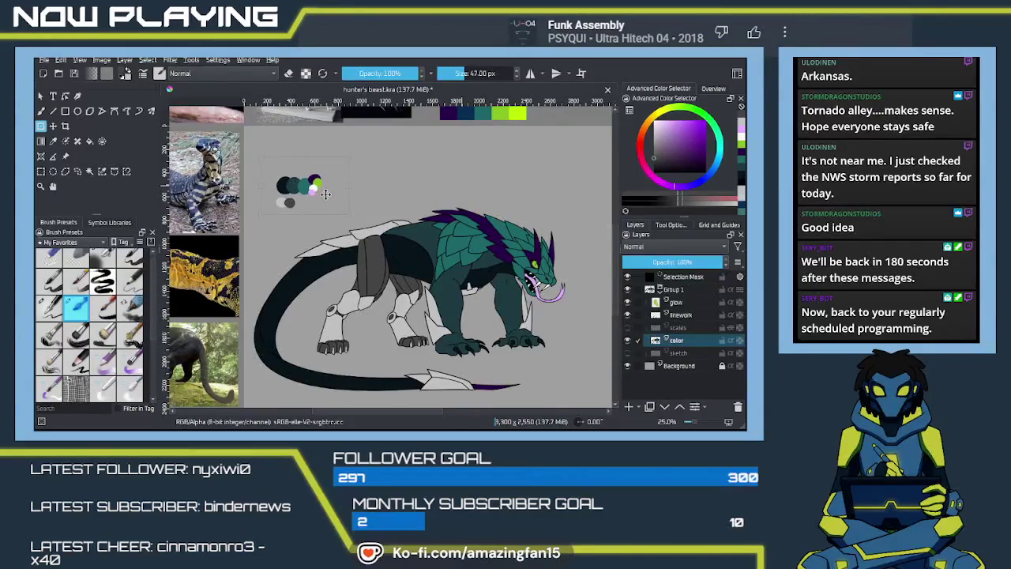
{"action": "key", "text": "Return"}
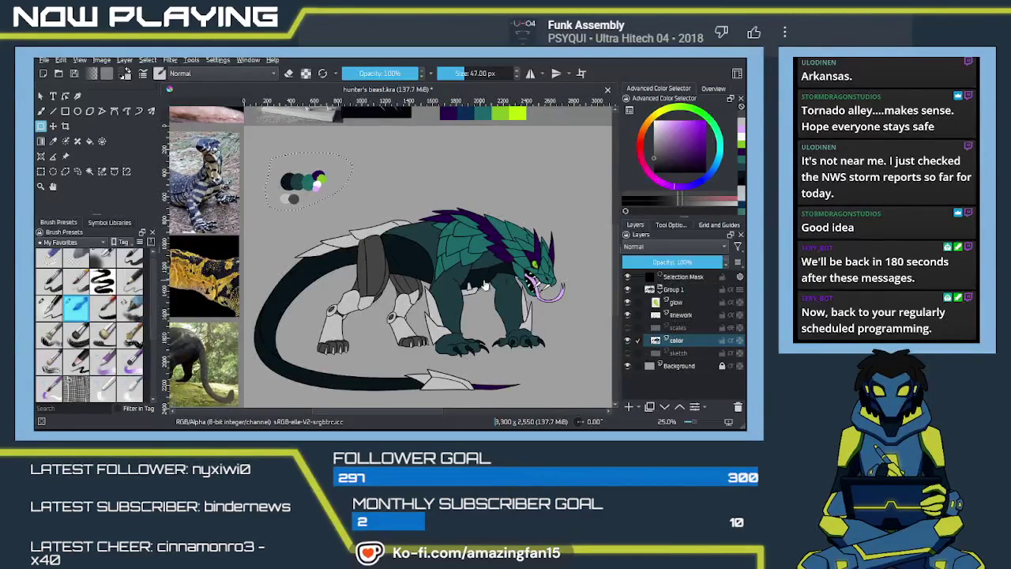
{"action": "key", "text": "ctrl+shift+a"}
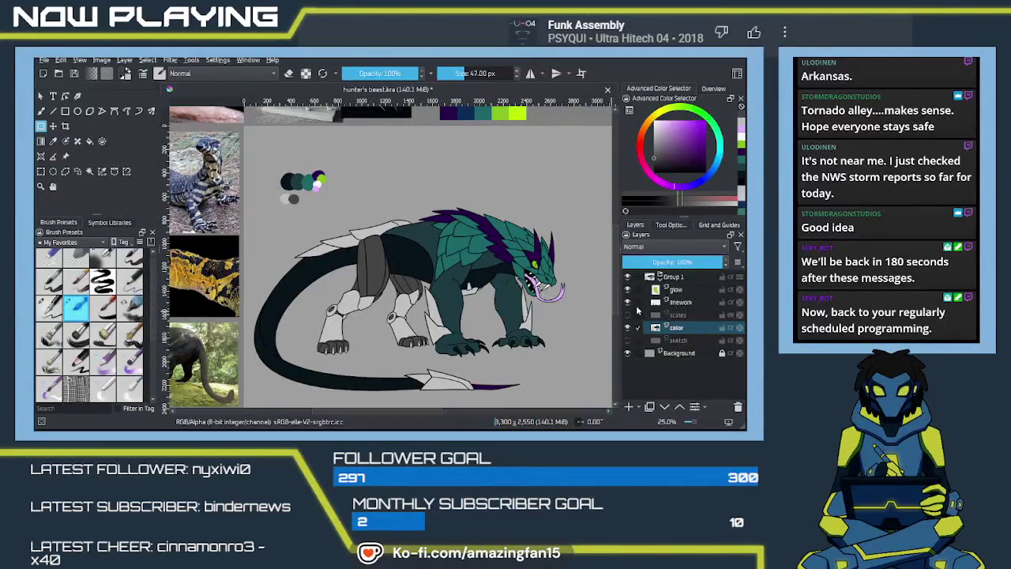
Show the scales layer again and save the drawing
{"action": "left_click", "coordinate": [628, 314]}
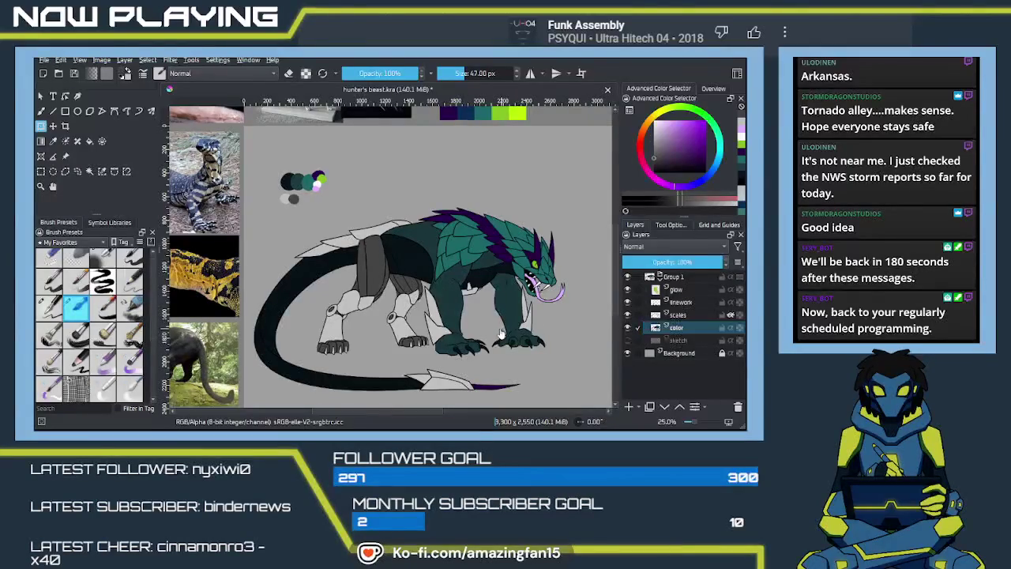
{"action": "left_click_drag", "start_coordinate": [579, 318], "coordinate": [476, 293]}
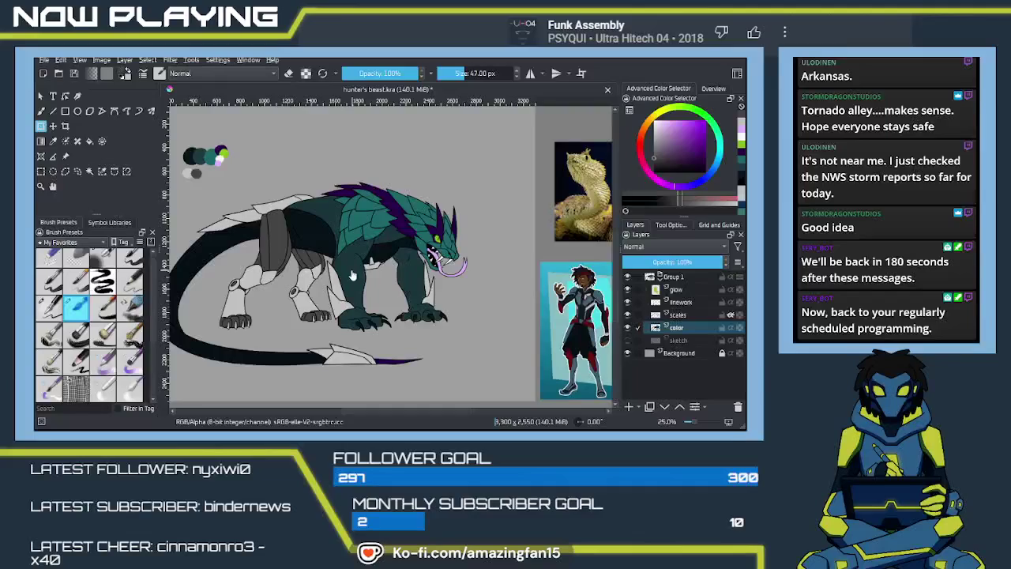
{"action": "key", "text": "ctrl+s"}
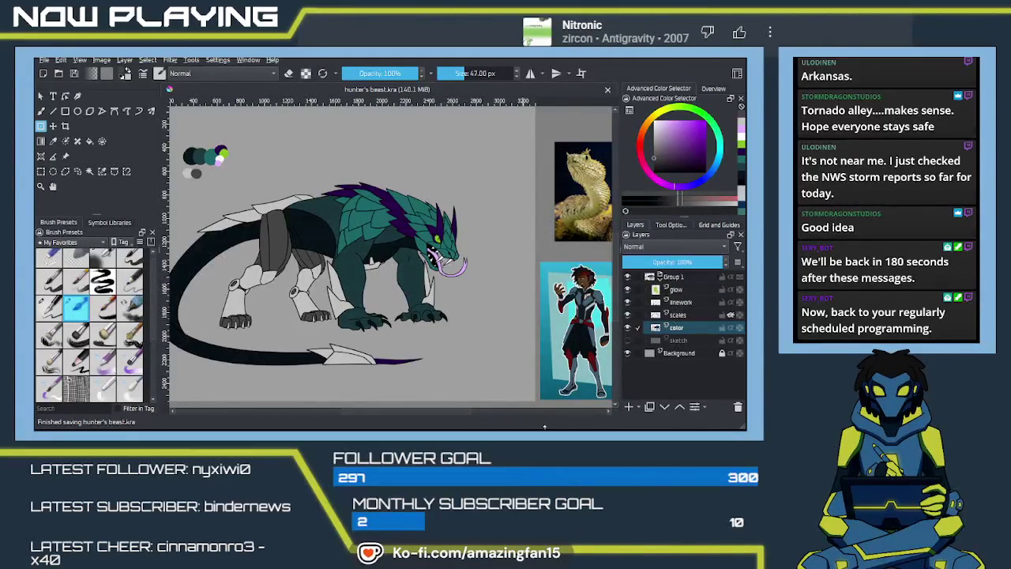
Scroll the view up and down to look over the saved beast drawing
{"action": "scroll", "coordinate": [539, 350], "scroll_direction": "up", "scroll_amount": 5}
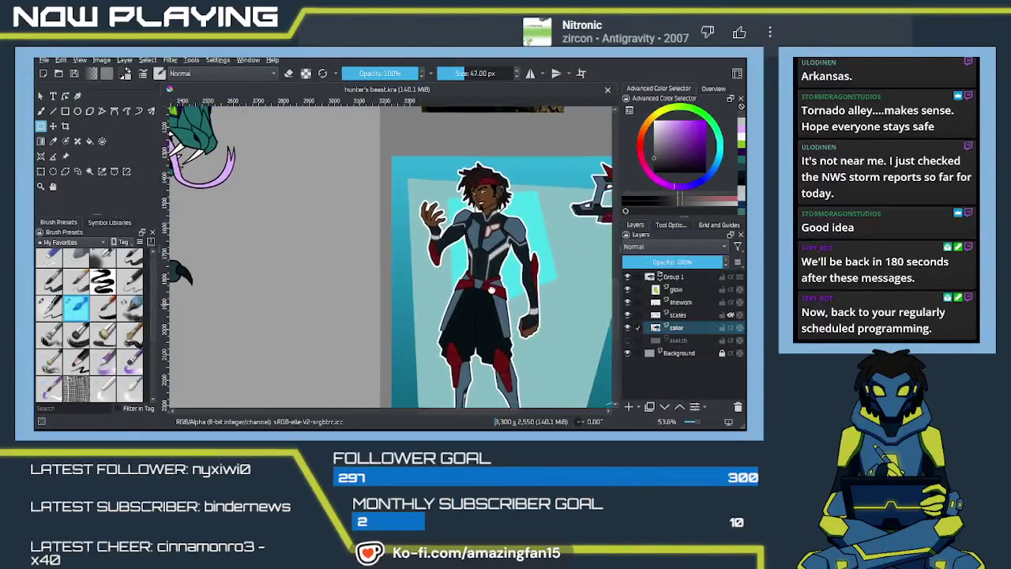
{"action": "scroll", "coordinate": [465, 257], "scroll_direction": "down", "scroll_amount": 3}
{"action": "scroll", "coordinate": [316, 237], "scroll_direction": "up", "scroll_amount": 3}
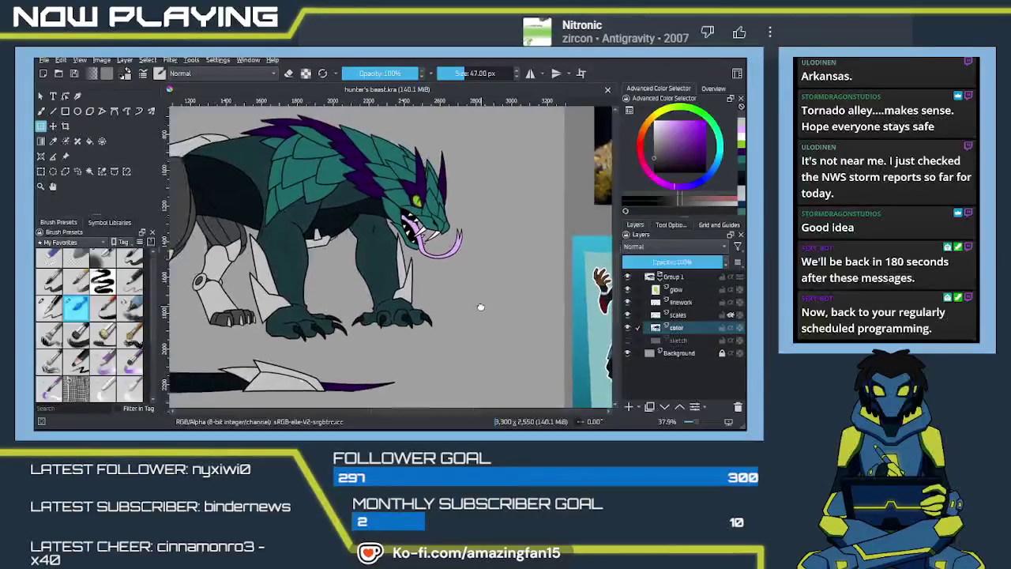
{"action": "scroll", "coordinate": [445, 369], "scroll_direction": "down", "scroll_amount": 1}
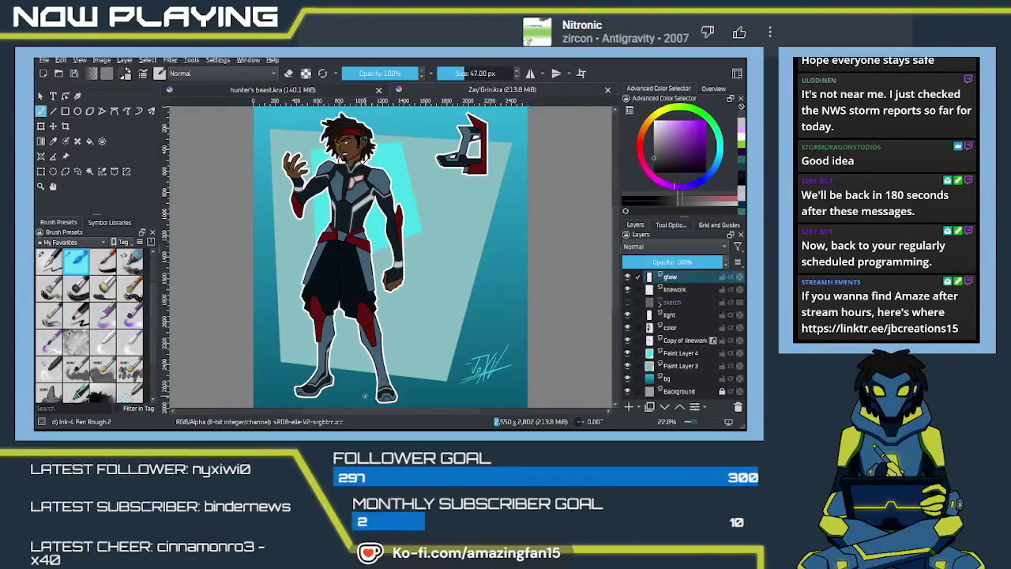
Select the linework layer in Zay'Grin.kra
{"action": "left_click", "coordinate": [691, 291]}
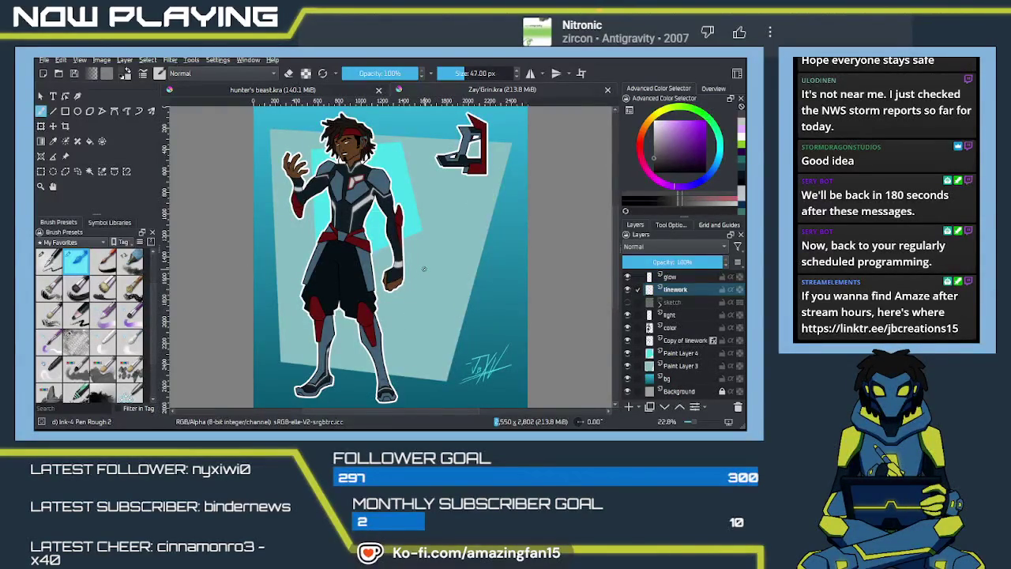
Select the area outside the character's outline, then draw a polygon selection around the figure
{"action": "key", "text": "w"}
{"action": "left_click", "coordinate": [424, 289]}
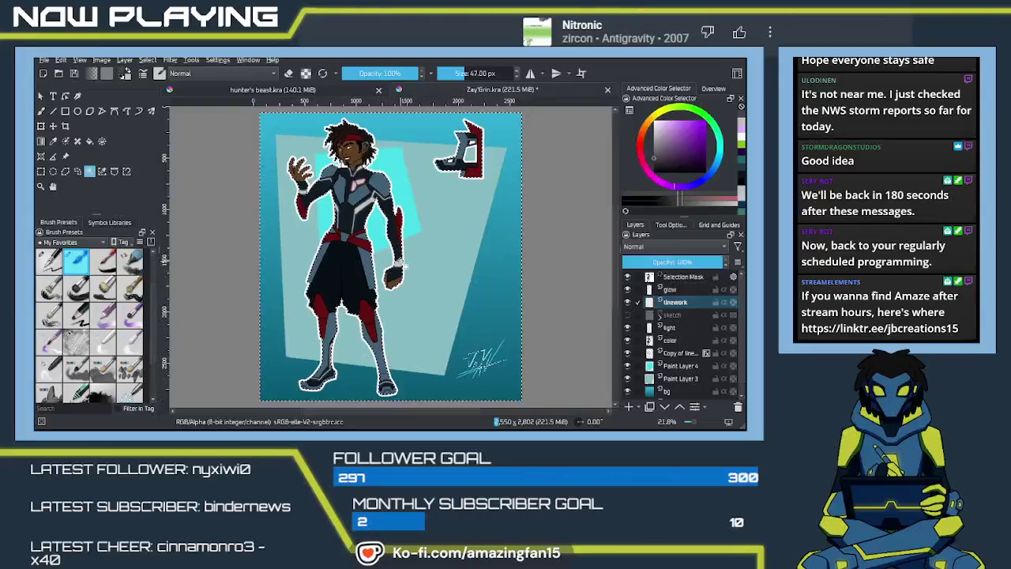
{"action": "scroll", "coordinate": [401, 195], "scroll_direction": "down", "scroll_amount": 2}
{"action": "left_click", "coordinate": [65, 171]}
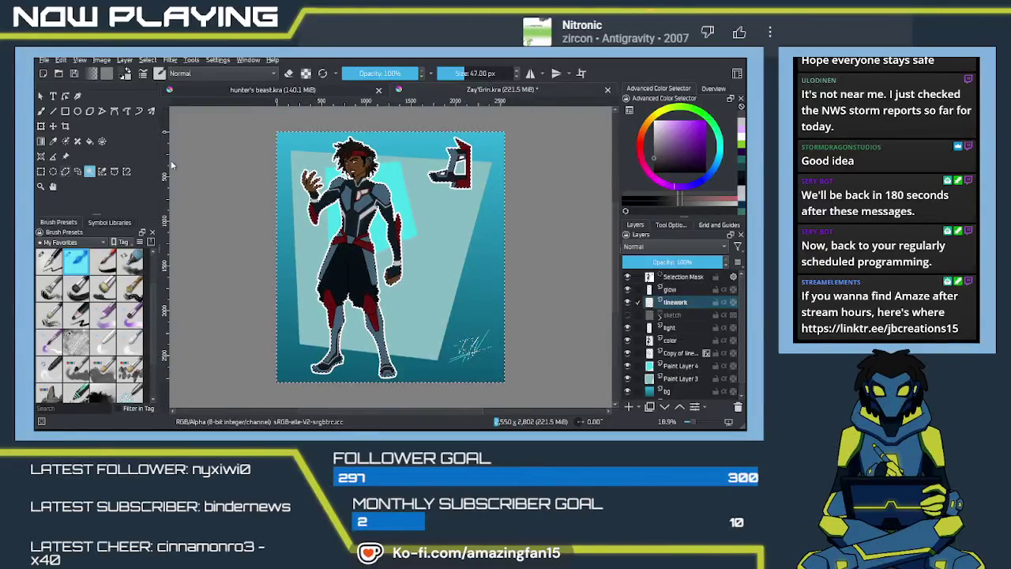
{"action": "left_click", "coordinate": [422, 150]}
{"action": "left_click", "coordinate": [409, 259]}
{"action": "left_click", "coordinate": [430, 360]}
{"action": "left_click", "coordinate": [476, 368]}
{"action": "left_click", "coordinate": [496, 350]}
{"action": "left_click", "coordinate": [493, 161]}
{"action": "left_click", "coordinate": [474, 143]}
{"action": "left_click", "coordinate": [423, 150]}
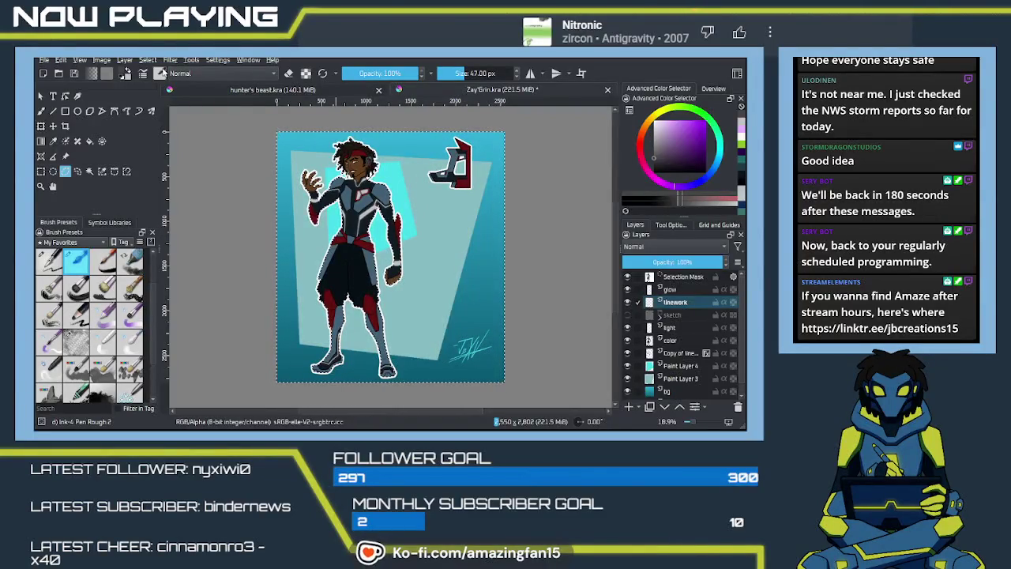
Zoom in on the head and ink a line down the side of the neck
{"action": "key", "text": "plus"}
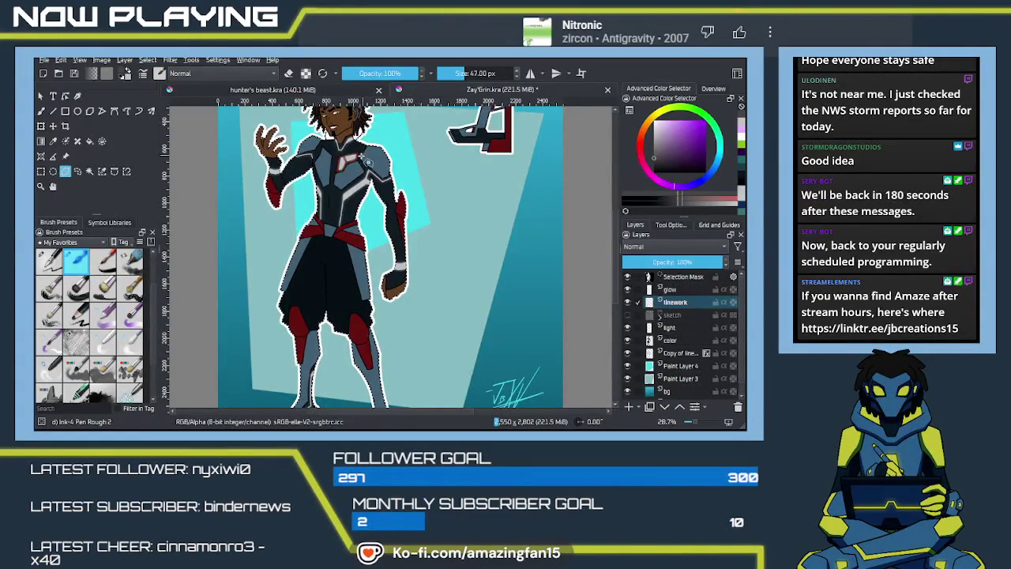
{"action": "key", "text": "plus"}
{"action": "scroll", "coordinate": [342, 162], "scroll_direction": "up", "scroll_amount": 5}
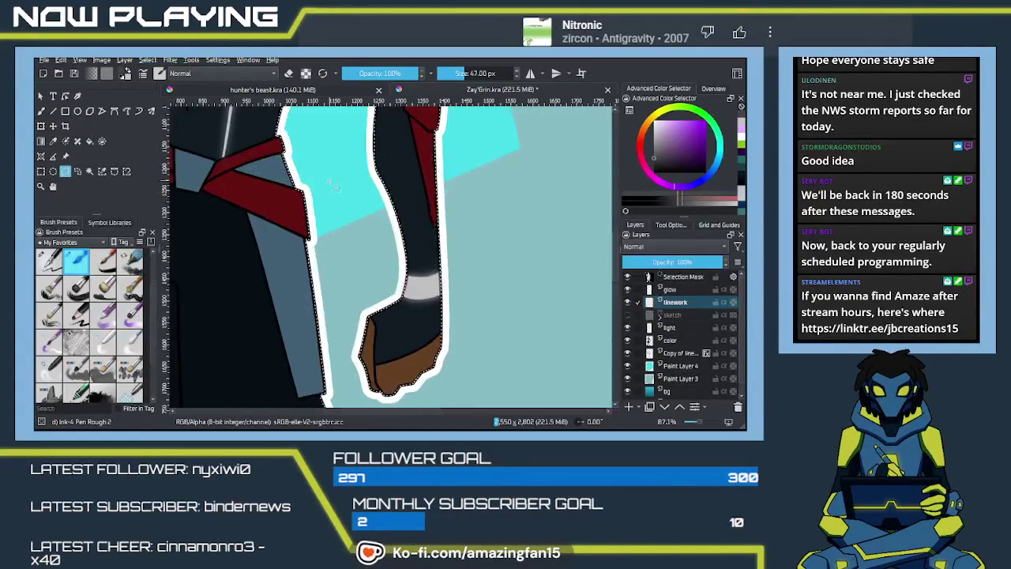
{"action": "scroll", "coordinate": [381, 220], "scroll_direction": "up", "scroll_amount": 5}
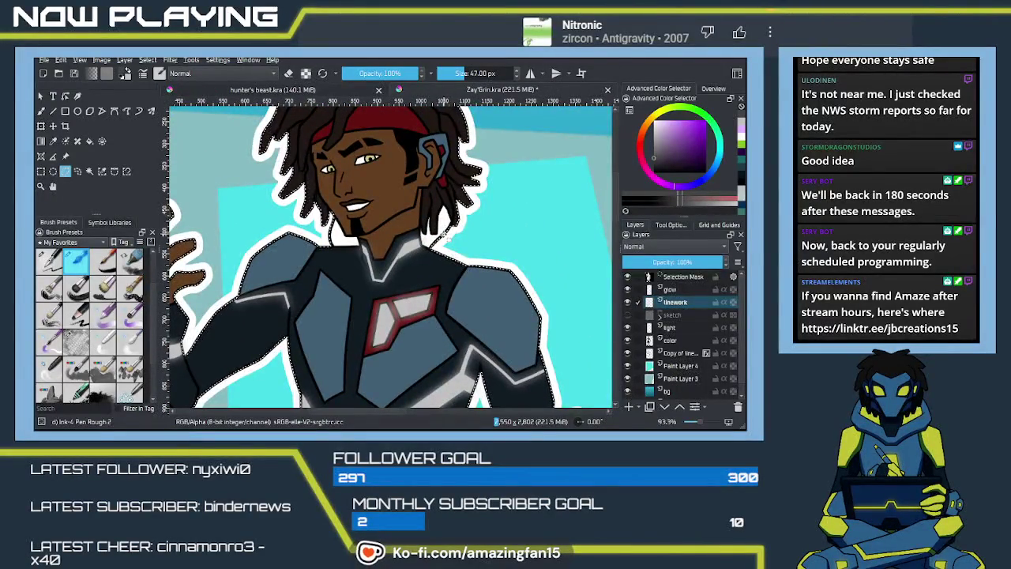
{"action": "key", "text": "ctrl+r"}
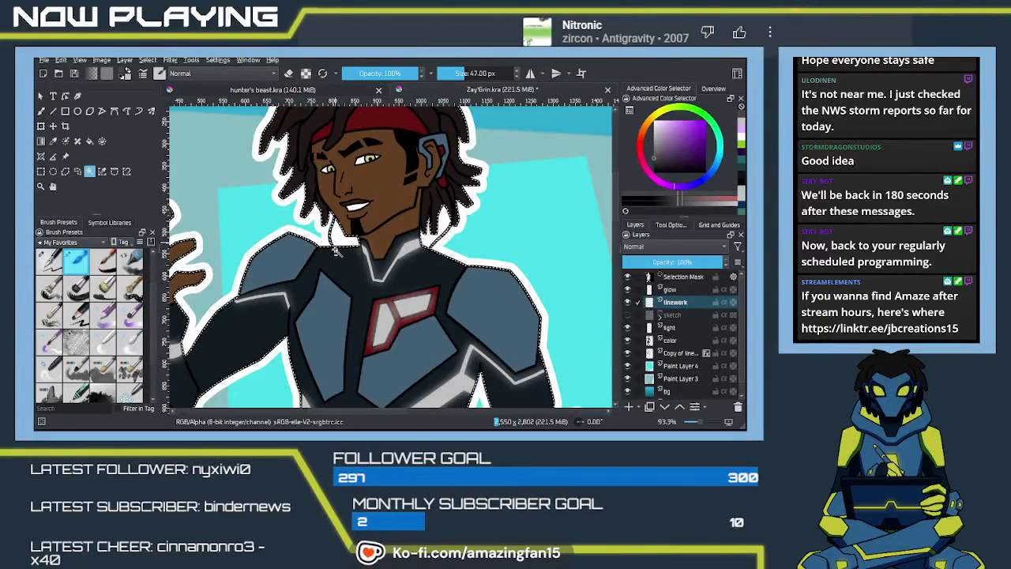
{"action": "left_click", "coordinate": [77, 171]}
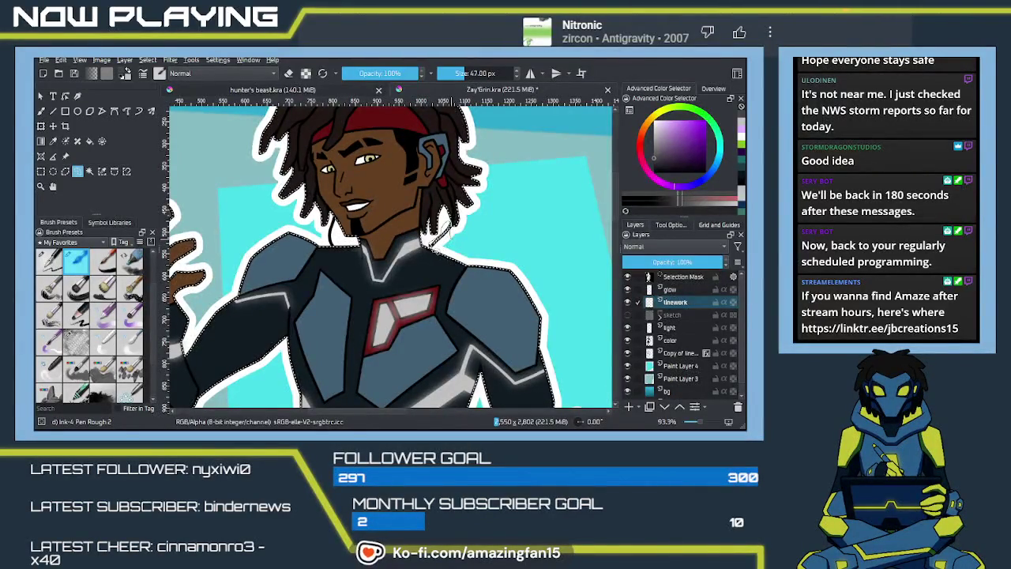
{"action": "left_click_drag", "start_coordinate": [427, 229], "coordinate": [450, 252]}
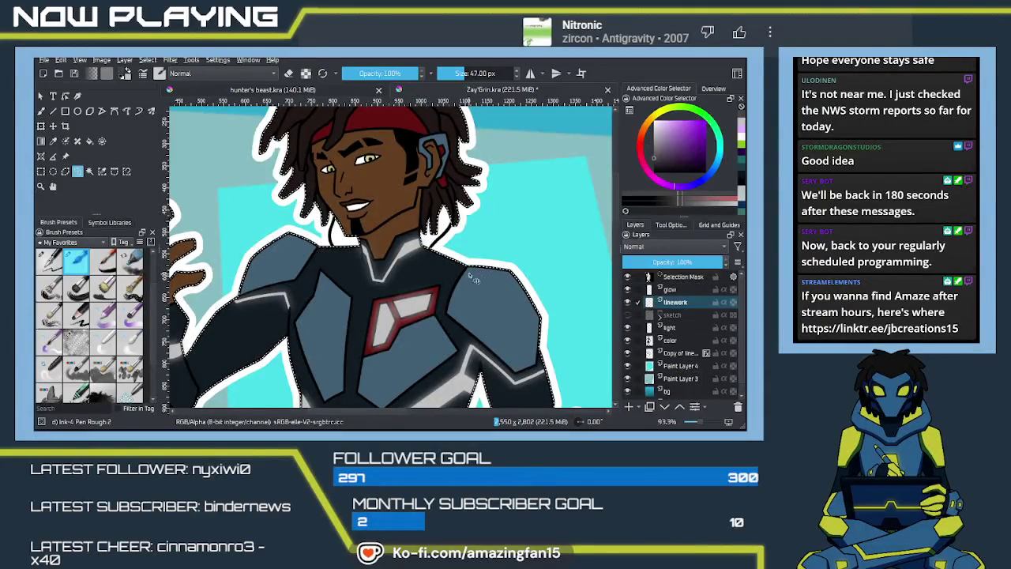
{"action": "scroll", "coordinate": [471, 293], "scroll_direction": "down", "scroll_amount": 2}
{"action": "scroll", "coordinate": [470, 296], "scroll_direction": "down", "scroll_amount": 2}
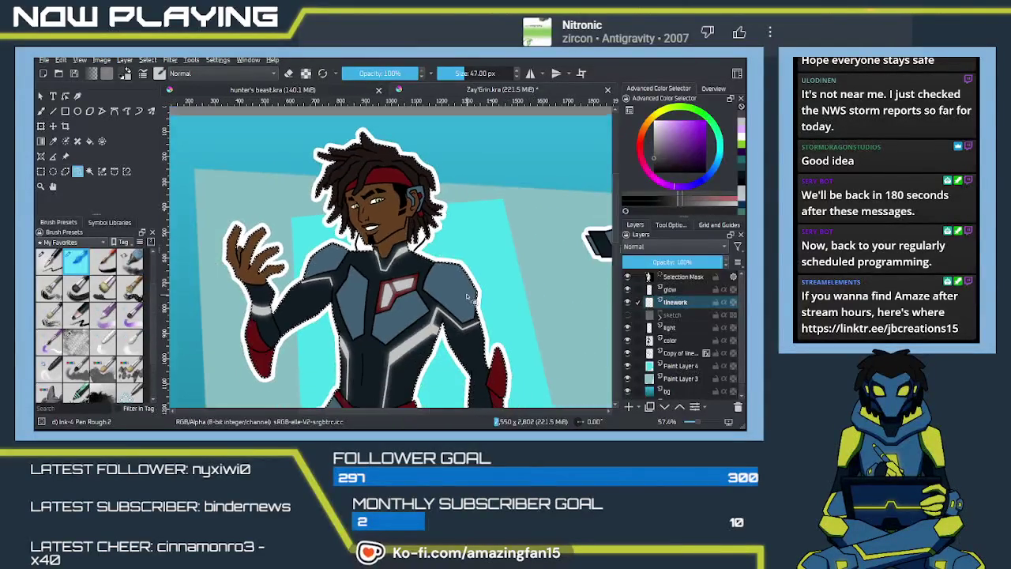
Add a new paint layer and bucket-fill the character as a solid dark silhouette
{"action": "scroll", "coordinate": [468, 296], "scroll_direction": "down", "scroll_amount": 2}
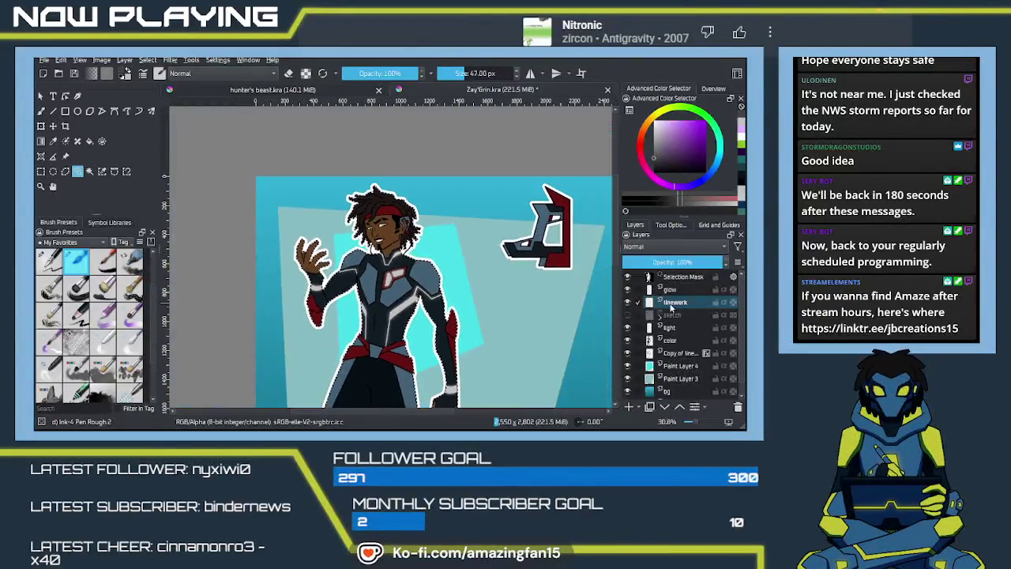
{"action": "left_click", "coordinate": [629, 407]}
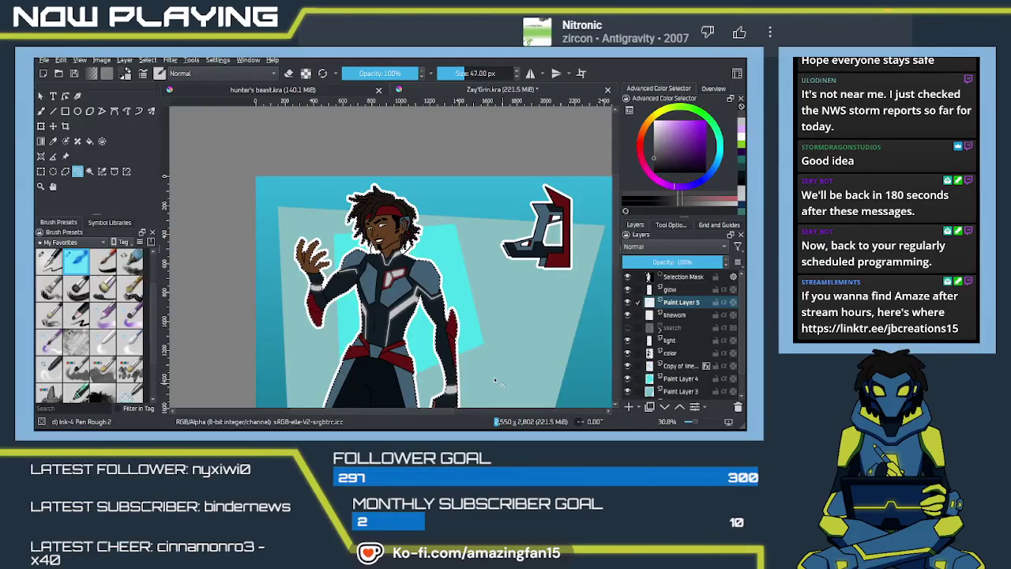
{"action": "key", "text": "p"}
{"action": "left_click", "coordinate": [391, 385]}
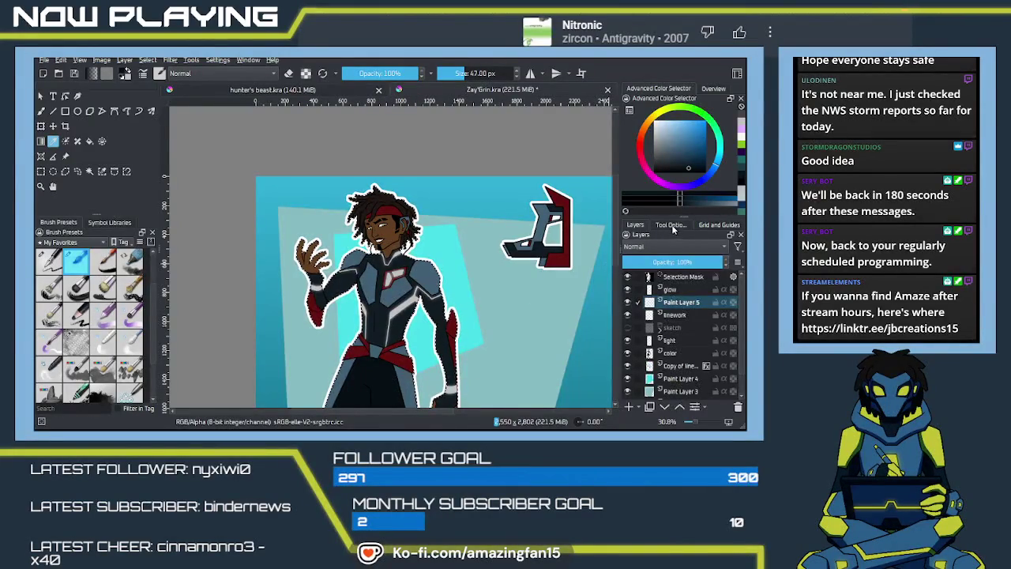
{"action": "left_click", "coordinate": [672, 225]}
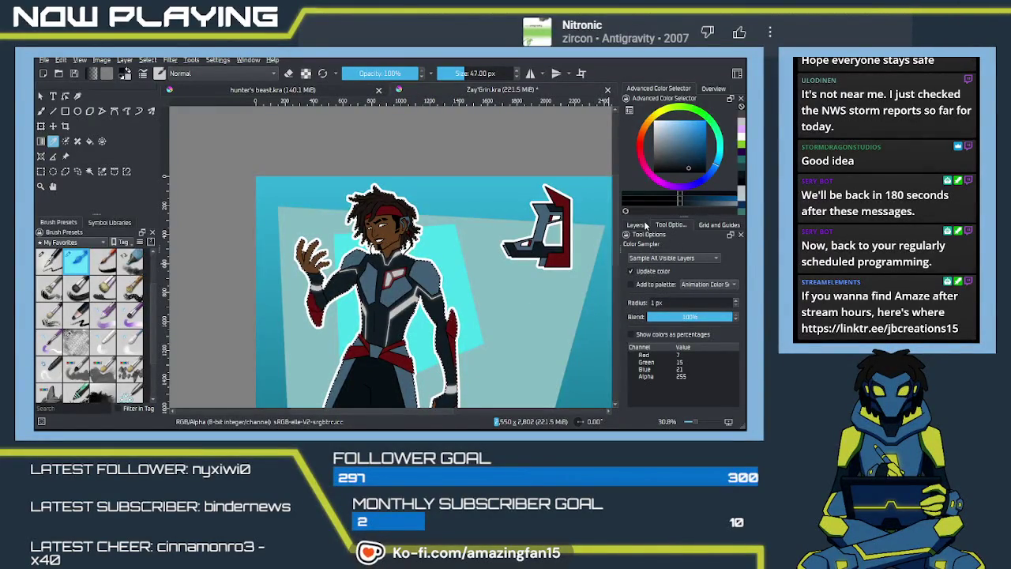
{"action": "key", "text": "f"}
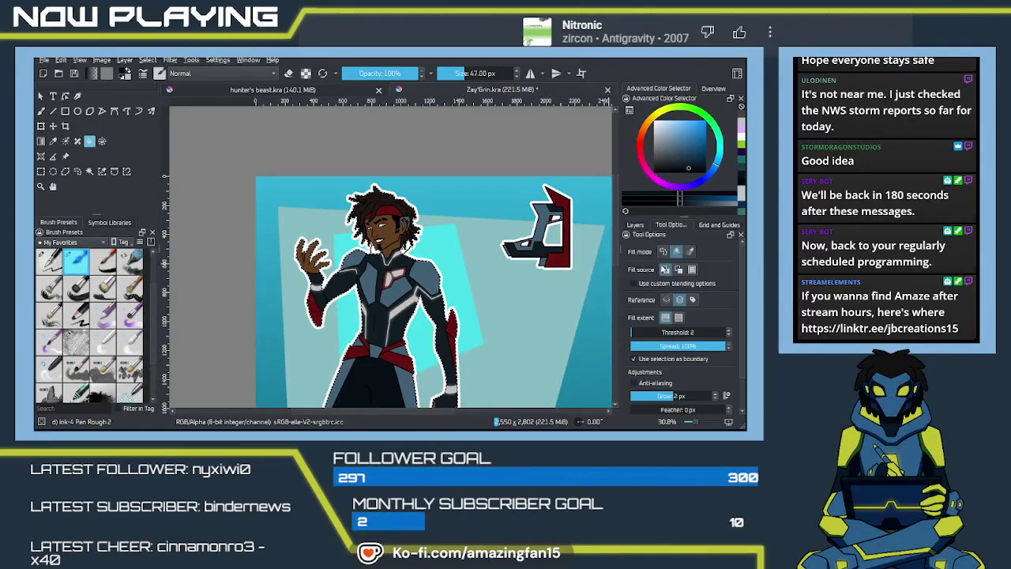
{"action": "left_click", "coordinate": [389, 355]}
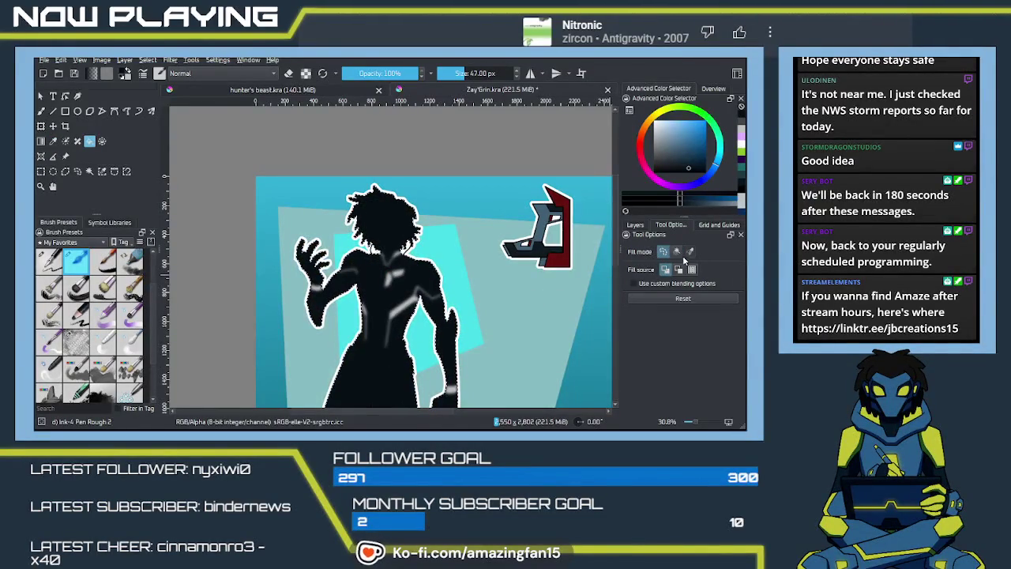
Deselect, delete the silhouette layer Paint Layer 5 and close Zay'Grin.kra
{"action": "left_click", "coordinate": [635, 224]}
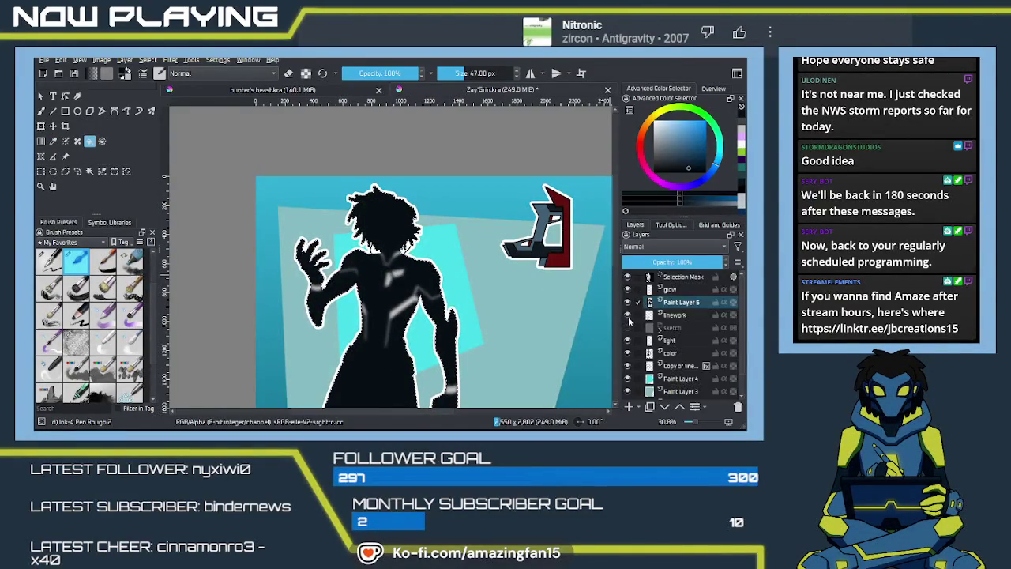
{"action": "key", "text": "ctrl+shift+a"}
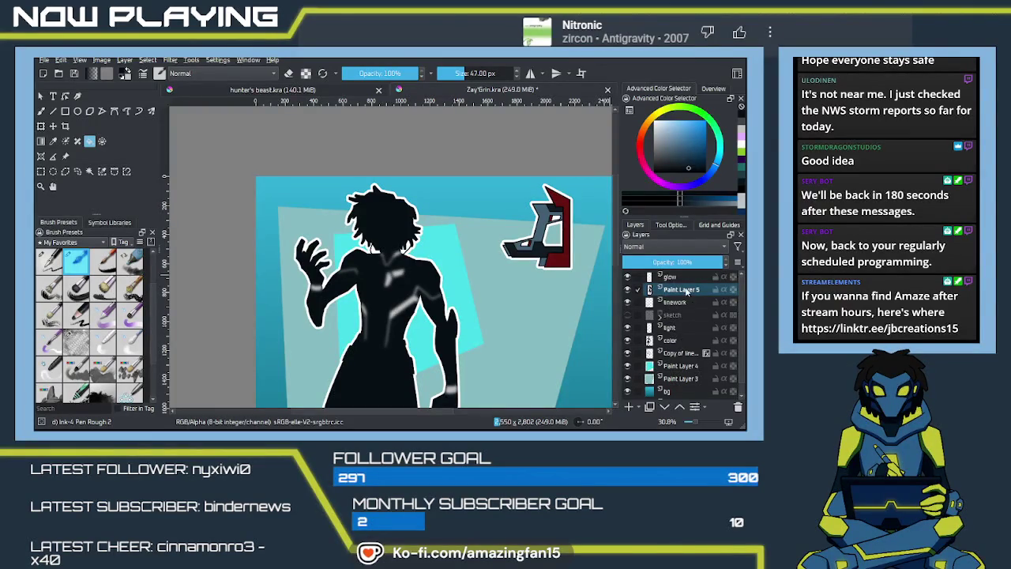
{"action": "left_click", "coordinate": [681, 291]}
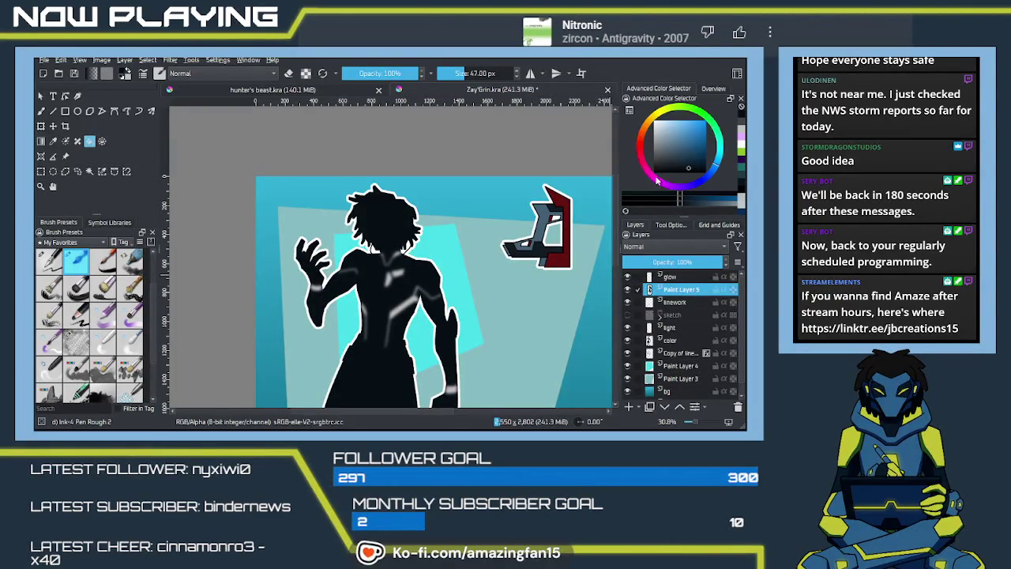
{"action": "key", "text": "shift+Delete"}
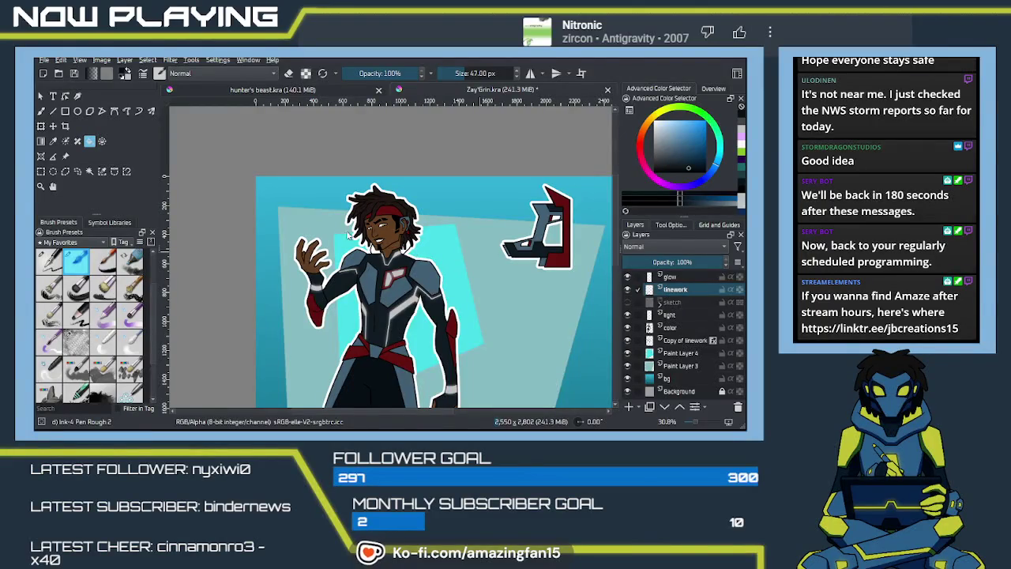
{"action": "key", "text": "ctrl+w"}
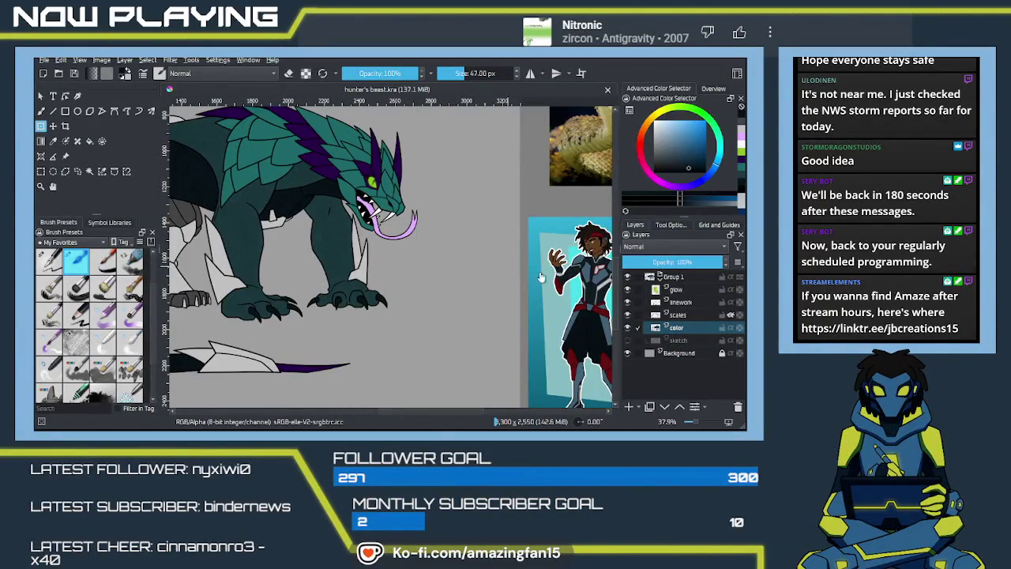
Add a new paint layer above Group 1 and make the sketch layer visible
{"action": "left_click", "coordinate": [686, 276]}
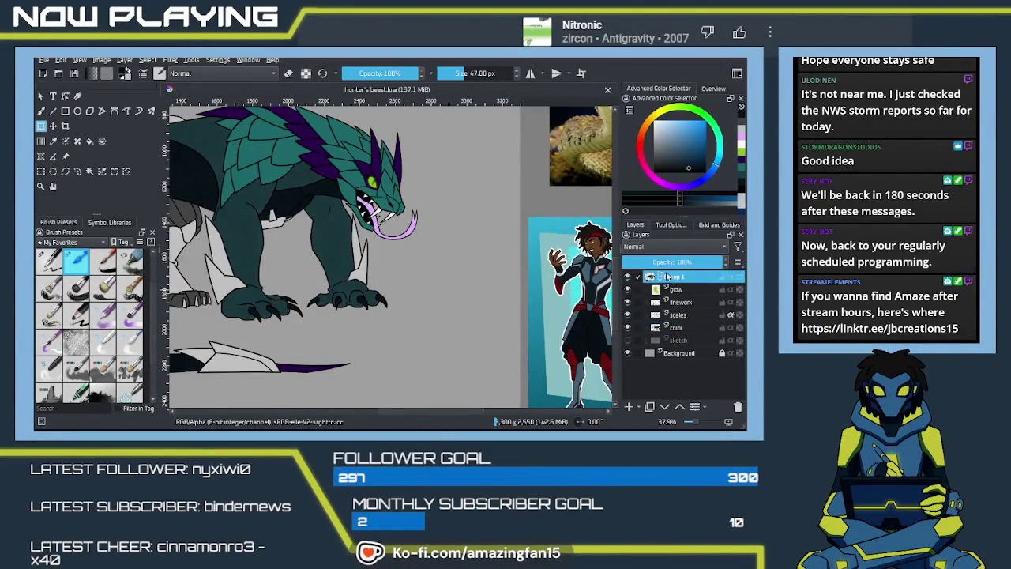
{"action": "left_click", "coordinate": [660, 277]}
{"action": "left_click", "coordinate": [630, 406]}
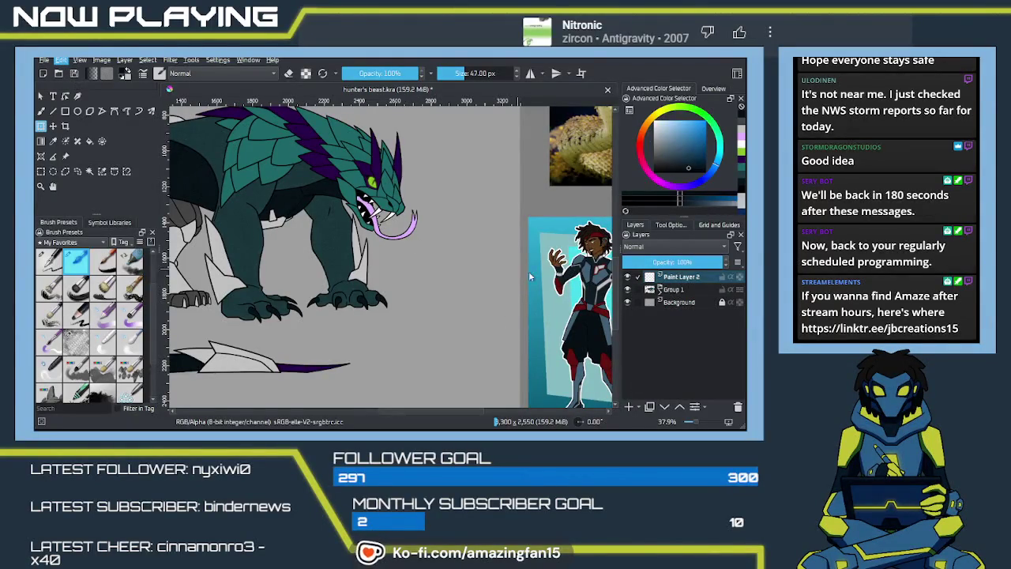
{"action": "left_click", "coordinate": [659, 291]}
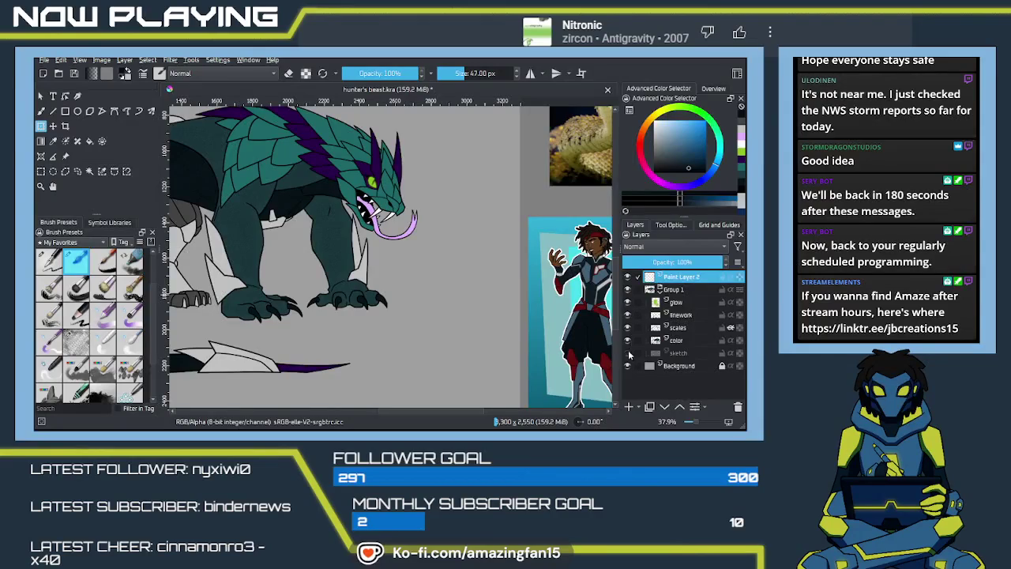
{"action": "left_click", "coordinate": [628, 352]}
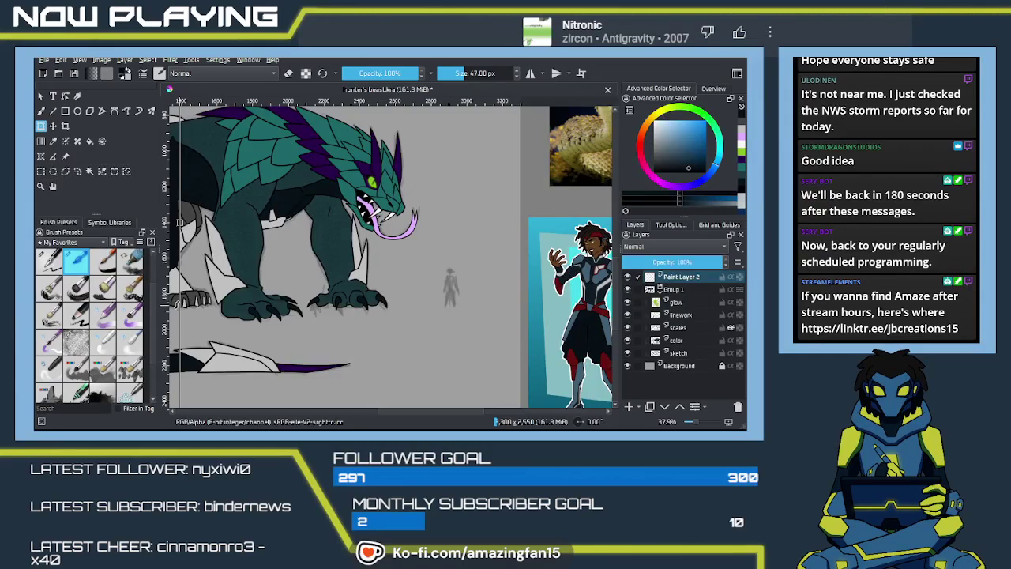
Scale the black silhouette down to a small human-size figure beside the beast's claws
{"action": "mouse_move", "coordinate": [193, 276]}
{"action": "left_mouse_down"}
{"action": "mouse_move", "coordinate": [458, 241]}
{"action": "mouse_move", "coordinate": [424, 199]}
{"action": "left_mouse_up"}
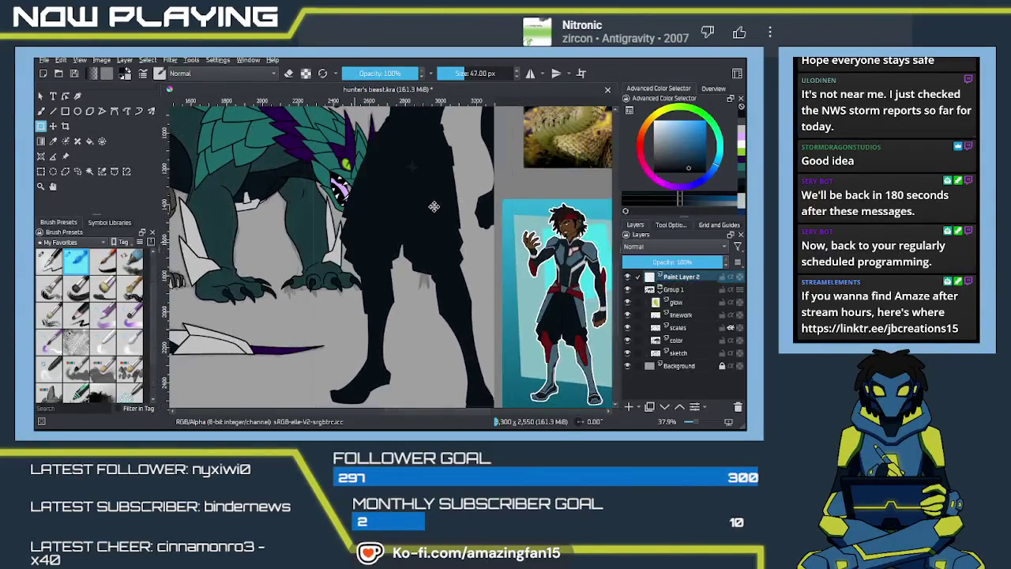
{"action": "scroll", "coordinate": [424, 199], "scroll_direction": "down", "scroll_amount": 3}
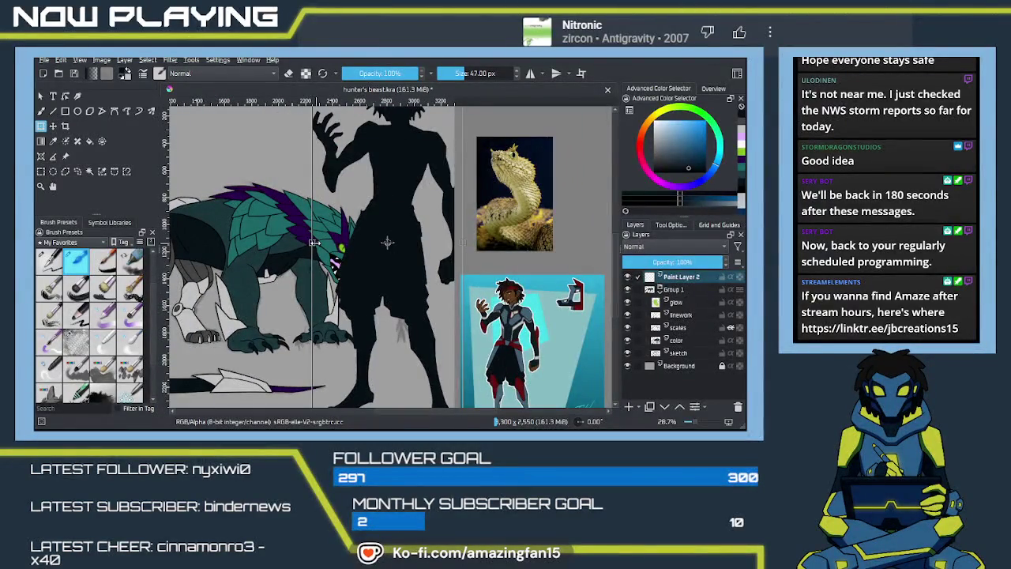
{"action": "left_click_drag", "start_coordinate": [387, 242], "coordinate": [398, 280]}
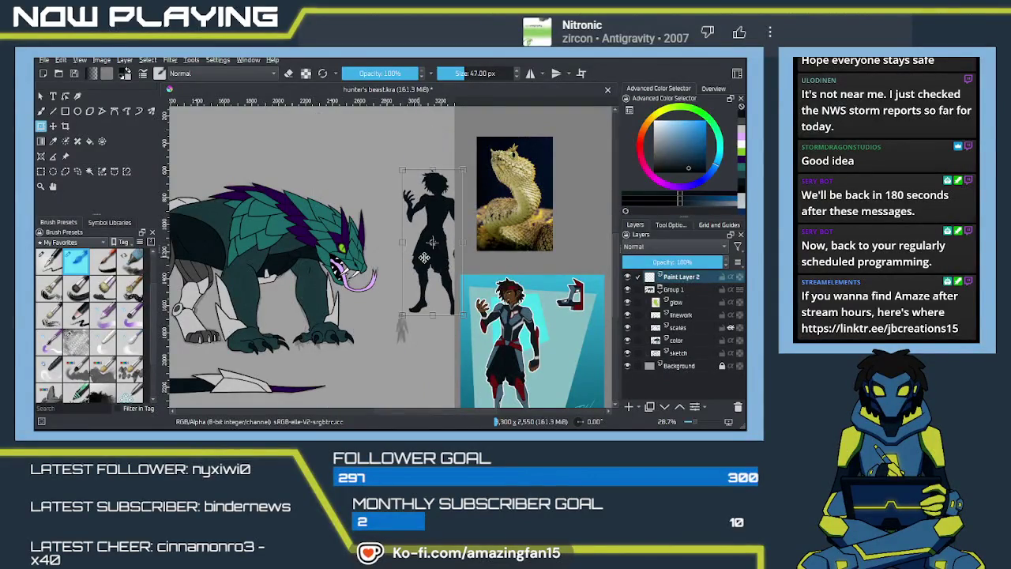
{"action": "scroll", "coordinate": [399, 268], "scroll_direction": "up", "scroll_amount": 1}
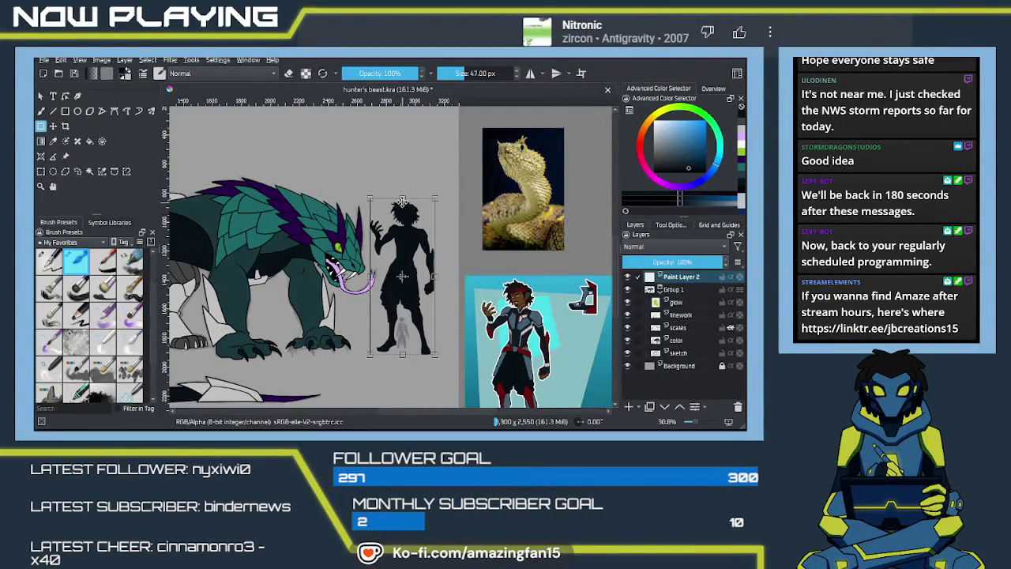
{"action": "left_click_drag", "start_coordinate": [402, 199], "coordinate": [403, 311]}
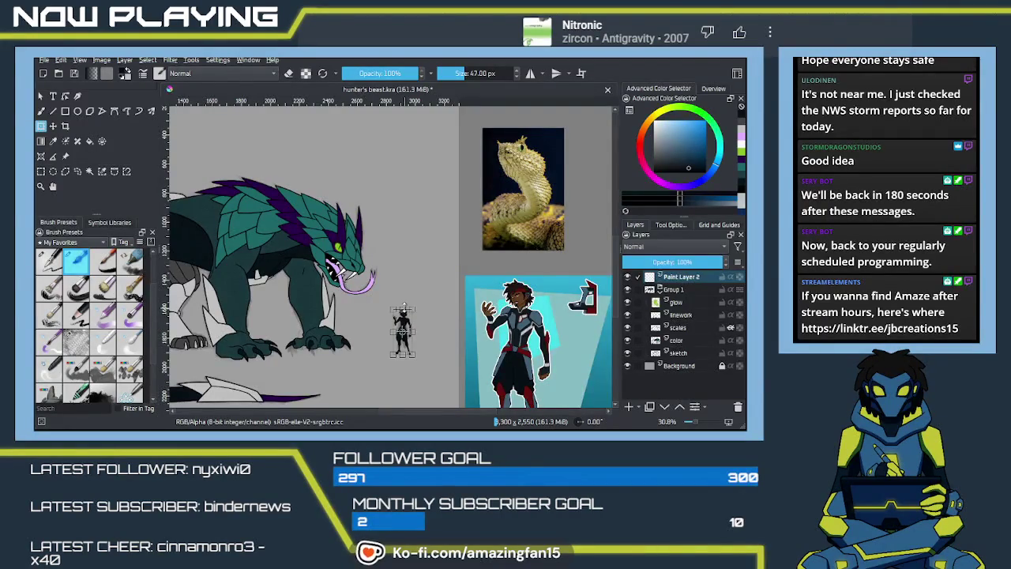
{"action": "scroll", "coordinate": [402, 312], "scroll_direction": "up", "scroll_amount": 1}
{"action": "scroll", "coordinate": [401, 311], "scroll_direction": "up", "scroll_amount": 1}
{"action": "scroll", "coordinate": [400, 311], "scroll_direction": "up", "scroll_amount": 2}
{"action": "scroll", "coordinate": [391, 285], "scroll_direction": "down", "scroll_amount": 3}
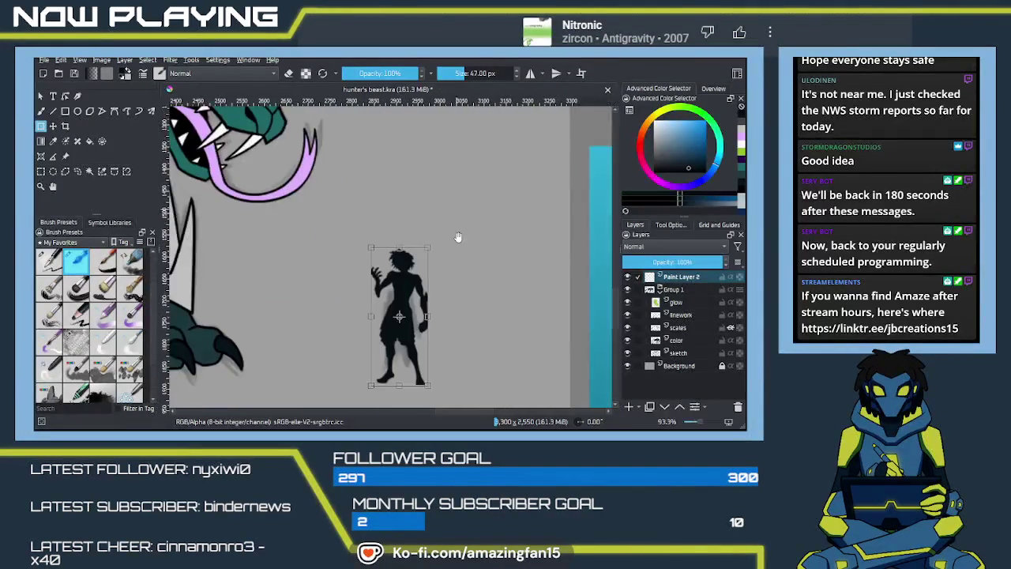
{"action": "mouse_move", "coordinate": [381, 271]}
{"action": "left_mouse_down"}
{"action": "mouse_move", "coordinate": [393, 274]}
{"action": "mouse_move", "coordinate": [371, 276]}
{"action": "mouse_move", "coordinate": [534, 279]}
{"action": "mouse_move", "coordinate": [446, 273]}
{"action": "left_mouse_up"}
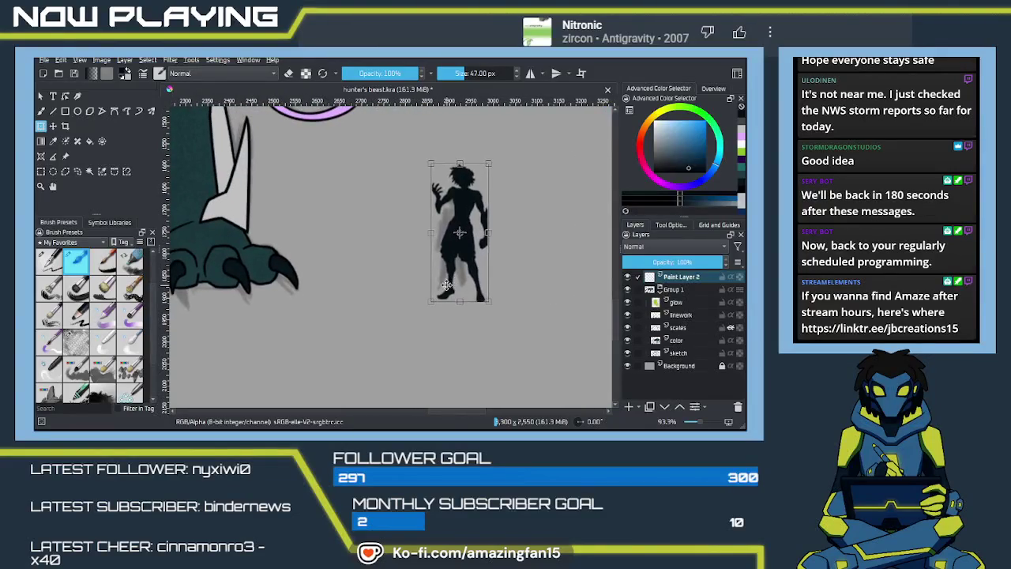
{"action": "key", "text": "Return"}
Transform the silhouette again to make it slightly shorter
{"action": "key", "text": "ctrl+t"}
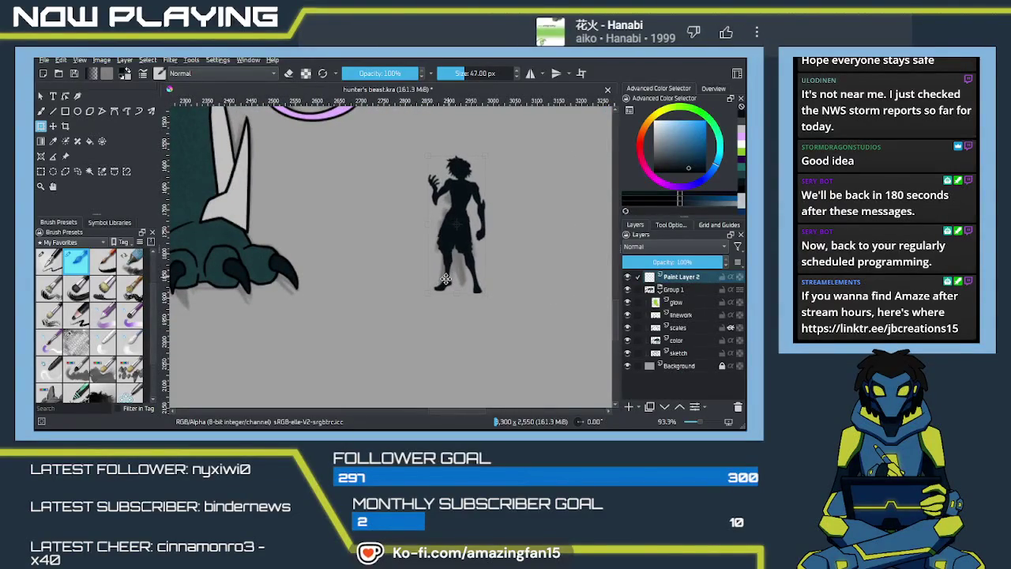
{"action": "scroll", "coordinate": [447, 282], "scroll_direction": "down", "scroll_amount": 2}
{"action": "scroll", "coordinate": [446, 282], "scroll_direction": "down", "scroll_amount": 2}
{"action": "scroll", "coordinate": [447, 284], "scroll_direction": "down", "scroll_amount": 1}
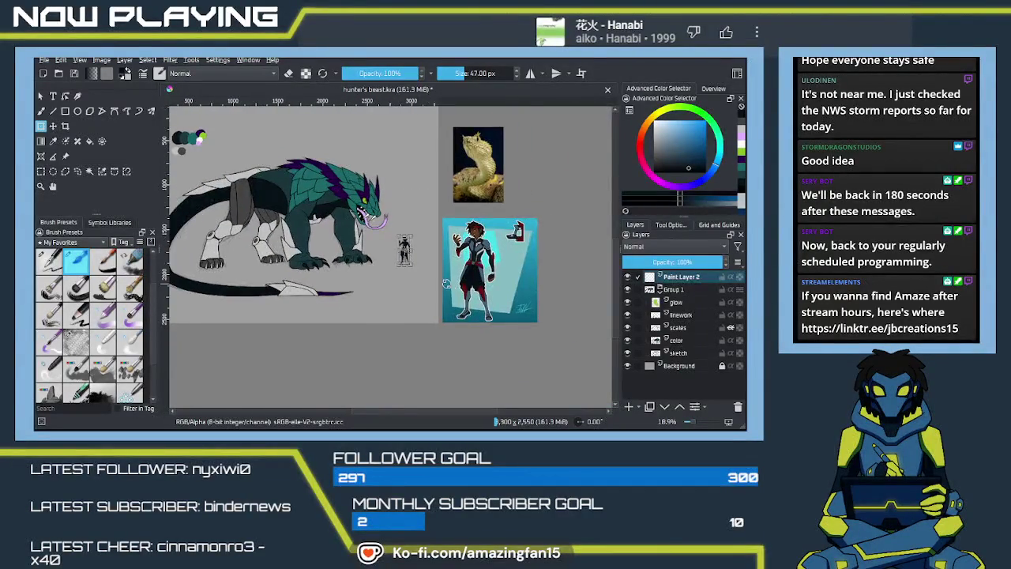
{"action": "scroll", "coordinate": [403, 252], "scroll_direction": "up", "scroll_amount": 3}
{"action": "scroll", "coordinate": [461, 222], "scroll_direction": "up", "scroll_amount": 2}
{"action": "left_click_drag", "start_coordinate": [462, 148], "coordinate": [461, 189]}
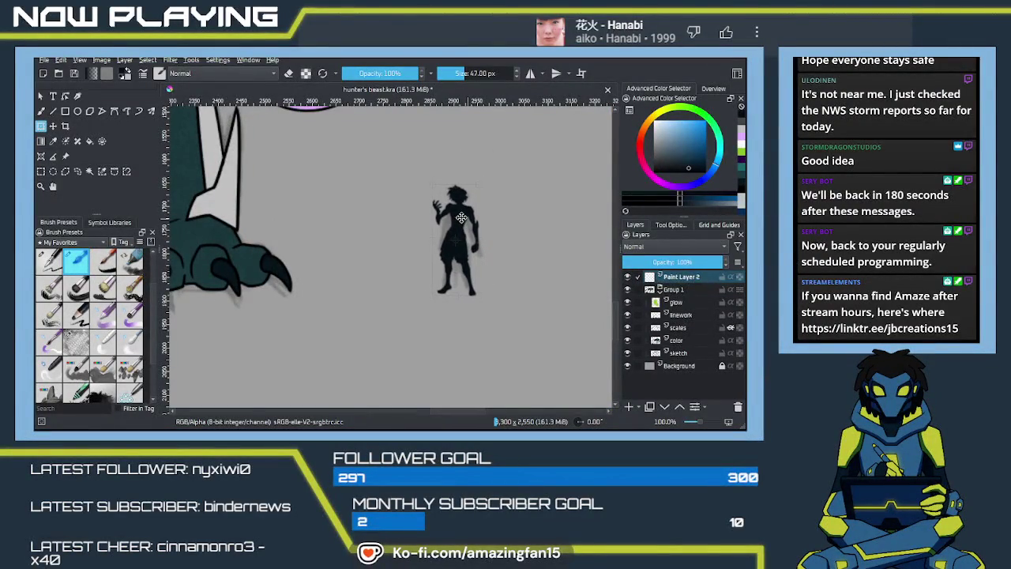
{"action": "scroll", "coordinate": [466, 229], "scroll_direction": "down", "scroll_amount": 3}
{"action": "scroll", "coordinate": [411, 260], "scroll_direction": "down", "scroll_amount": 2}
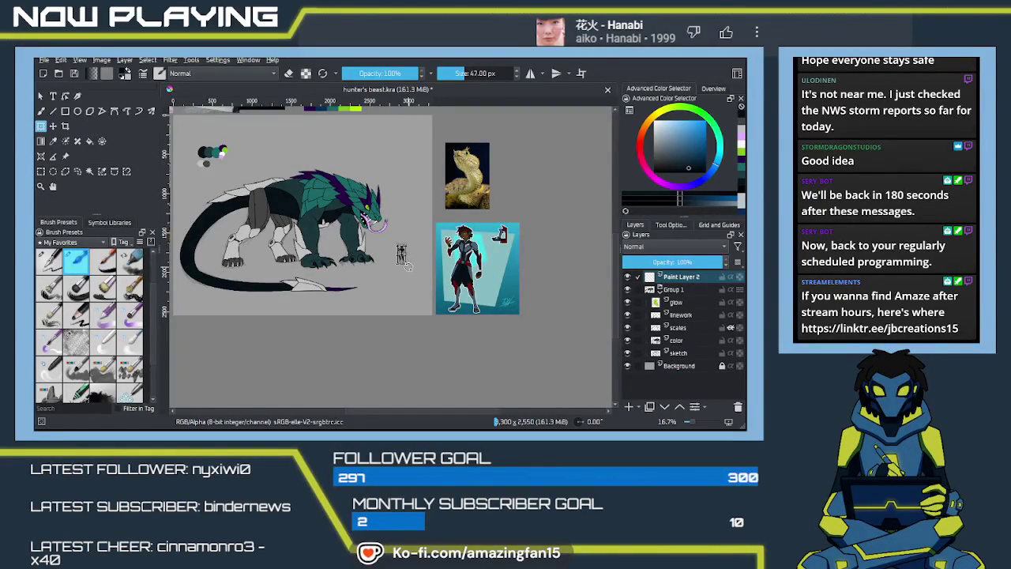
{"action": "scroll", "coordinate": [405, 267], "scroll_direction": "up", "scroll_amount": 2}
{"action": "scroll", "coordinate": [427, 268], "scroll_direction": "up", "scroll_amount": 2}
{"action": "scroll", "coordinate": [459, 271], "scroll_direction": "up", "scroll_amount": 2}
{"action": "scroll", "coordinate": [489, 274], "scroll_direction": "up", "scroll_amount": 2}
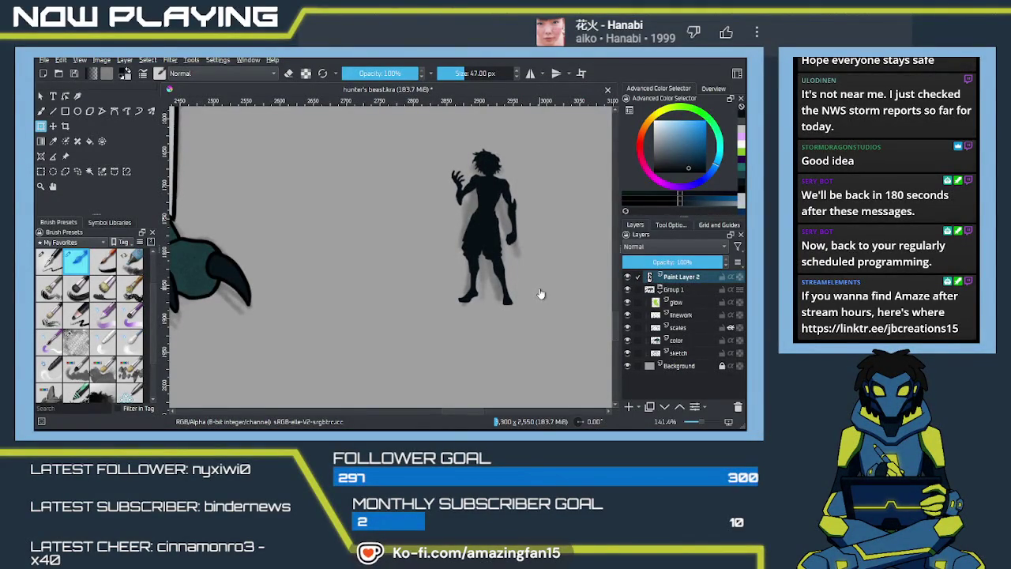
Hide the sketch layer, collapse the beast's group, frame both figures, and save
{"action": "left_click", "coordinate": [628, 353]}
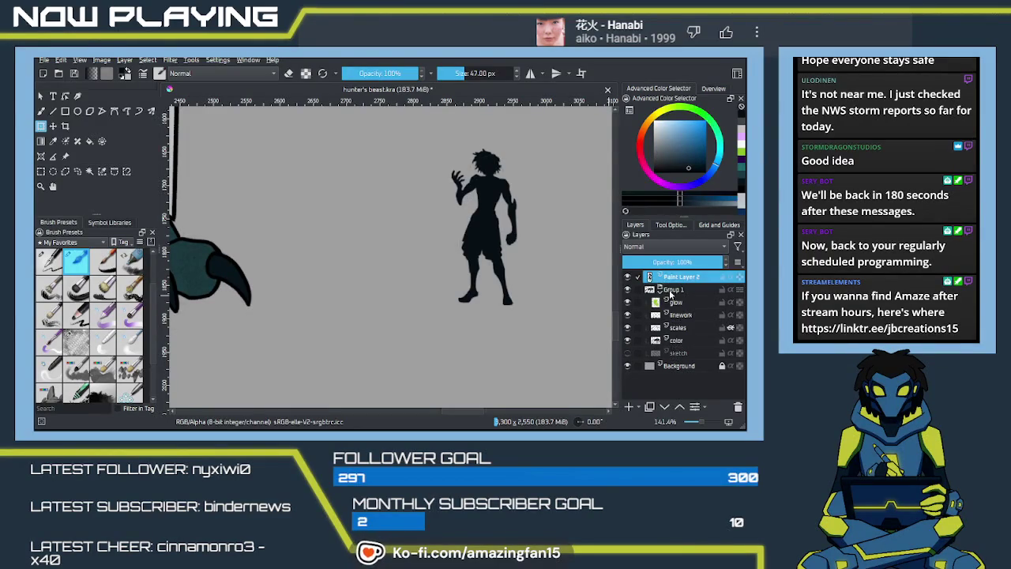
{"action": "left_click", "coordinate": [661, 290]}
{"action": "key", "text": "minus"}
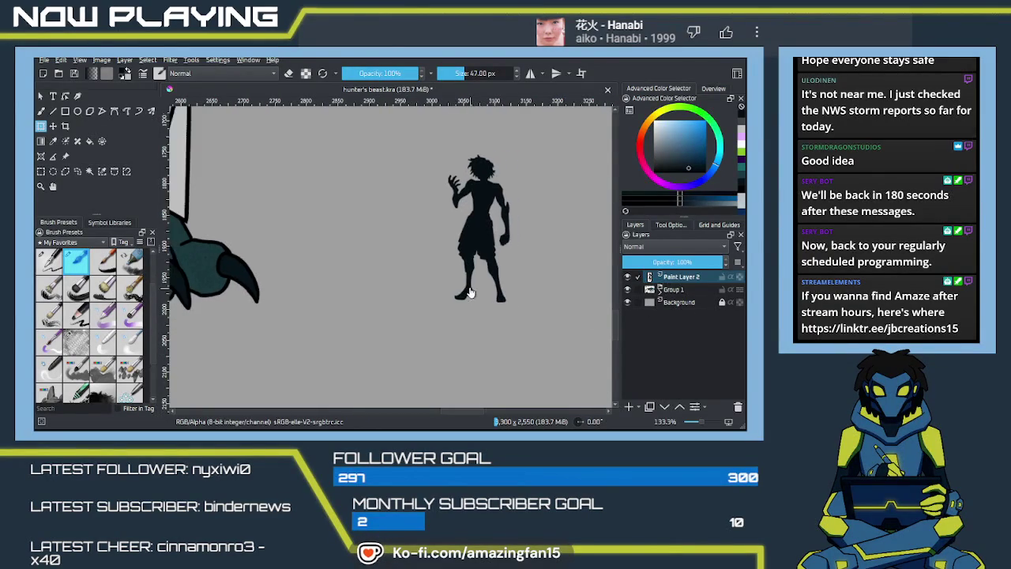
{"action": "key", "text": "minus"}
{"action": "key", "text": "minus"}
{"action": "key", "text": "minus"}
{"action": "mouse_move", "coordinate": [468, 300]}
{"action": "left_mouse_down"}
{"action": "mouse_move", "coordinate": [468, 311]}
{"action": "mouse_move", "coordinate": [522, 312]}
{"action": "left_mouse_up"}
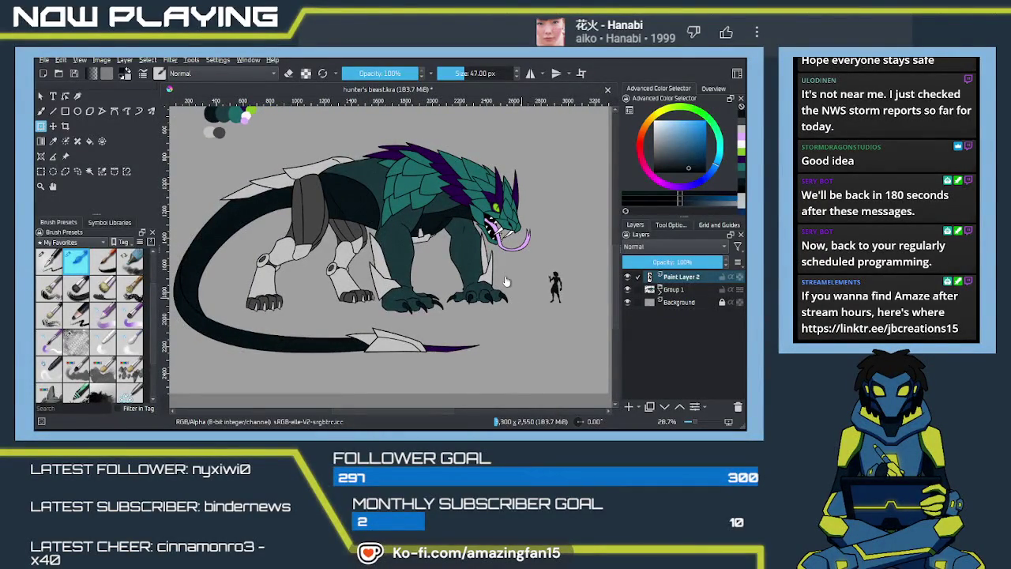
{"action": "key", "text": "ctrl+s"}
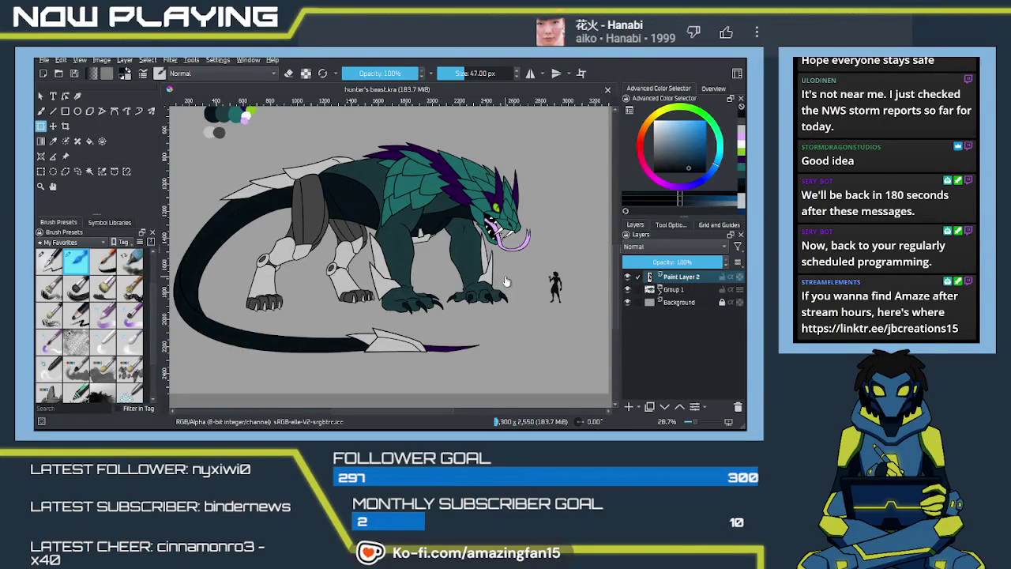
Pan the view toward the reference images
{"action": "left_click_drag", "start_coordinate": [524, 303], "coordinate": [477, 300]}
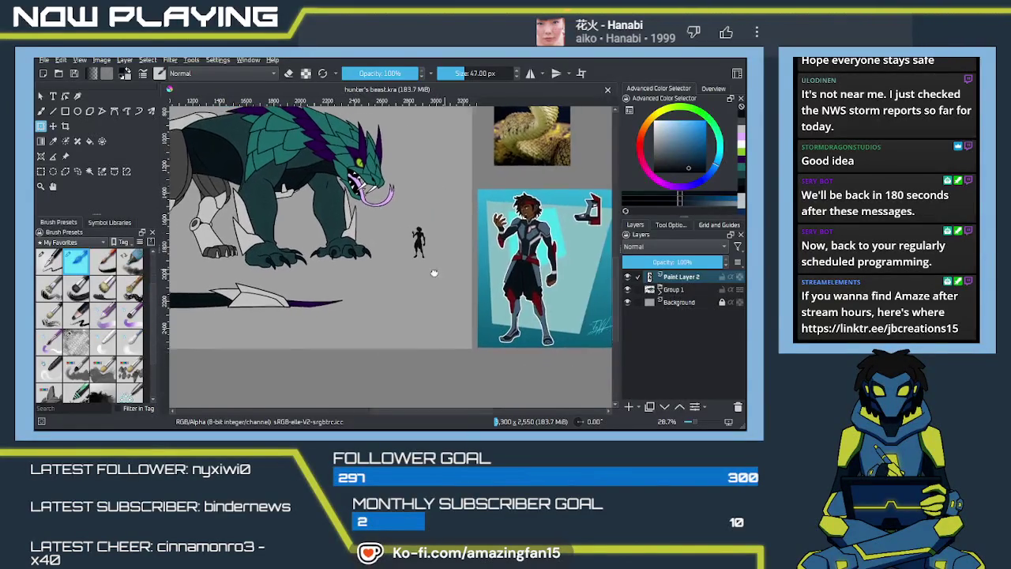
Expand Group 1, select the linework layer, and pan to frame the beast and references
{"action": "scroll", "coordinate": [477, 300], "scroll_direction": "up", "scroll_amount": 4}
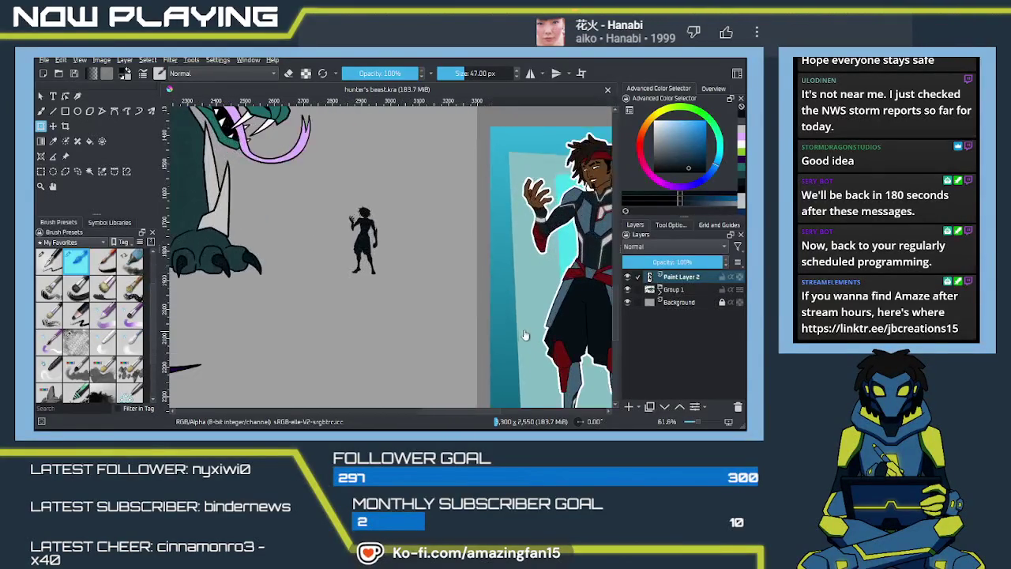
{"action": "mouse_move", "coordinate": [336, 223]}
{"action": "left_mouse_down"}
{"action": "mouse_move", "coordinate": [382, 278]}
{"action": "mouse_move", "coordinate": [561, 365]}
{"action": "left_mouse_up"}
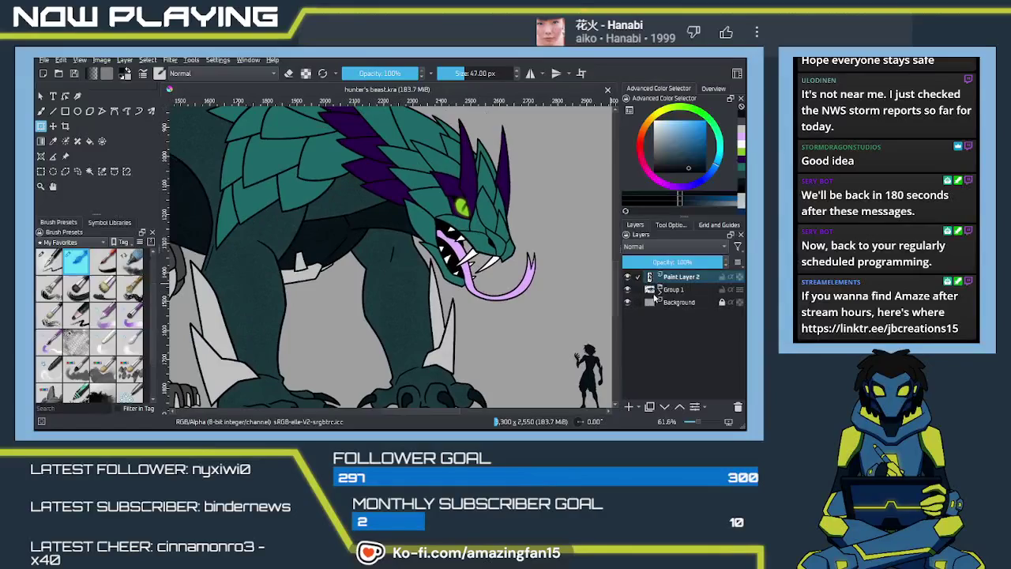
{"action": "left_click", "coordinate": [660, 290]}
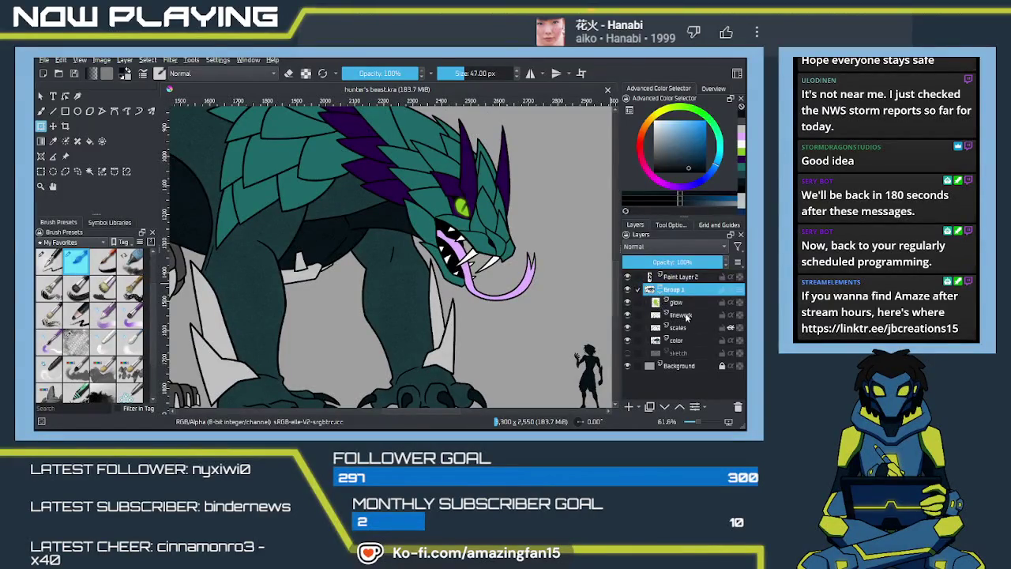
{"action": "left_click", "coordinate": [683, 315]}
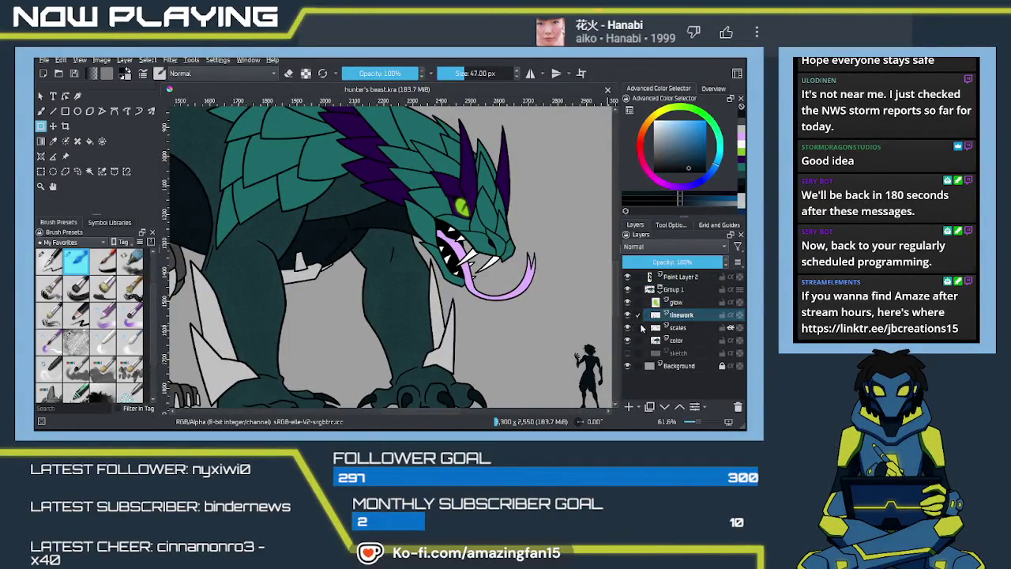
{"action": "scroll", "coordinate": [565, 312], "scroll_direction": "down", "scroll_amount": 2}
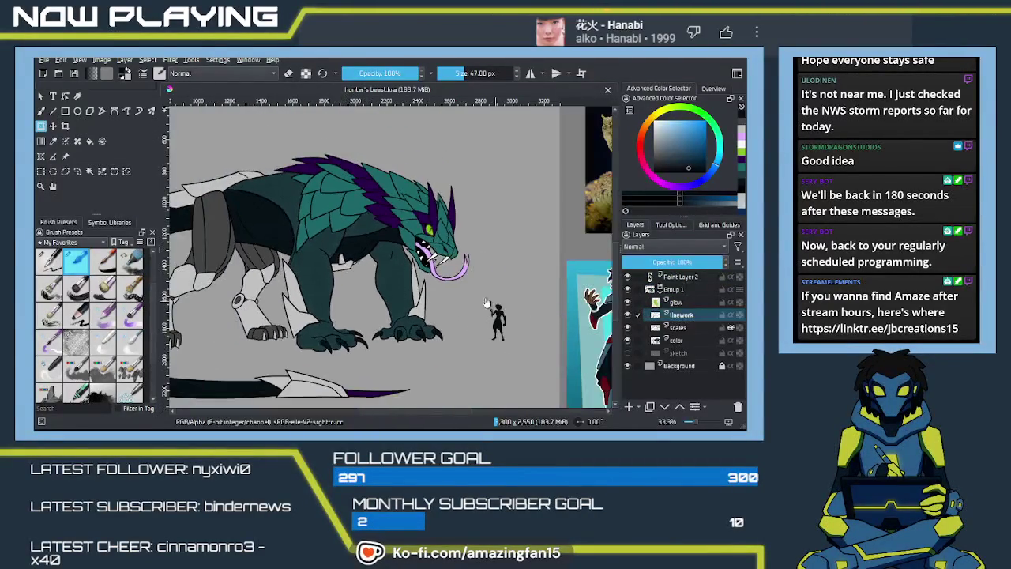
{"action": "mouse_move", "coordinate": [496, 307]}
{"action": "left_mouse_down"}
{"action": "mouse_move", "coordinate": [457, 278]}
{"action": "mouse_move", "coordinate": [443, 288]}
{"action": "mouse_move", "coordinate": [445, 264]}
{"action": "mouse_move", "coordinate": [487, 322]}
{"action": "mouse_move", "coordinate": [448, 246]}
{"action": "mouse_move", "coordinate": [449, 288]}
{"action": "left_mouse_up"}
{"action": "scroll", "coordinate": [445, 264], "scroll_direction": "down", "scroll_amount": 1}
Crop the canvas to 3102 × 2000 by trimming empty top, bottom and right edges
{"action": "left_click", "coordinate": [66, 126]}
{"action": "scroll", "coordinate": [403, 133], "scroll_direction": "up", "scroll_amount": 2}
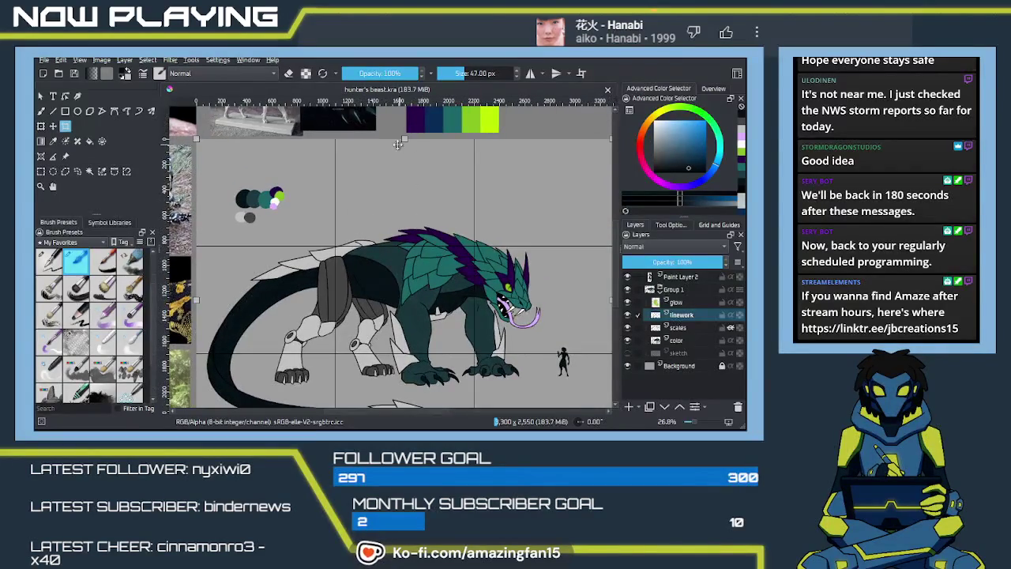
{"action": "left_click_drag", "start_coordinate": [400, 140], "coordinate": [399, 175]}
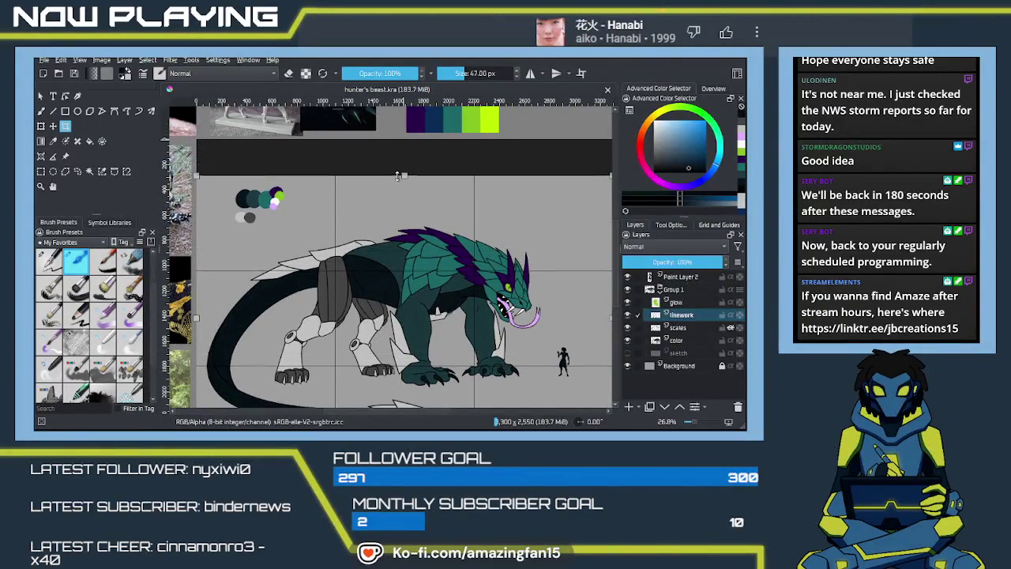
{"action": "scroll", "coordinate": [409, 282], "scroll_direction": "down", "scroll_amount": 3}
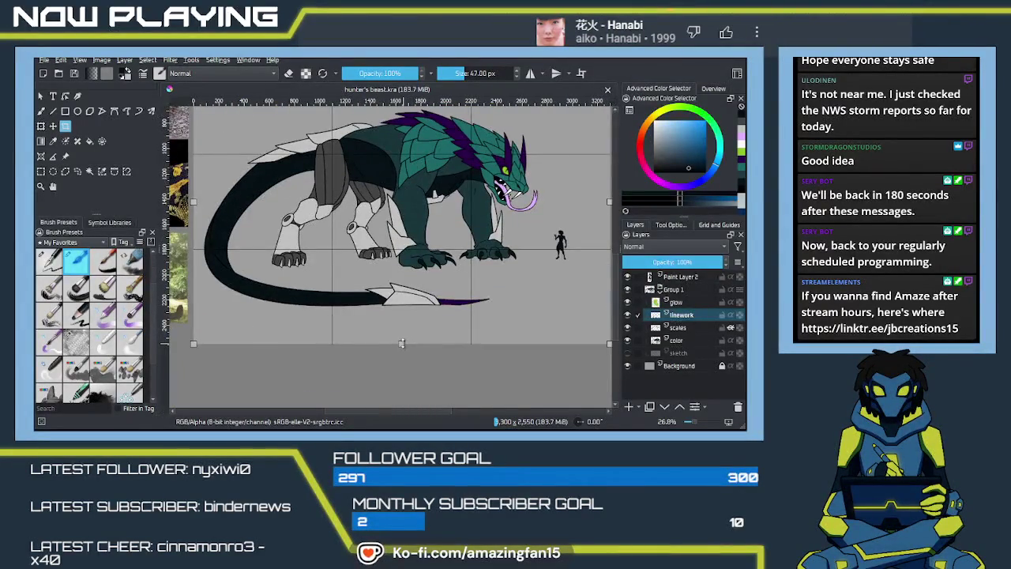
{"action": "left_click_drag", "start_coordinate": [401, 345], "coordinate": [403, 311]}
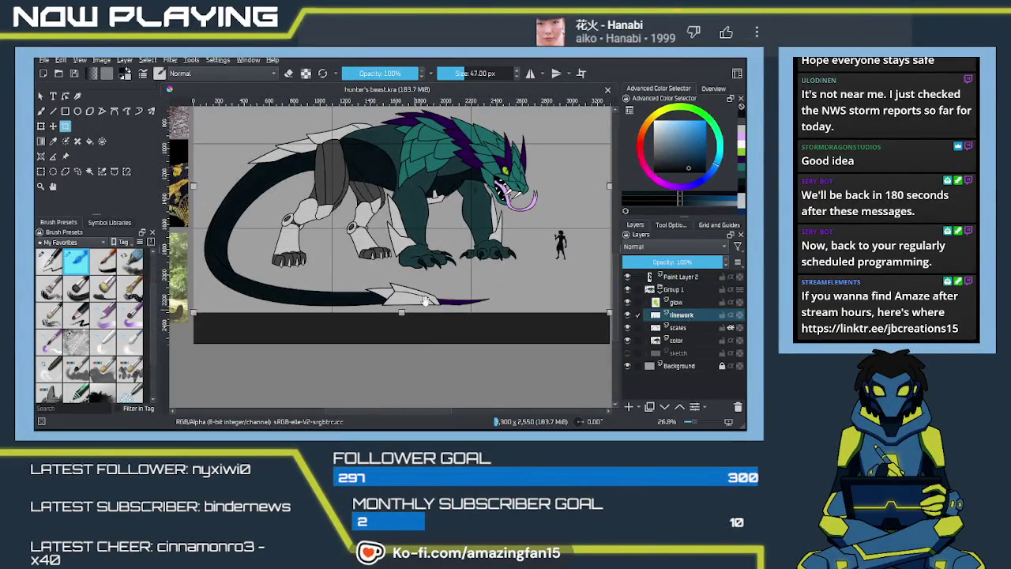
{"action": "scroll", "coordinate": [474, 252], "scroll_direction": "right", "scroll_amount": 3}
{"action": "left_click_drag", "start_coordinate": [525, 199], "coordinate": [499, 200]}
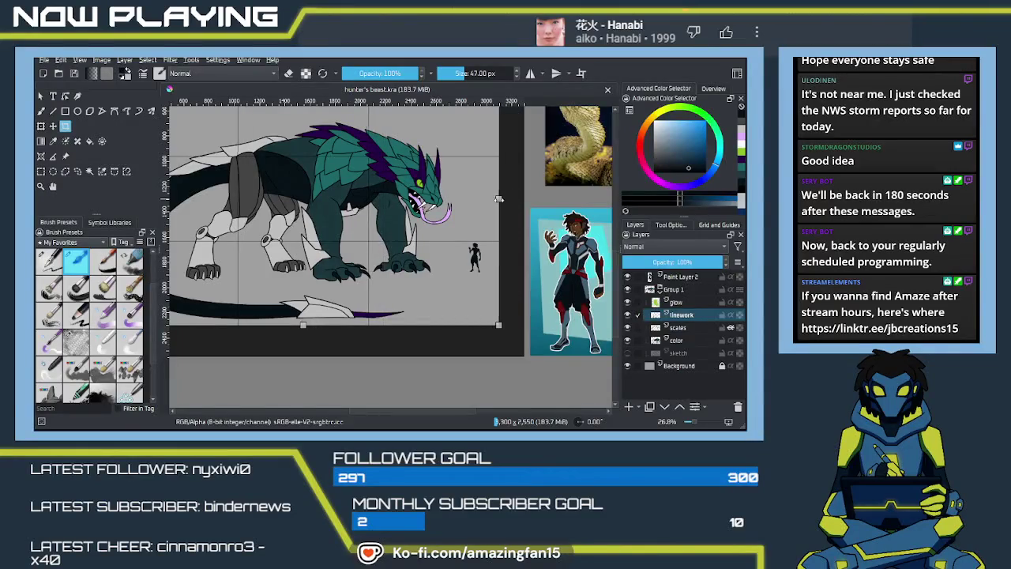
{"action": "scroll", "coordinate": [474, 237], "scroll_direction": "left", "scroll_amount": 5}
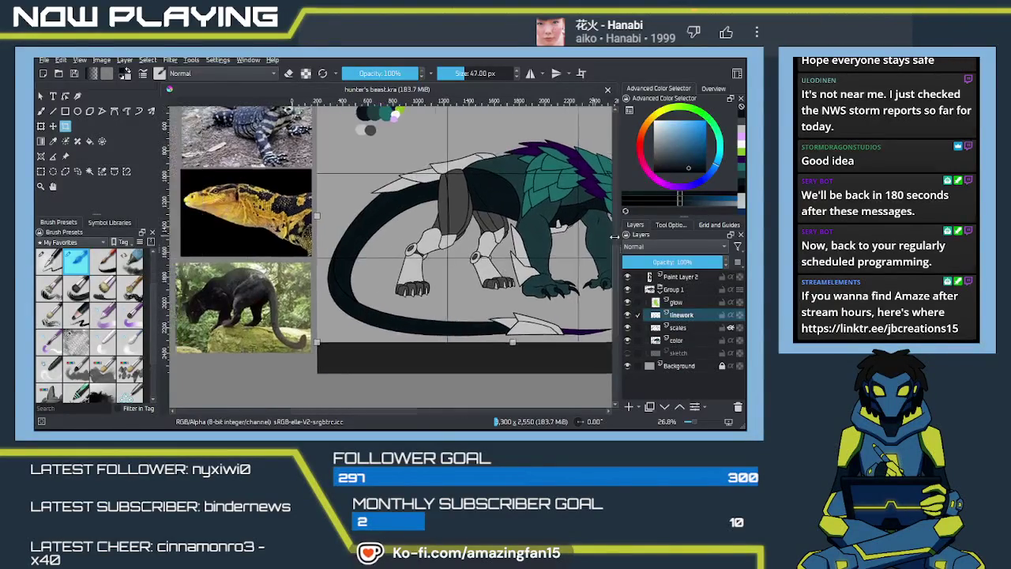
{"action": "scroll", "coordinate": [430, 257], "scroll_direction": "up", "scroll_amount": 2}
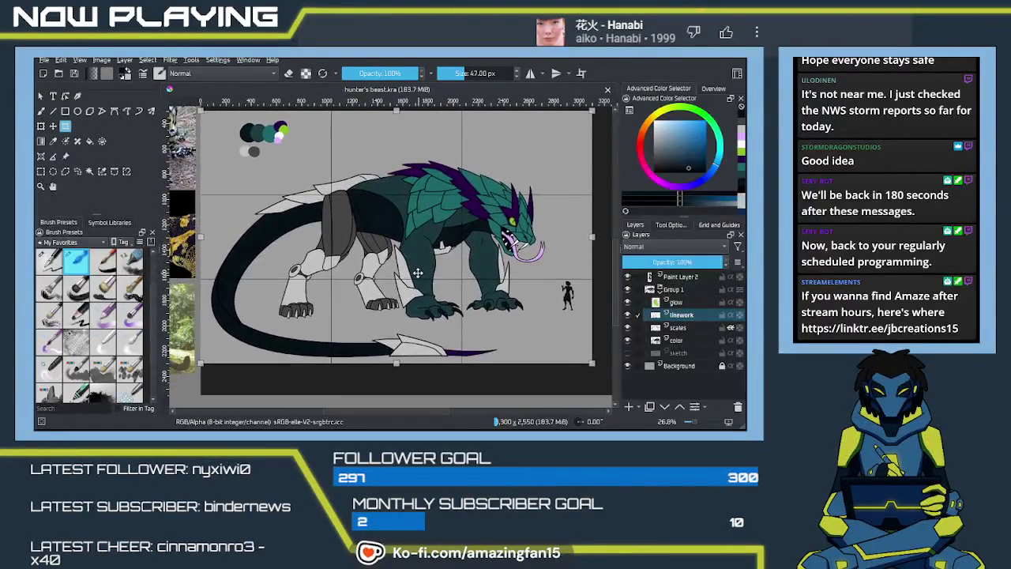
{"action": "key", "text": "Return"}
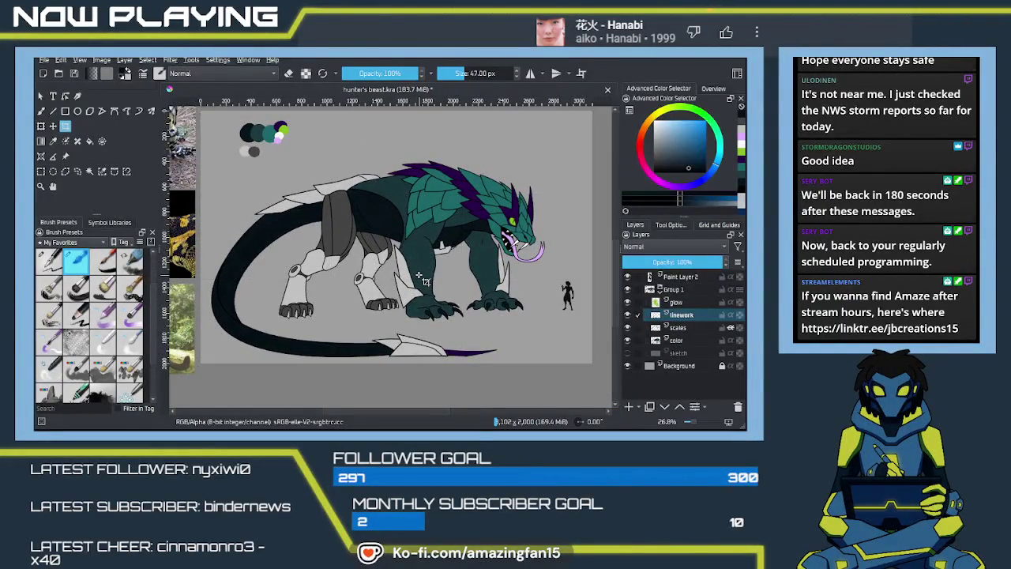
{"action": "left_click_drag", "start_coordinate": [485, 303], "coordinate": [482, 291]}
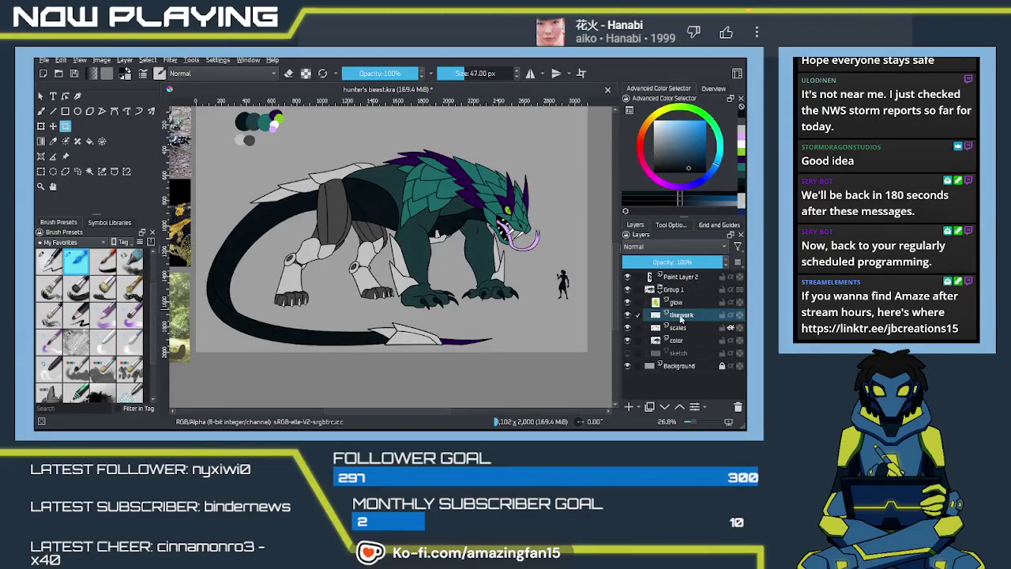
Duplicate the linework, move the copy below the color layer, and outline it in white
{"action": "key", "text": "ctrl+j"}
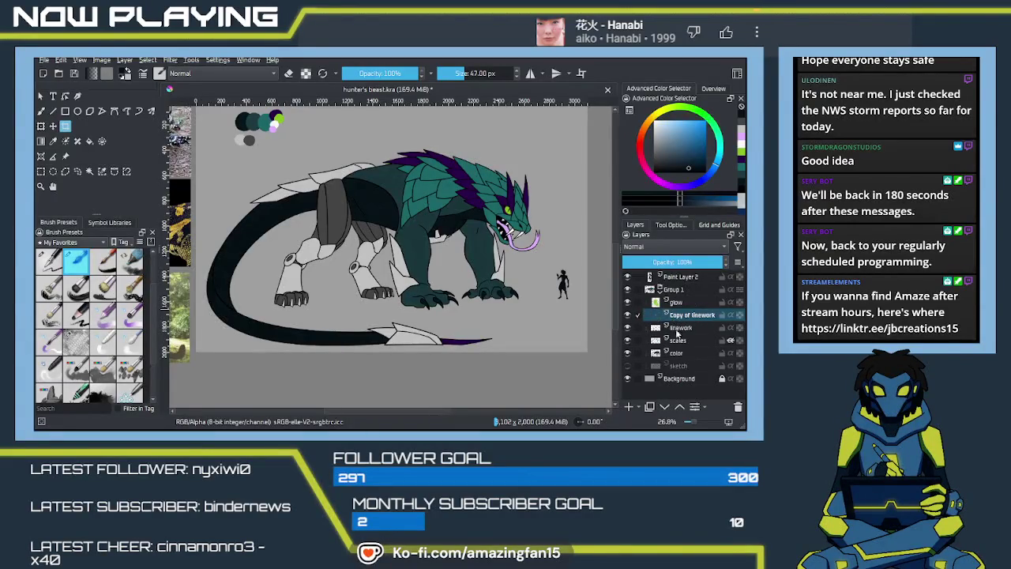
{"action": "left_click_drag", "start_coordinate": [686, 318], "coordinate": [694, 355]}
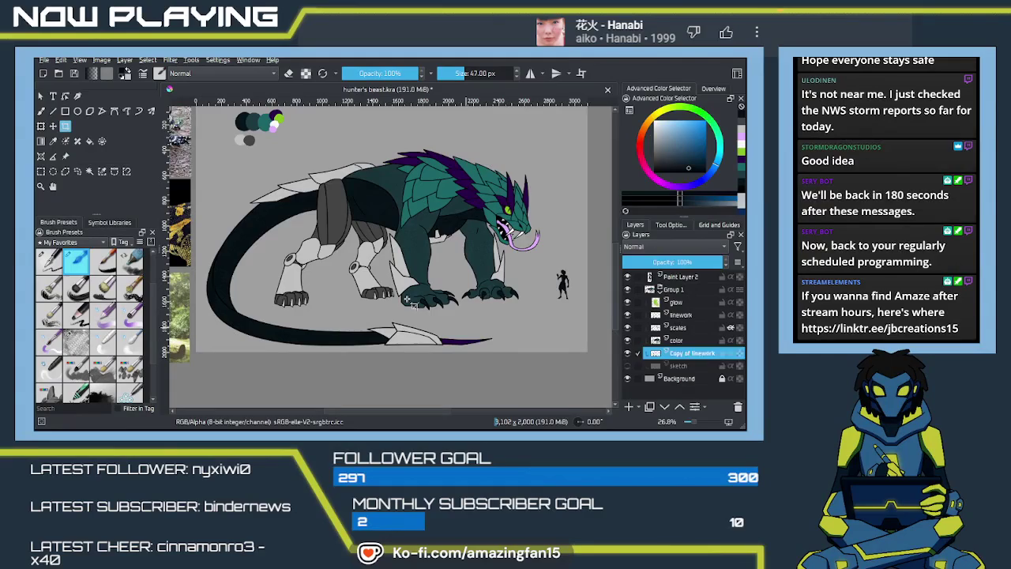
{"action": "left_click", "coordinate": [678, 357]}
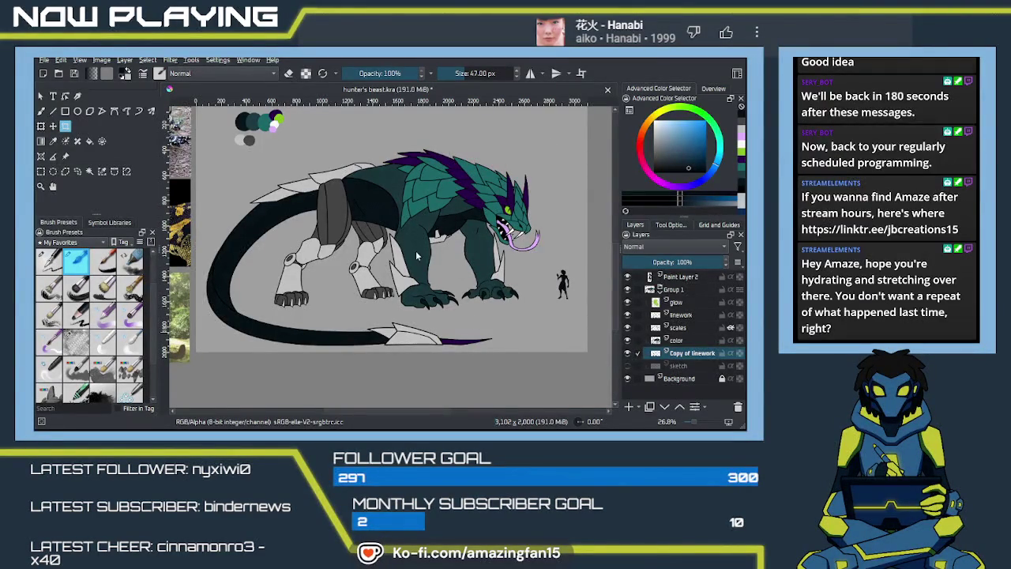
{"action": "left_click", "coordinate": [386, 284]}
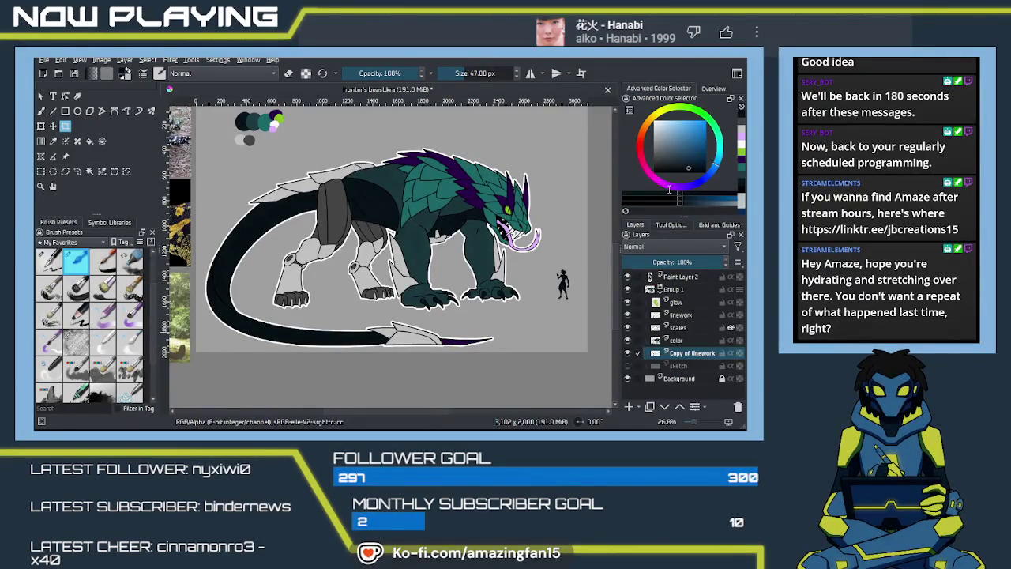
Try a thicker white outline, then undo back to the thin one
{"action": "key", "text": "ctrl+f"}
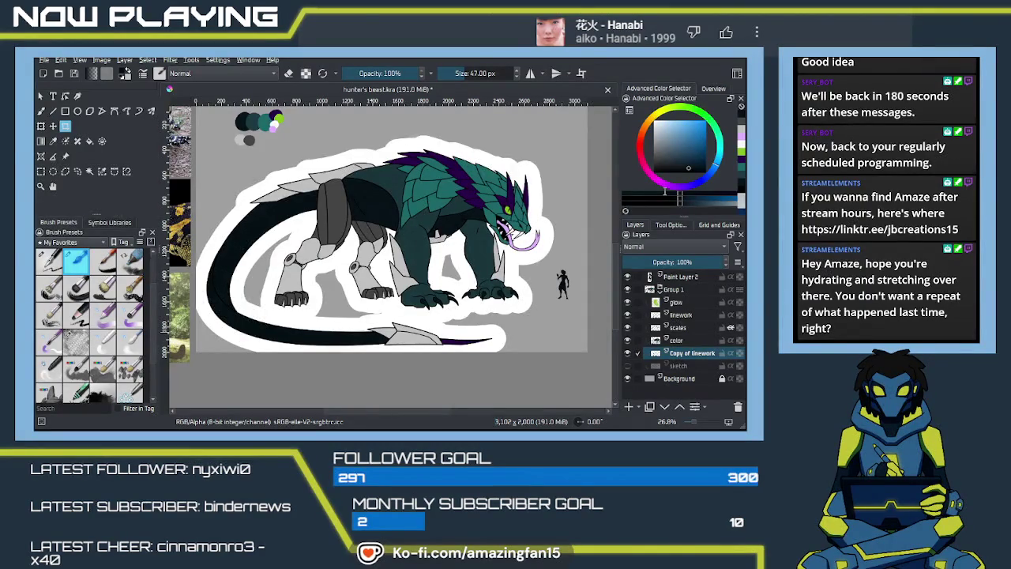
{"action": "key", "text": "ctrl+z"}
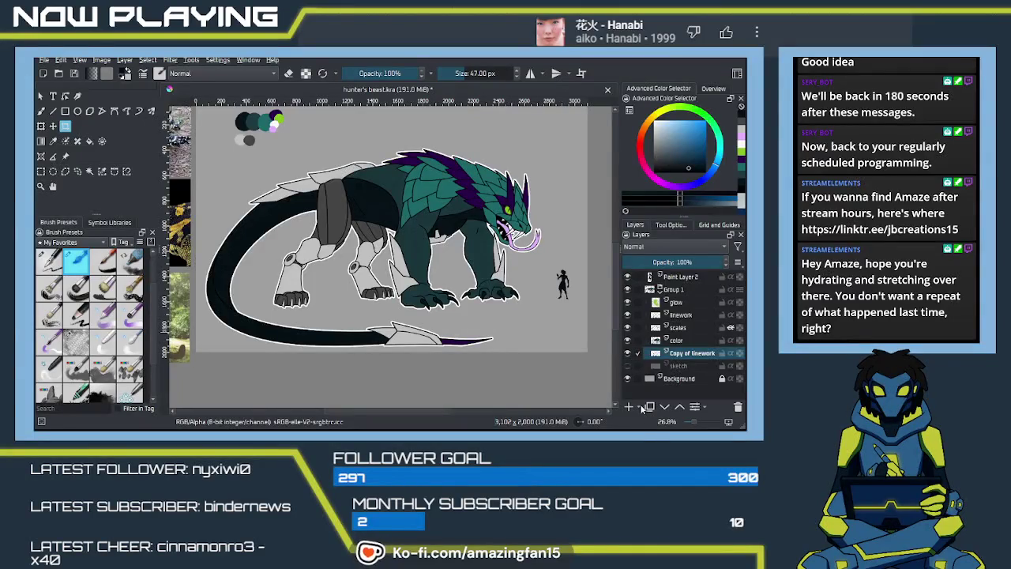
{"action": "scroll", "coordinate": [515, 259], "scroll_direction": "up", "scroll_amount": 2}
Paint over the outline gap near the mouth with near-white using a 20 px rough ink pen
{"action": "scroll", "coordinate": [515, 259], "scroll_direction": "up", "scroll_amount": 2}
{"action": "scroll", "coordinate": [515, 259], "scroll_direction": "up", "scroll_amount": 2}
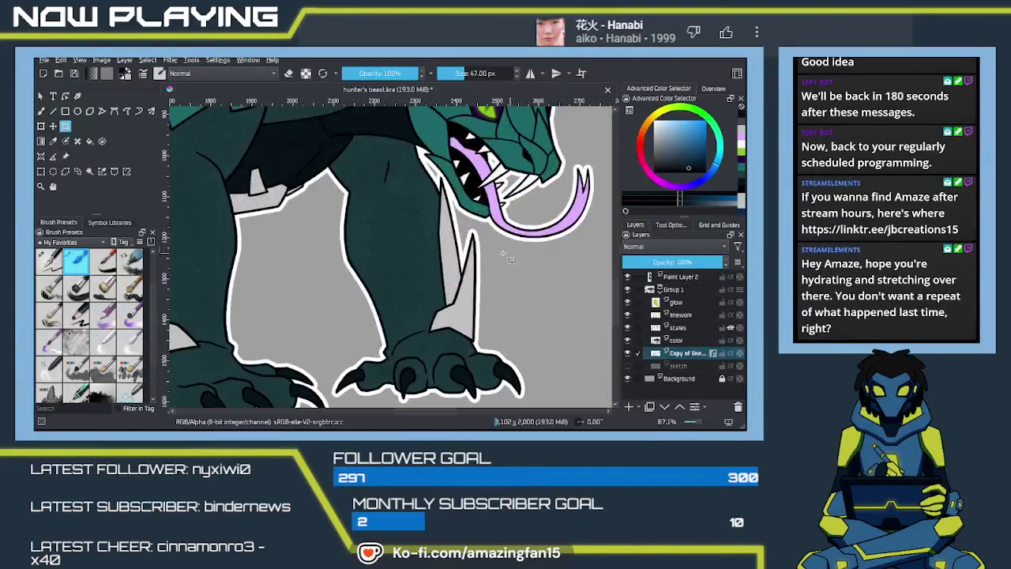
{"action": "left_click", "coordinate": [517, 175], "text": "ctrl"}
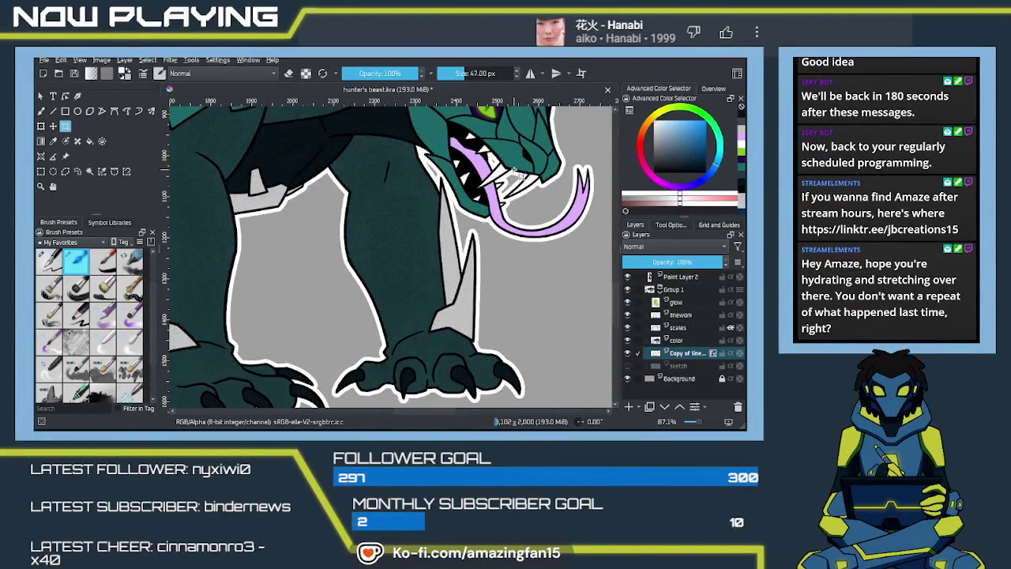
{"action": "key", "text": "b"}
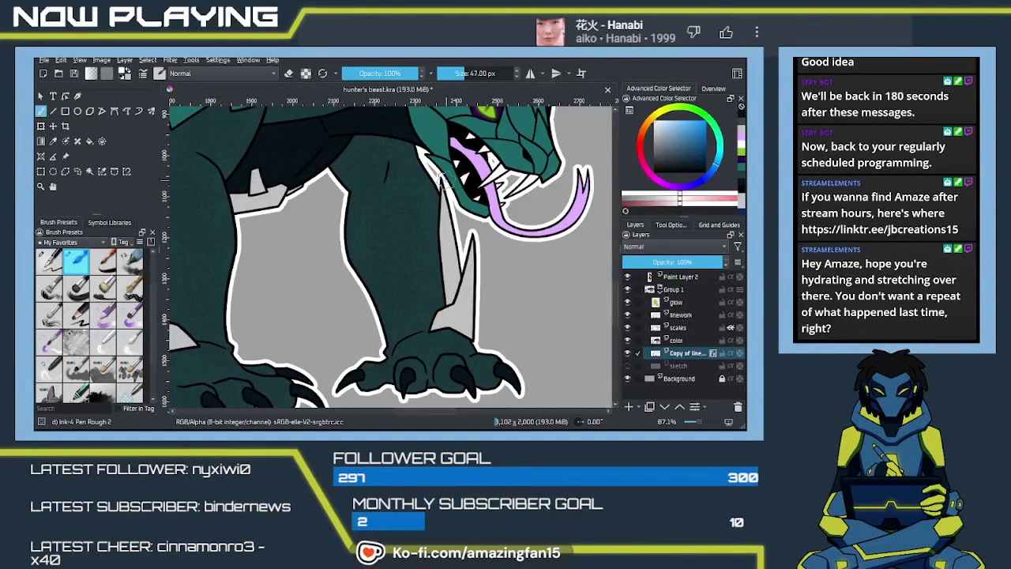
{"action": "key", "text": "bracketleft"}
{"action": "key", "text": "bracketleft"}
{"action": "key", "text": "bracketleft"}
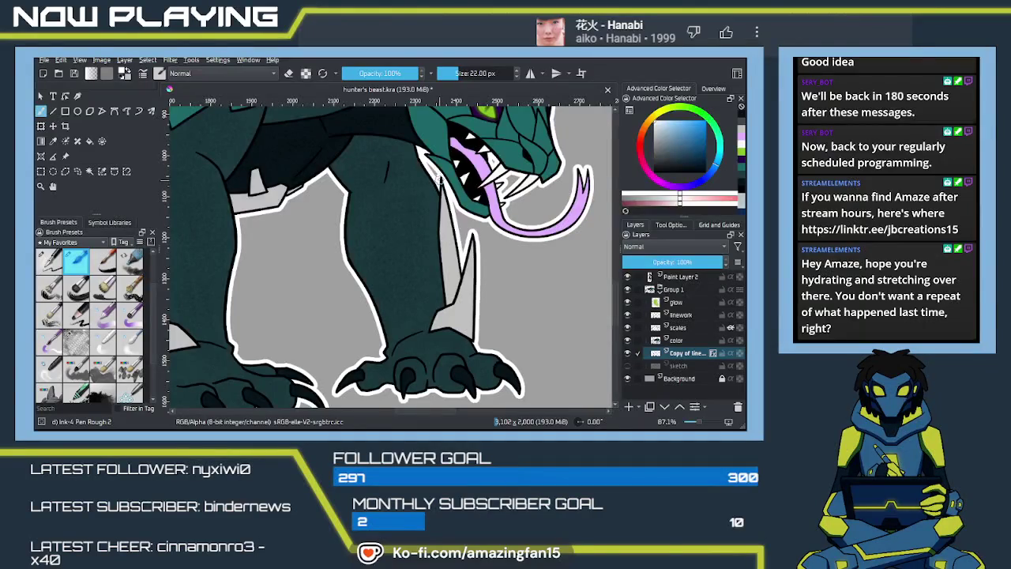
{"action": "left_click_drag", "start_coordinate": [431, 162], "coordinate": [433, 177]}
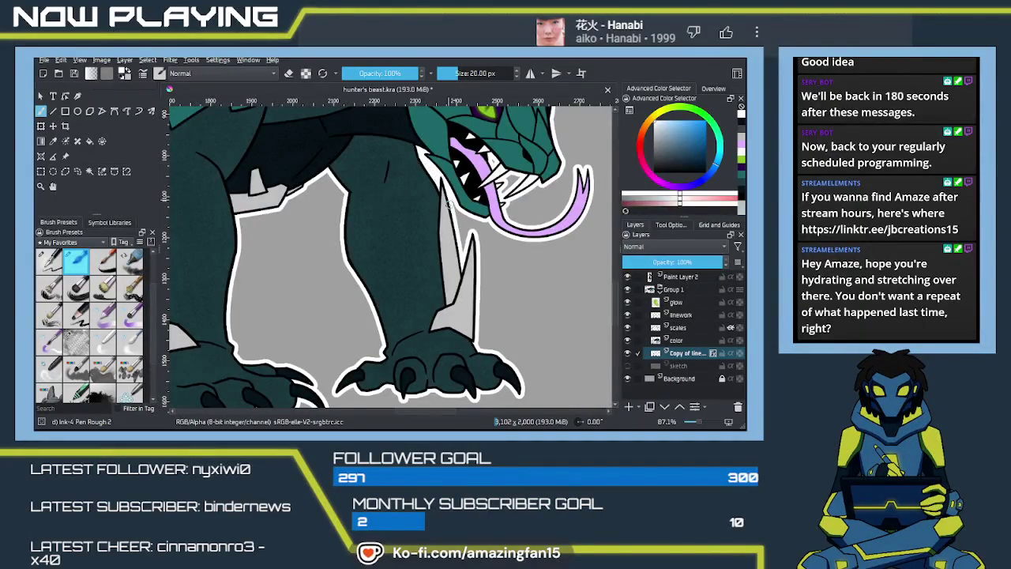
Switch to eraser mode and inspect the outline around the legs, back, head, feet and tail
{"action": "mouse_move", "coordinate": [428, 188]}
{"action": "left_mouse_down"}
{"action": "mouse_move", "coordinate": [459, 231]}
{"action": "mouse_move", "coordinate": [514, 261]}
{"action": "left_mouse_up"}
{"action": "left_click_drag", "start_coordinate": [379, 205], "coordinate": [458, 245]}
{"action": "mouse_move", "coordinate": [331, 190]}
{"action": "left_mouse_down"}
{"action": "mouse_move", "coordinate": [404, 230]}
{"action": "mouse_move", "coordinate": [459, 201]}
{"action": "left_mouse_up"}
{"action": "left_click_drag", "start_coordinate": [400, 236], "coordinate": [456, 207]}
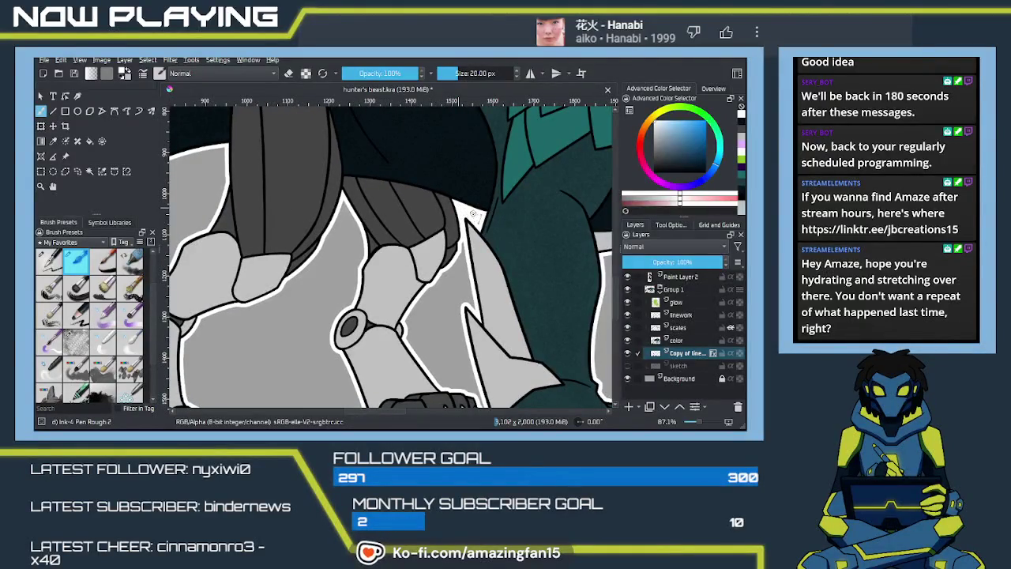
{"action": "left_click_drag", "start_coordinate": [442, 221], "coordinate": [474, 331]}
{"action": "left_click_drag", "start_coordinate": [348, 158], "coordinate": [379, 285]}
{"action": "mouse_move", "coordinate": [331, 142]}
{"action": "left_mouse_down"}
{"action": "mouse_move", "coordinate": [347, 237]}
{"action": "mouse_move", "coordinate": [435, 228]}
{"action": "mouse_move", "coordinate": [406, 235]}
{"action": "left_mouse_up"}
{"action": "key", "text": "e"}
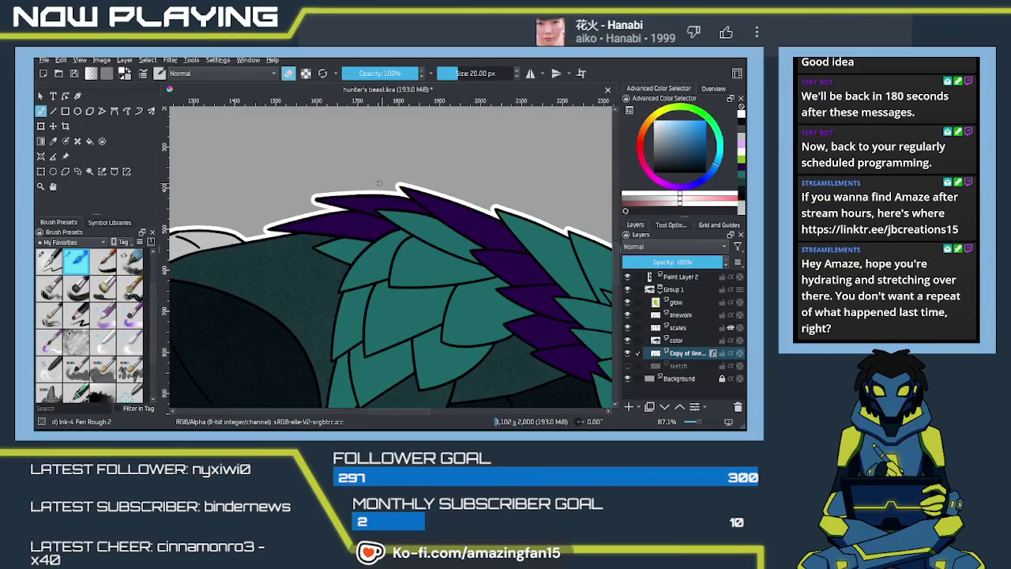
{"action": "left_click_drag", "start_coordinate": [446, 226], "coordinate": [347, 181]}
{"action": "left_click_drag", "start_coordinate": [442, 253], "coordinate": [371, 206]}
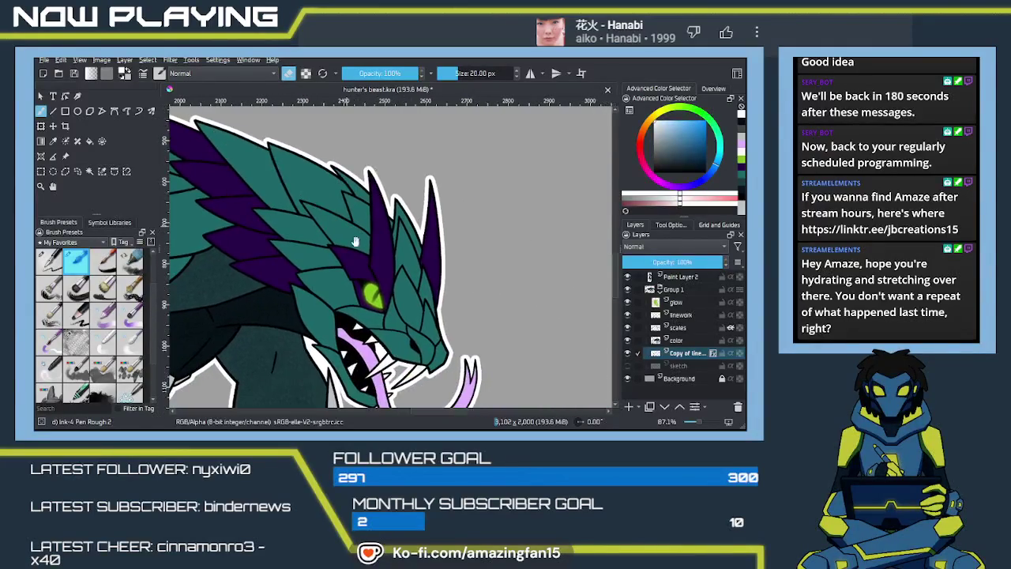
{"action": "mouse_move", "coordinate": [426, 260]}
{"action": "left_mouse_down"}
{"action": "mouse_move", "coordinate": [376, 216]}
{"action": "mouse_move", "coordinate": [372, 103]}
{"action": "left_mouse_up"}
{"action": "left_click_drag", "start_coordinate": [411, 237], "coordinate": [380, 213]}
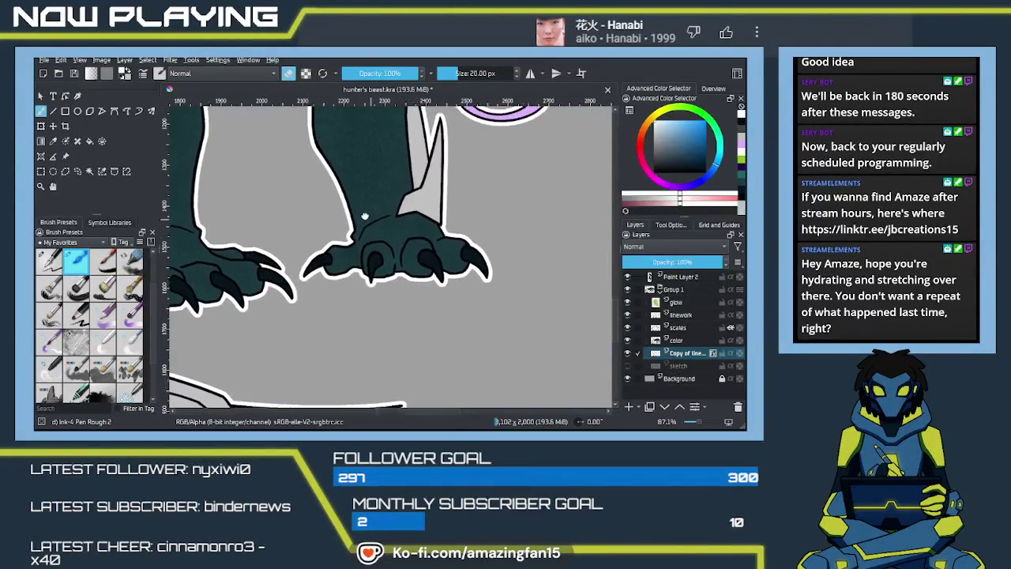
{"action": "left_click_drag", "start_coordinate": [395, 316], "coordinate": [379, 205]}
{"action": "left_click_drag", "start_coordinate": [371, 118], "coordinate": [394, 189]}
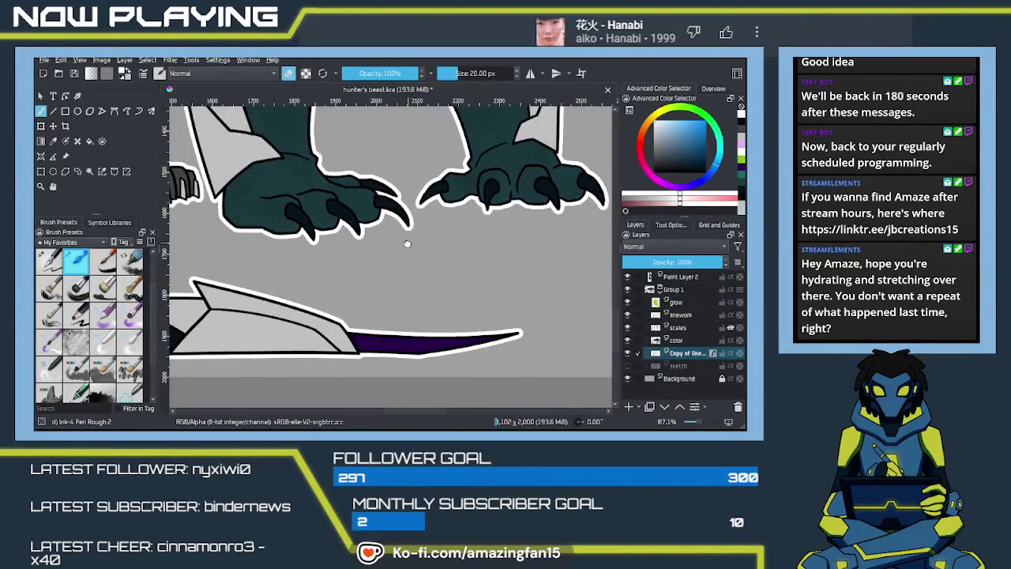
{"action": "left_click_drag", "start_coordinate": [410, 243], "coordinate": [474, 269]}
{"action": "mouse_move", "coordinate": [326, 197]}
{"action": "left_mouse_down"}
{"action": "mouse_move", "coordinate": [371, 241]}
{"action": "mouse_move", "coordinate": [417, 242]}
{"action": "left_mouse_up"}
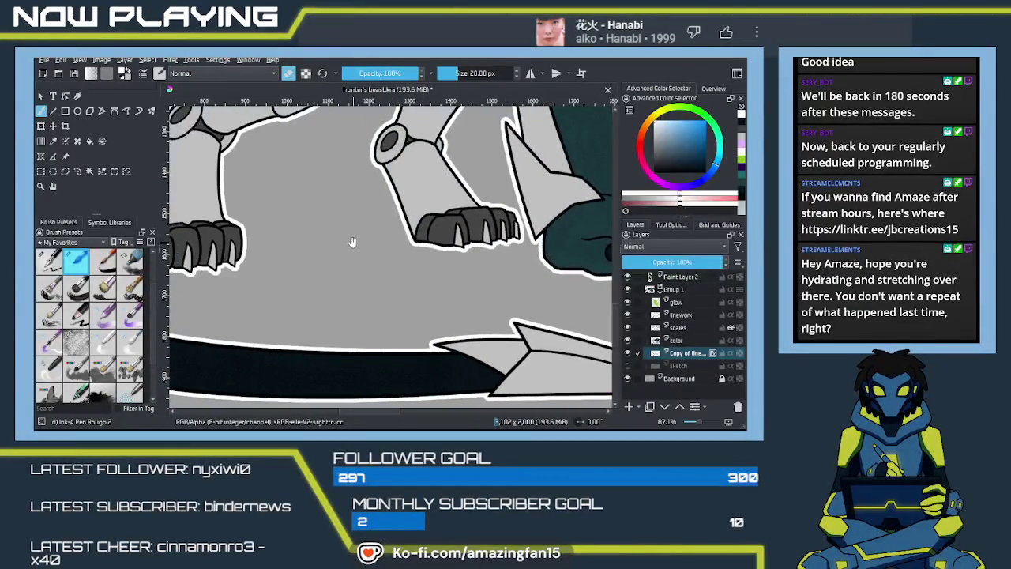
{"action": "left_click_drag", "start_coordinate": [350, 242], "coordinate": [410, 269]}
{"action": "left_click_drag", "start_coordinate": [371, 221], "coordinate": [451, 245]}
{"action": "left_click_drag", "start_coordinate": [347, 237], "coordinate": [451, 261]}
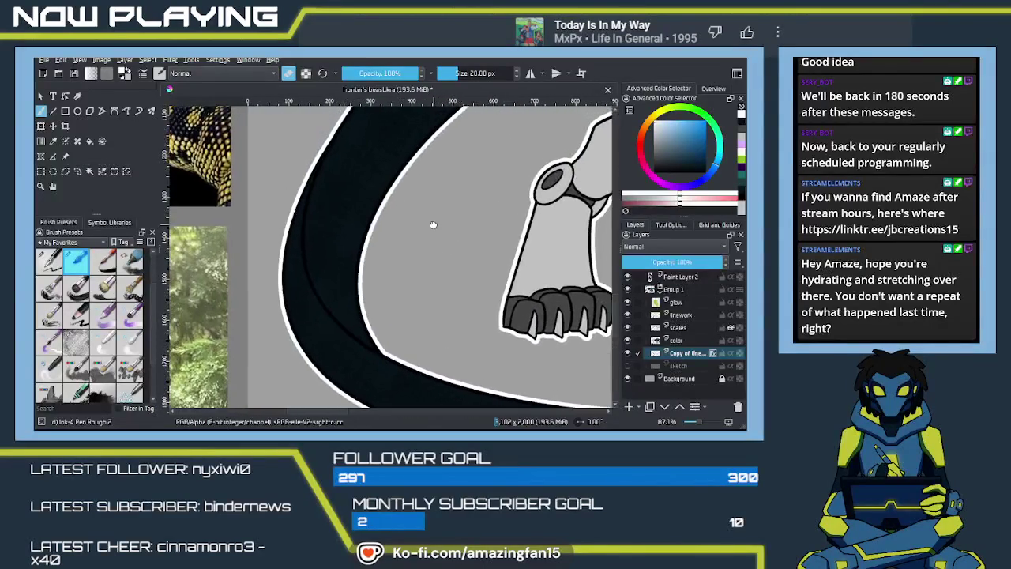
{"action": "left_click_drag", "start_coordinate": [424, 228], "coordinate": [398, 297]}
{"action": "left_click_drag", "start_coordinate": [442, 174], "coordinate": [418, 293]}
{"action": "mouse_move", "coordinate": [484, 268]}
{"action": "left_mouse_down"}
{"action": "mouse_move", "coordinate": [462, 291]}
{"action": "mouse_move", "coordinate": [300, 237]}
{"action": "left_mouse_up"}
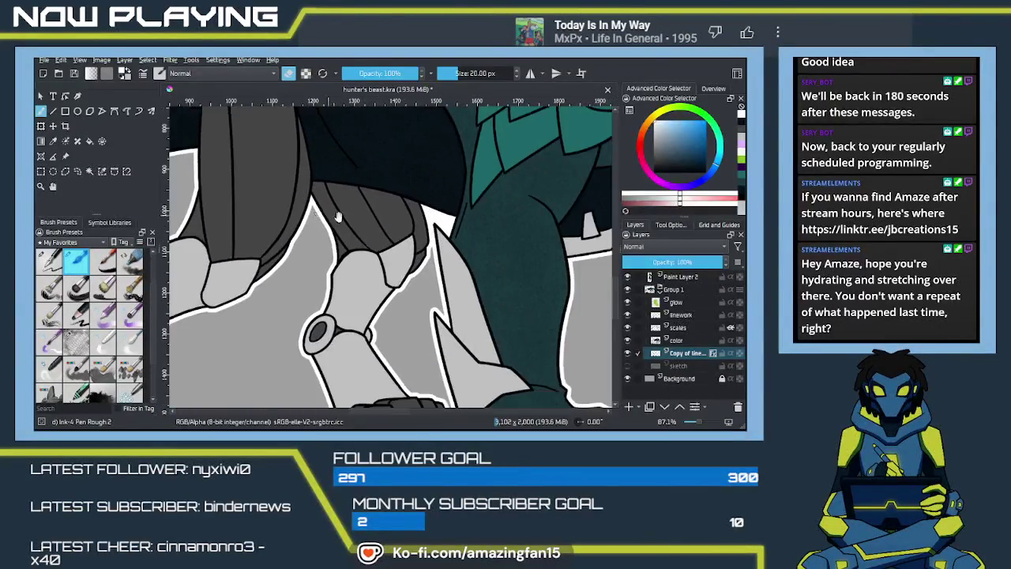
{"action": "left_click_drag", "start_coordinate": [379, 237], "coordinate": [601, 278]}
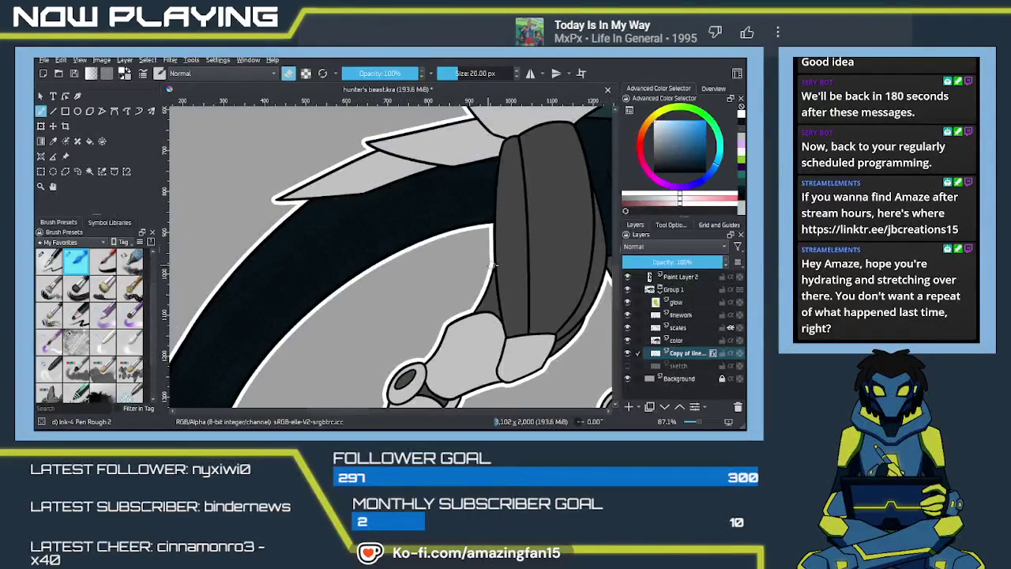
Select linework, duplicate it and undo the copy, then select the color layer
{"action": "left_click", "coordinate": [697, 315]}
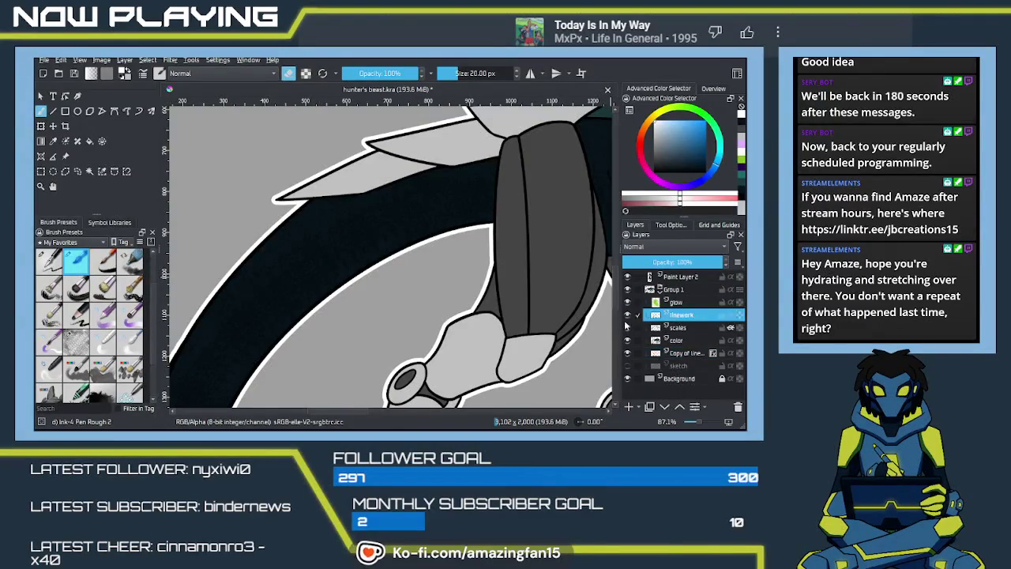
{"action": "key", "text": "ctrl+j"}
{"action": "key", "text": "ctrl+z"}
{"action": "mouse_move", "coordinate": [470, 282]}
{"action": "left_mouse_down"}
{"action": "mouse_move", "coordinate": [305, 247]}
{"action": "mouse_move", "coordinate": [350, 243]}
{"action": "left_mouse_up"}
{"action": "left_click_drag", "start_coordinate": [445, 286], "coordinate": [455, 269]}
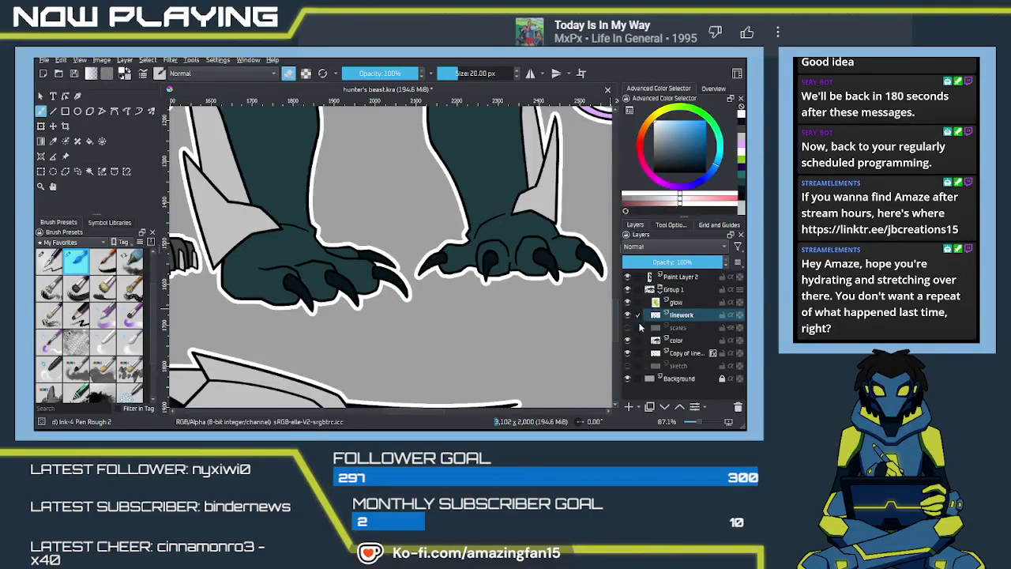
{"action": "left_click", "coordinate": [677, 340]}
Zoom in on the claws, show the scales layer, and sample the dark teal for painting
{"action": "key", "text": "plus"}
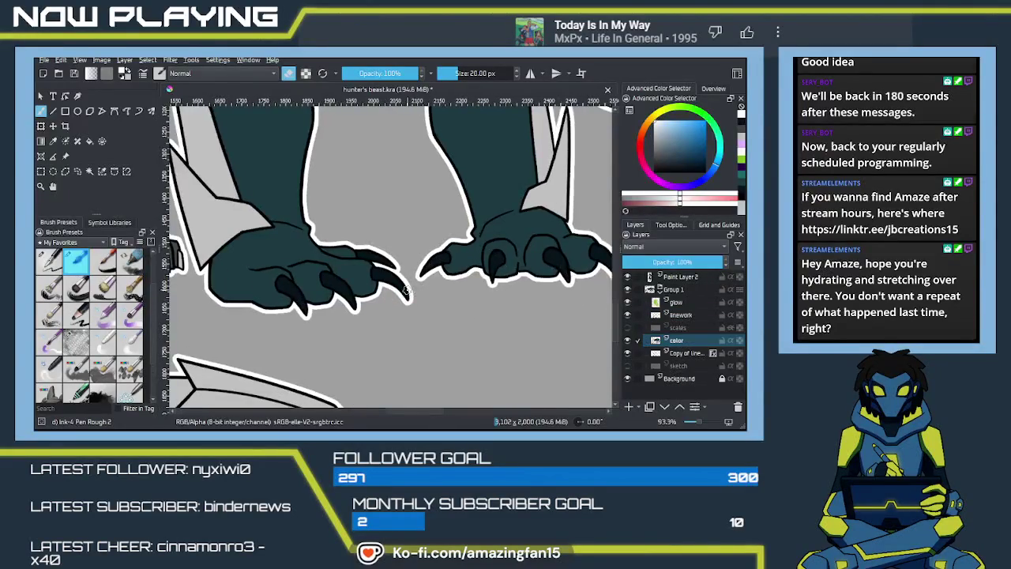
{"action": "key", "text": "plus"}
{"action": "left_click", "coordinate": [627, 327]}
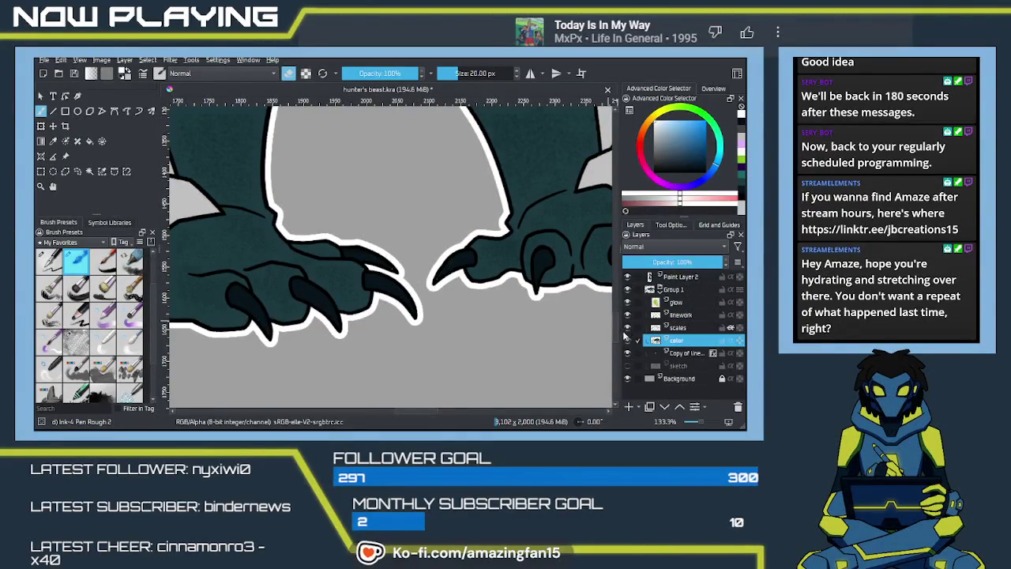
{"action": "key", "text": "f"}
{"action": "left_click", "coordinate": [390, 282], "text": "ctrl"}
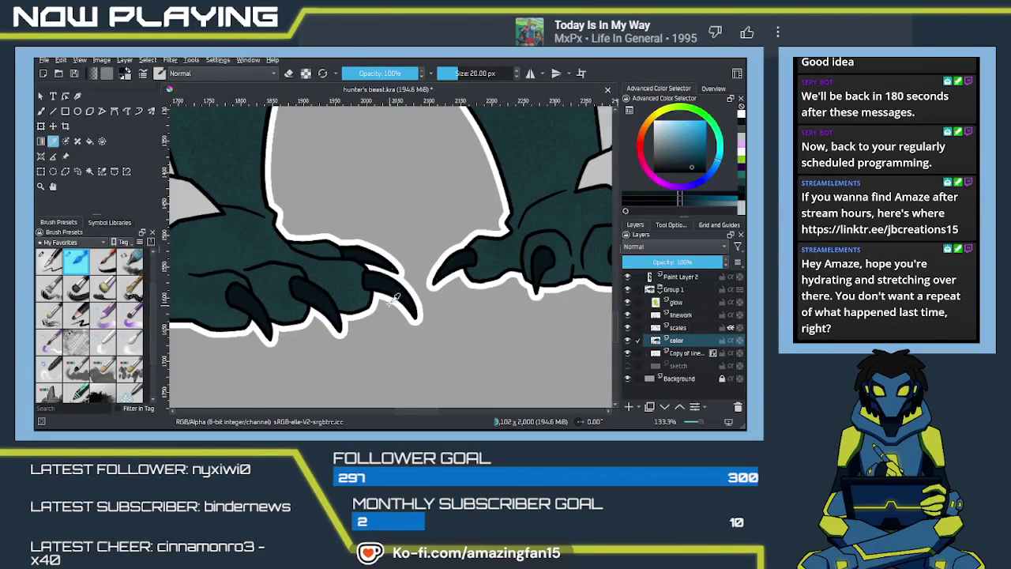
{"action": "key", "text": "b"}
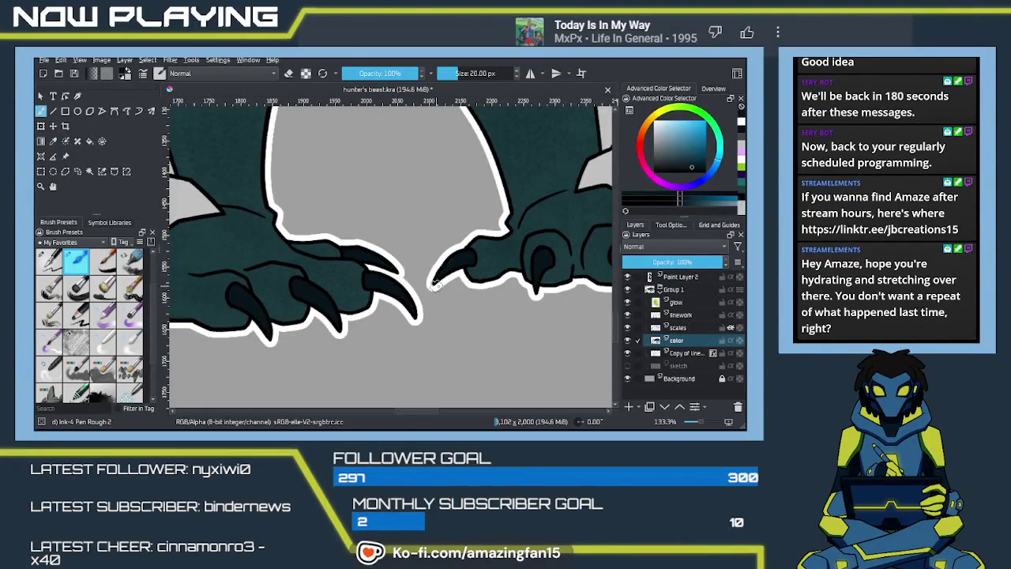
Pan and zoom out to 46.7% so the whole beast and silhouette are visible
{"action": "left_click_drag", "start_coordinate": [347, 326], "coordinate": [336, 308]}
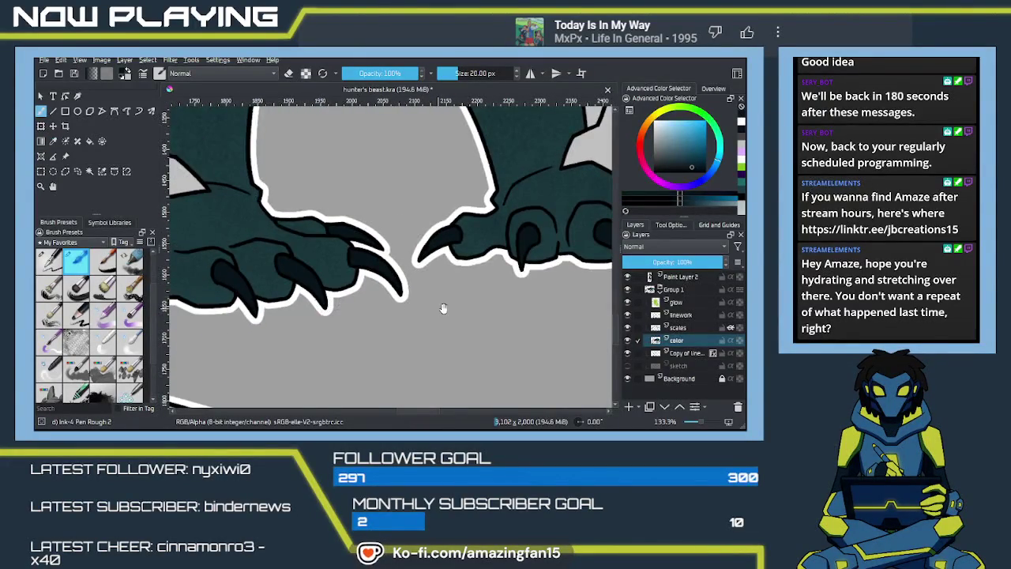
{"action": "left_click_drag", "start_coordinate": [583, 281], "coordinate": [413, 297]}
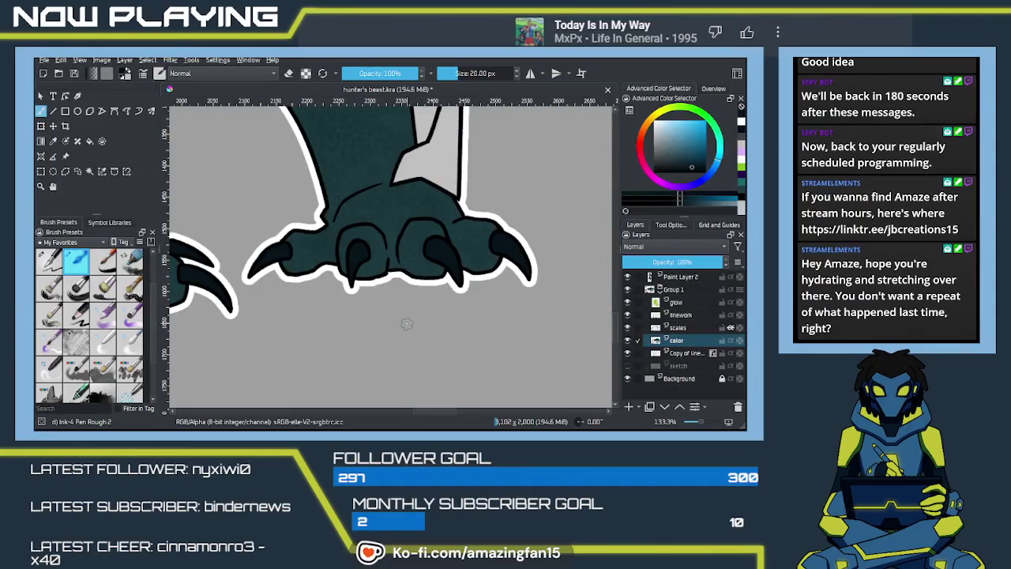
{"action": "scroll", "coordinate": [401, 319], "scroll_direction": "down", "scroll_amount": 1}
{"action": "scroll", "coordinate": [401, 318], "scroll_direction": "down", "scroll_amount": 1}
{"action": "scroll", "coordinate": [411, 300], "scroll_direction": "down", "scroll_amount": 2}
{"action": "scroll", "coordinate": [426, 267], "scroll_direction": "down", "scroll_amount": 2}
{"action": "mouse_move", "coordinate": [426, 267]}
{"action": "left_mouse_down"}
{"action": "mouse_move", "coordinate": [488, 296]}
{"action": "mouse_move", "coordinate": [422, 278]}
{"action": "mouse_move", "coordinate": [409, 284]}
{"action": "left_mouse_up"}
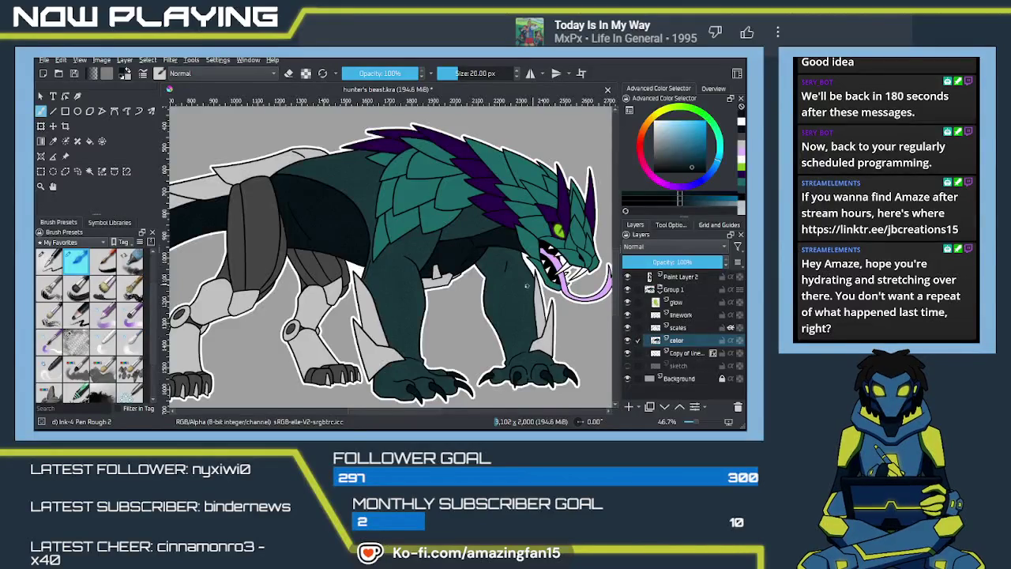
Collapse Group 1 and add Paint Layer 3 directly above the Background
{"action": "scroll", "coordinate": [433, 269], "scroll_direction": "down", "scroll_amount": 2}
{"action": "scroll", "coordinate": [458, 277], "scroll_direction": "down", "scroll_amount": 2}
{"action": "scroll", "coordinate": [488, 284], "scroll_direction": "down", "scroll_amount": 1}
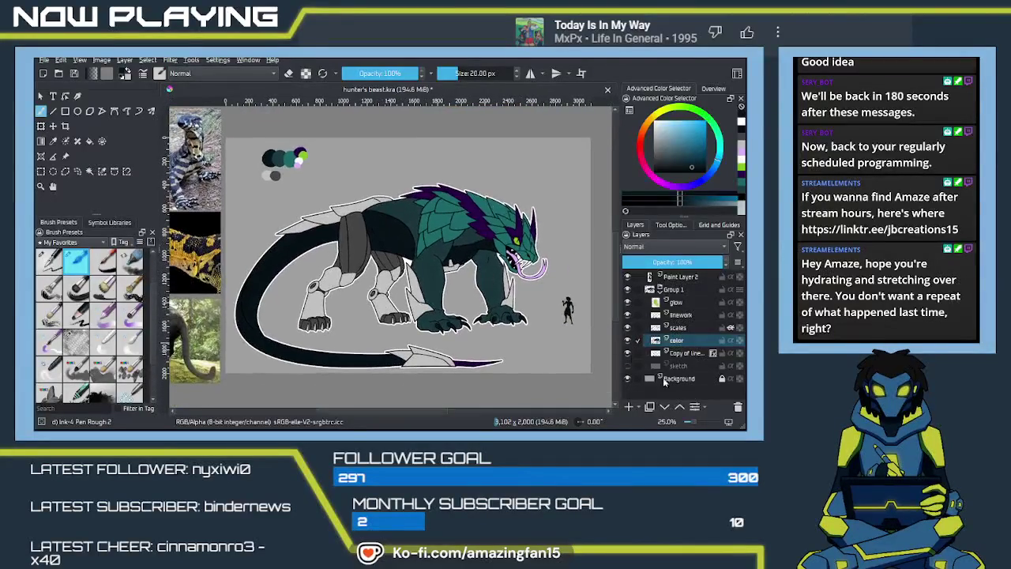
{"action": "left_click", "coordinate": [662, 291]}
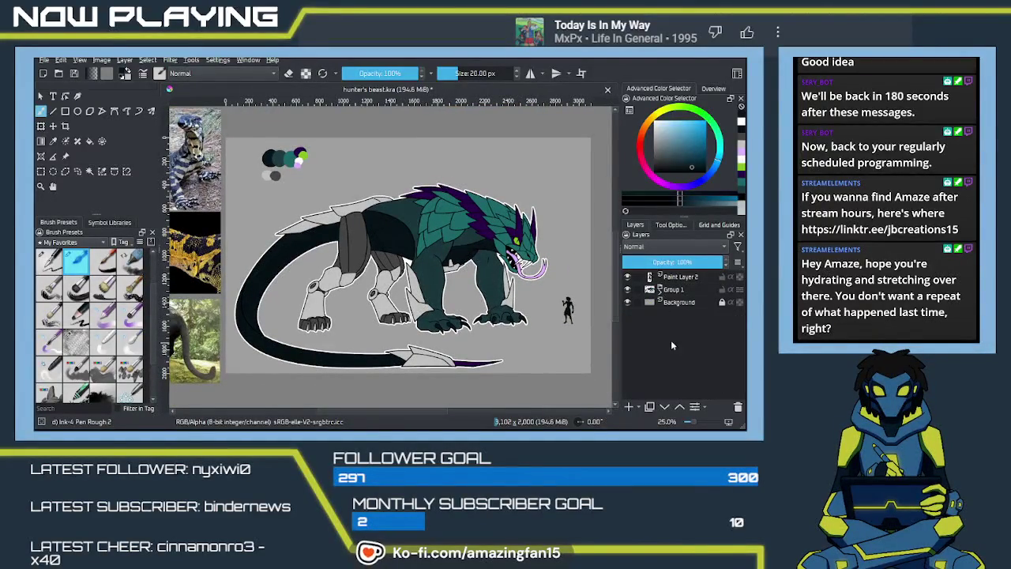
{"action": "left_click", "coordinate": [666, 304]}
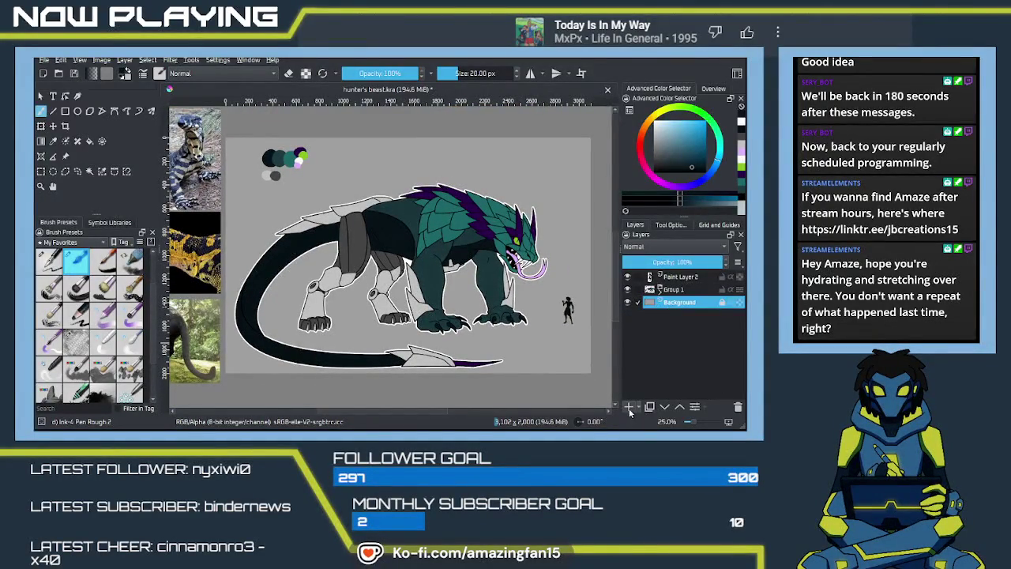
{"action": "left_click", "coordinate": [629, 406]}
Sample the teal from the character reference card with the Color Sampler
{"action": "mouse_move", "coordinate": [395, 237]}
{"action": "left_mouse_down"}
{"action": "mouse_move", "coordinate": [279, 198]}
{"action": "mouse_move", "coordinate": [177, 186]}
{"action": "left_mouse_up"}
{"action": "key", "text": "p"}
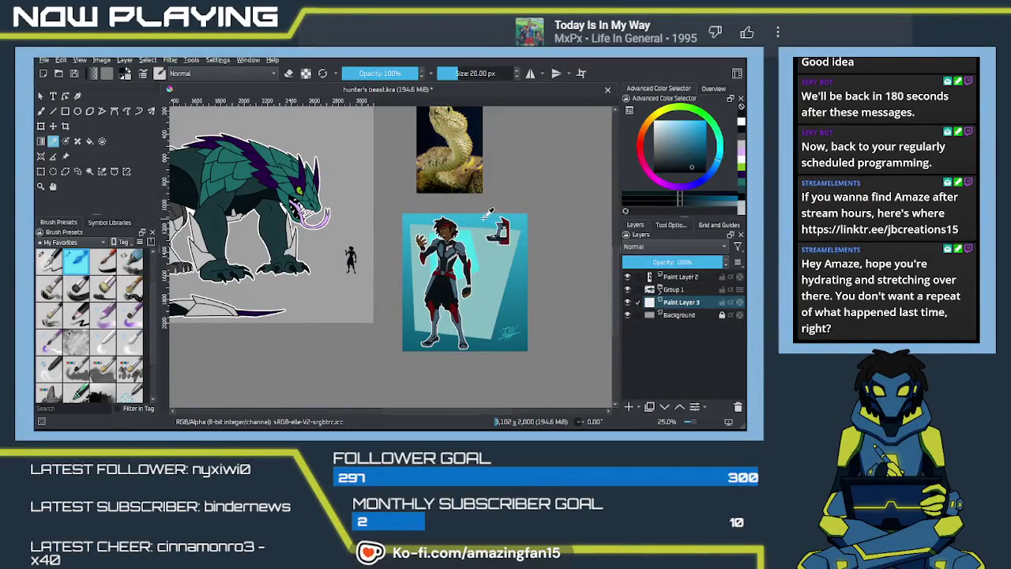
{"action": "left_click", "coordinate": [484, 211]}
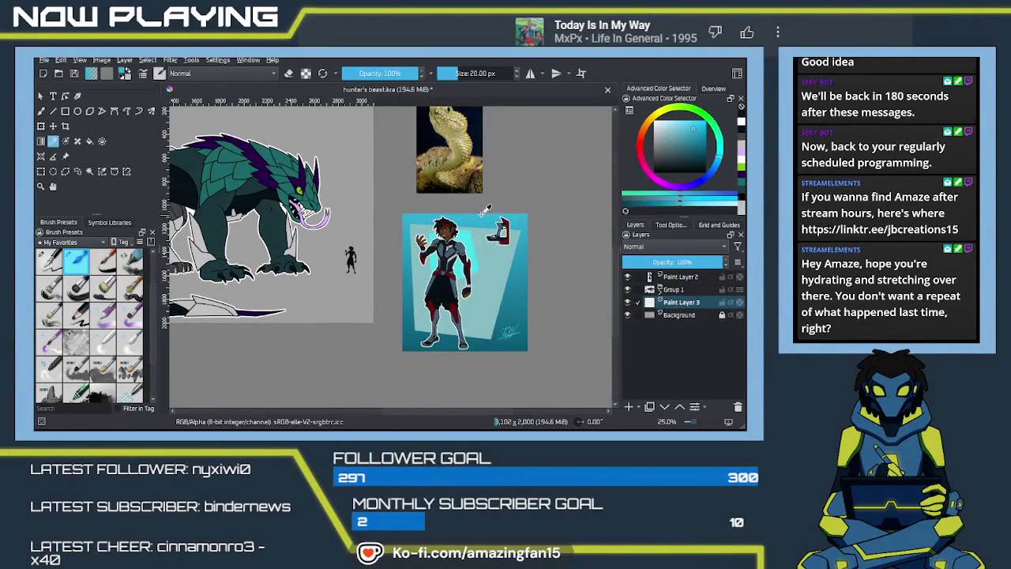
{"action": "left_click", "coordinate": [484, 289]}
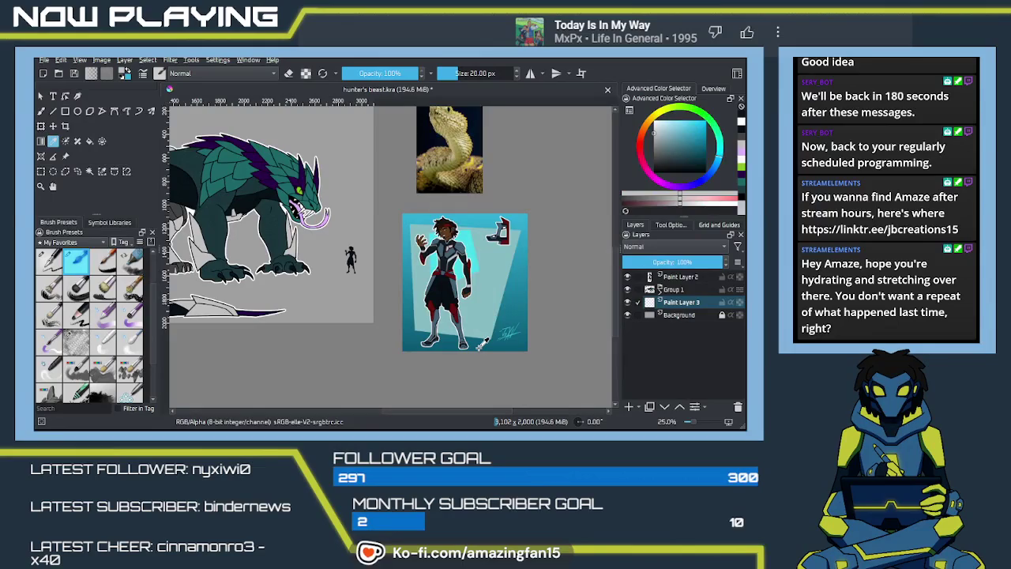
{"action": "left_click", "coordinate": [478, 341]}
{"action": "left_click_drag", "start_coordinate": [387, 303], "coordinate": [432, 299]}
{"action": "scroll", "coordinate": [439, 297], "scroll_direction": "down", "scroll_amount": 1}
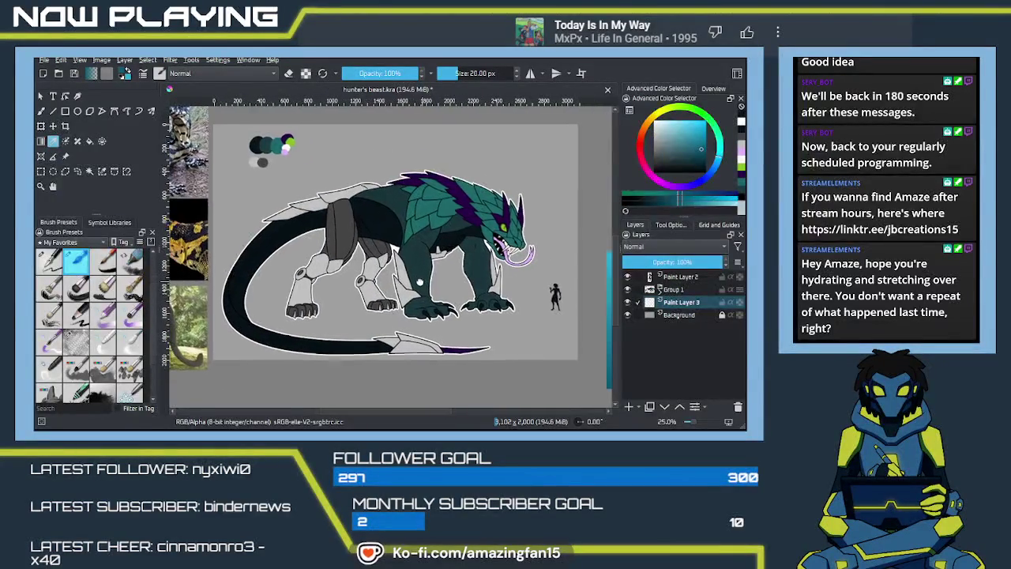
Rename the layer to bg, lighten the teal, and try a top-to-bottom gradient, then undo it
{"action": "double_click", "coordinate": [680, 303]}
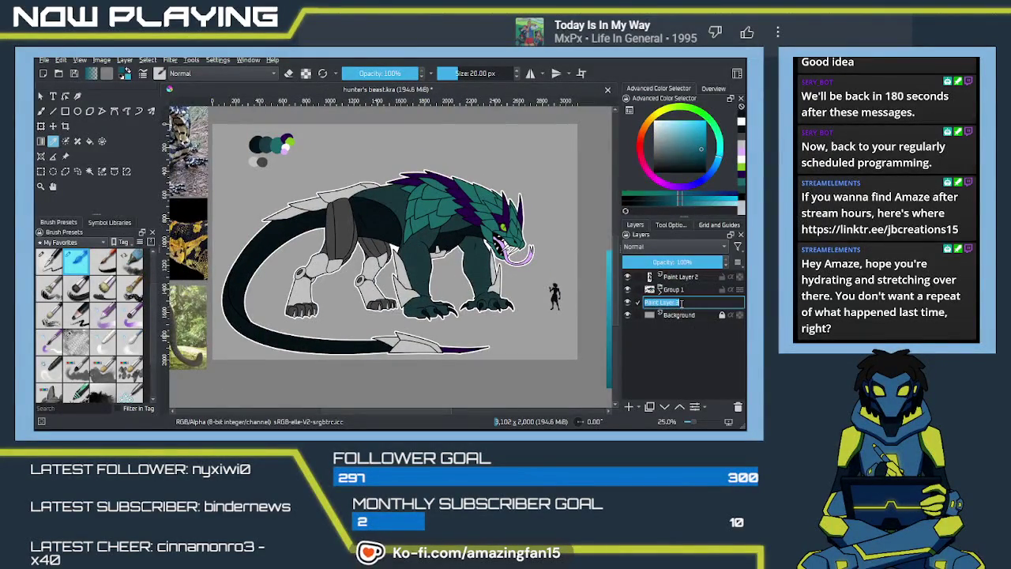
{"action": "type", "text": "bg"}
{"action": "key", "text": "Return"}
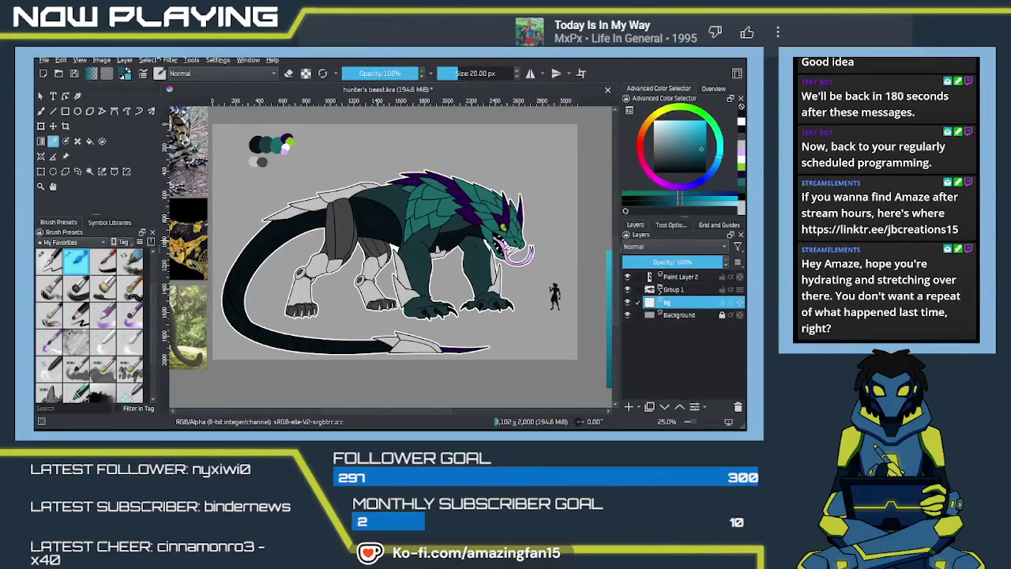
{"action": "key", "text": "l"}
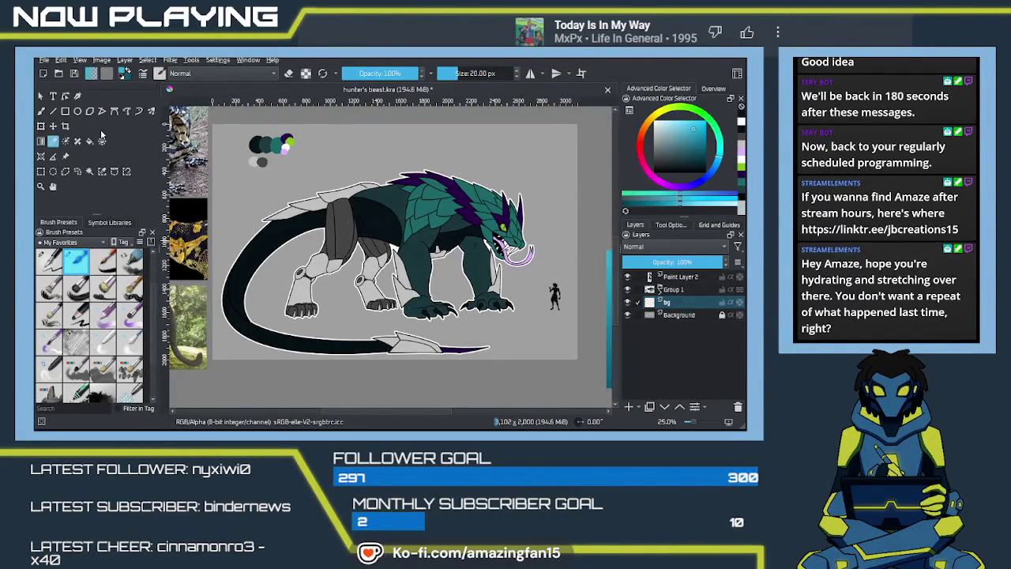
{"action": "key", "text": "b"}
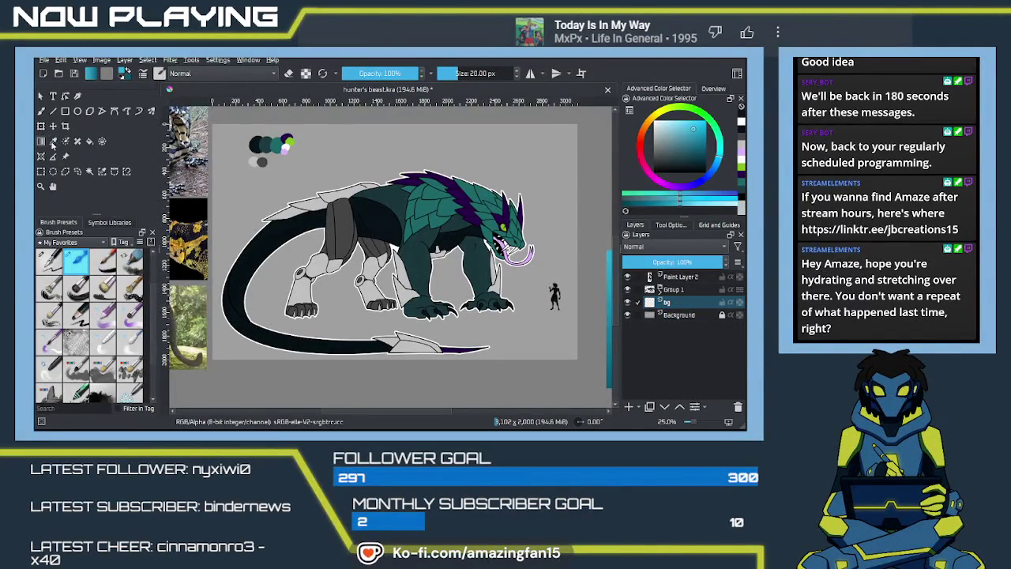
{"action": "left_click_drag", "start_coordinate": [410, 128], "coordinate": [414, 325]}
{"action": "key", "text": "ctrl+z"}
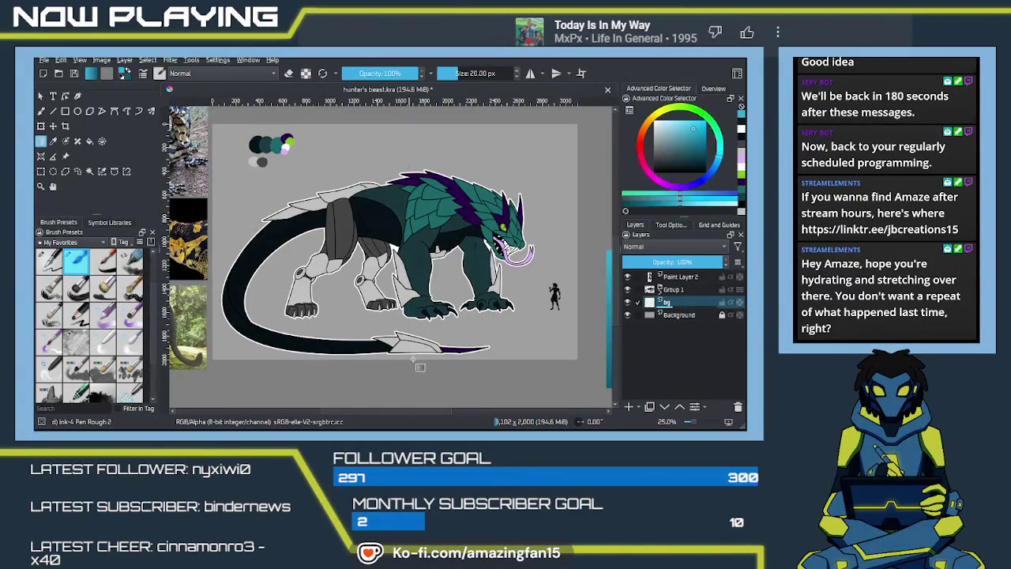
Pan to the references to compare colours and reselect the Color Sampler
{"action": "mouse_move", "coordinate": [431, 304]}
{"action": "left_mouse_down"}
{"action": "mouse_move", "coordinate": [415, 252]}
{"action": "mouse_move", "coordinate": [506, 277]}
{"action": "left_mouse_up"}
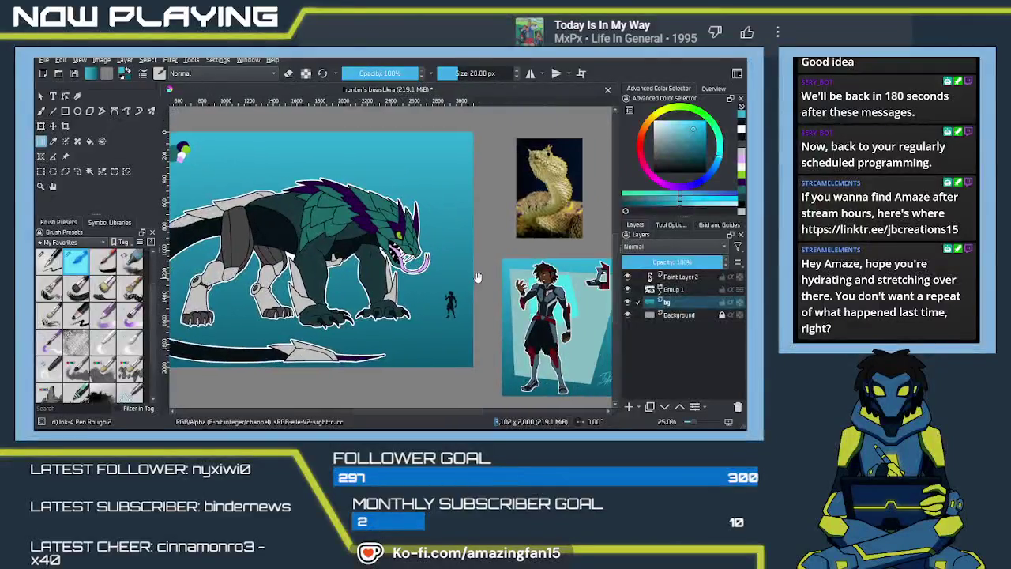
{"action": "left_click_drag", "start_coordinate": [506, 276], "coordinate": [424, 269]}
{"action": "key", "text": "p"}
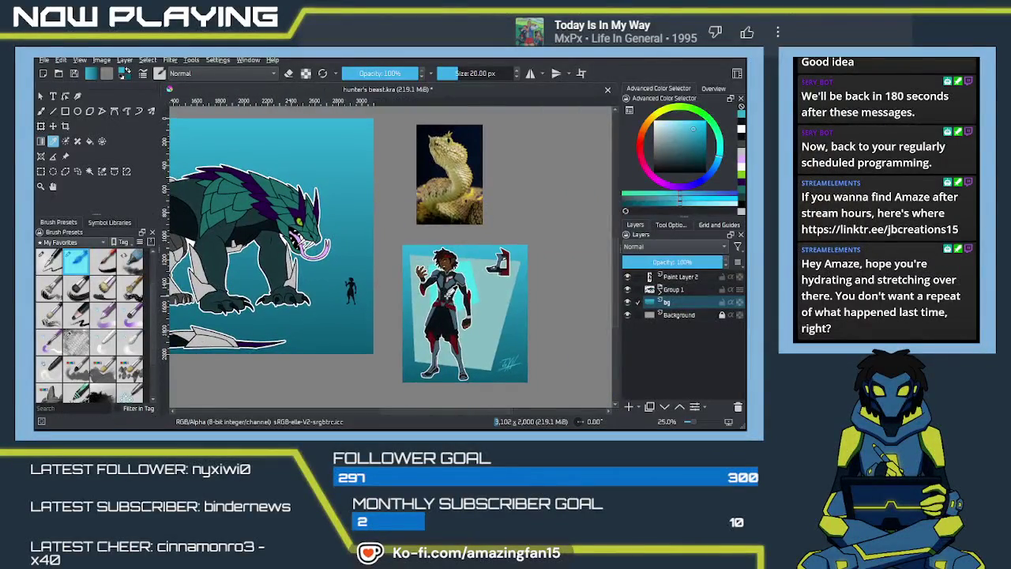
{"action": "mouse_move", "coordinate": [484, 315]}
{"action": "left_mouse_down"}
{"action": "mouse_move", "coordinate": [400, 245]}
{"action": "mouse_move", "coordinate": [376, 241]}
{"action": "left_mouse_up"}
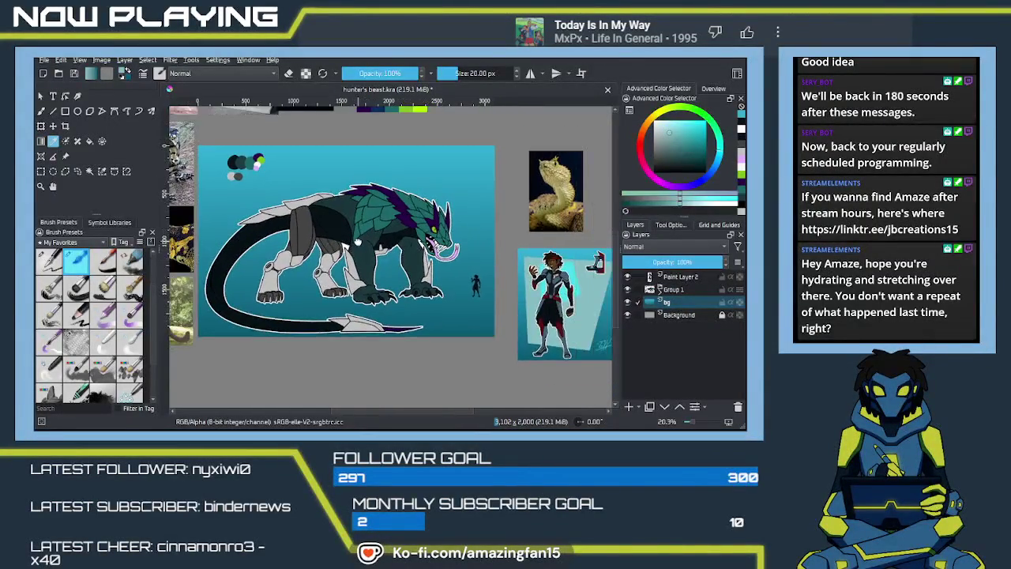
Draw a wavy polygonal selection across the background and add a new layer above bg
{"action": "left_click", "coordinate": [65, 171]}
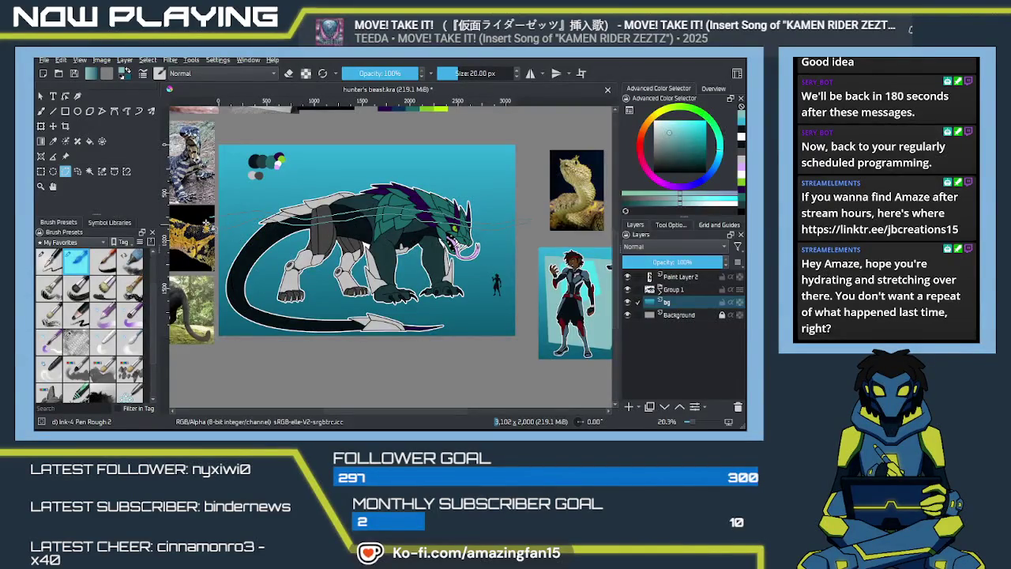
{"action": "double_click", "coordinate": [225, 234]}
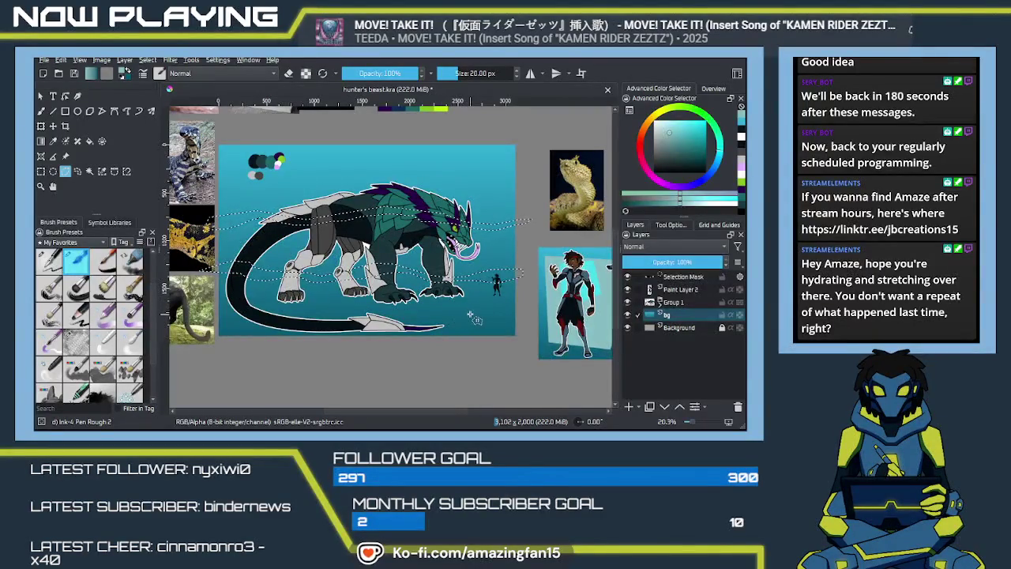
{"action": "key", "text": "f"}
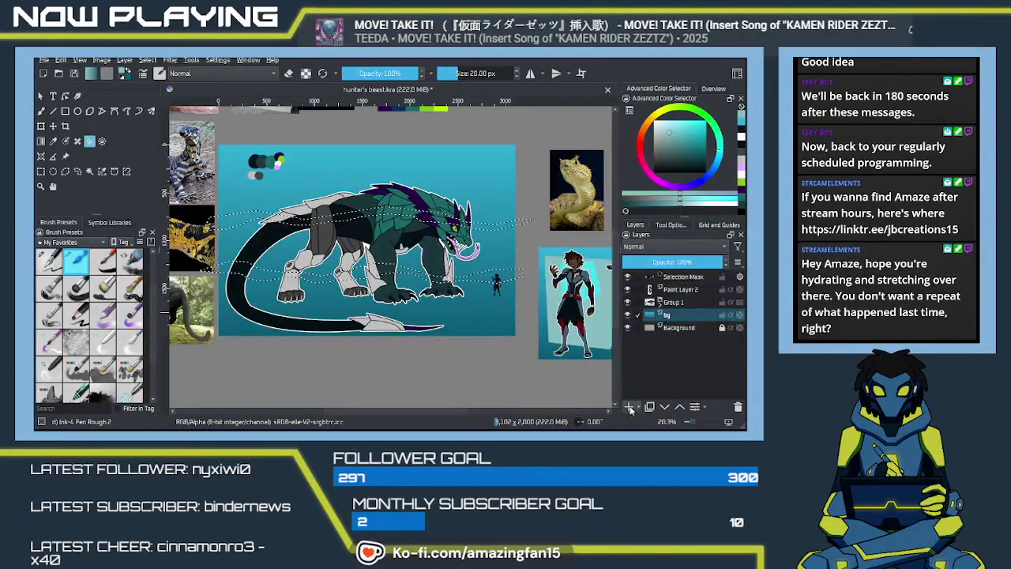
{"action": "left_click", "coordinate": [628, 406]}
Fill the wavy selection with pale teal and expand the beast layers group
{"action": "left_click", "coordinate": [669, 225]}
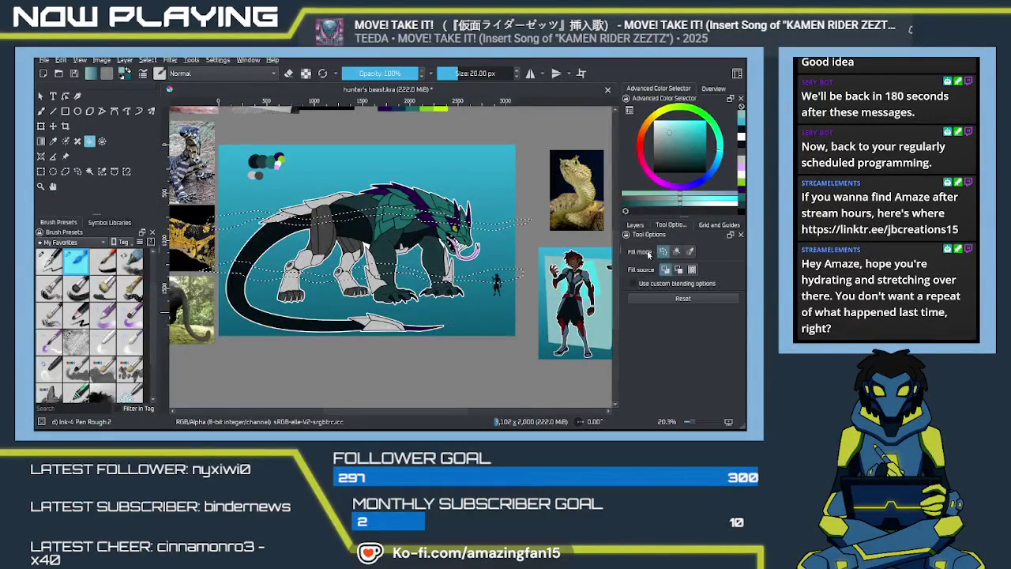
{"action": "left_click", "coordinate": [448, 317]}
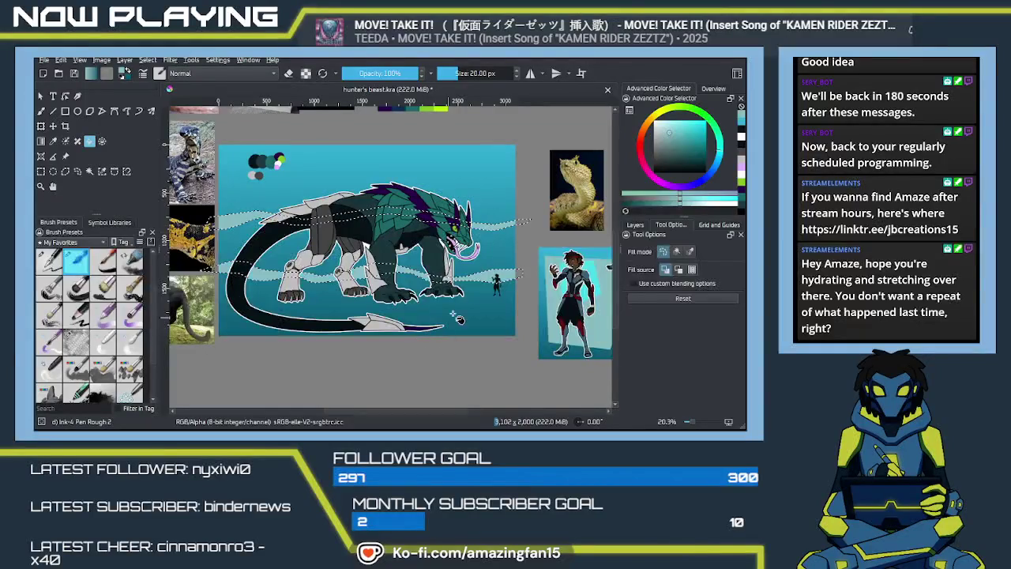
{"action": "mouse_move", "coordinate": [457, 322]}
{"action": "left_mouse_down"}
{"action": "mouse_move", "coordinate": [484, 310]}
{"action": "mouse_move", "coordinate": [486, 293]}
{"action": "left_mouse_up"}
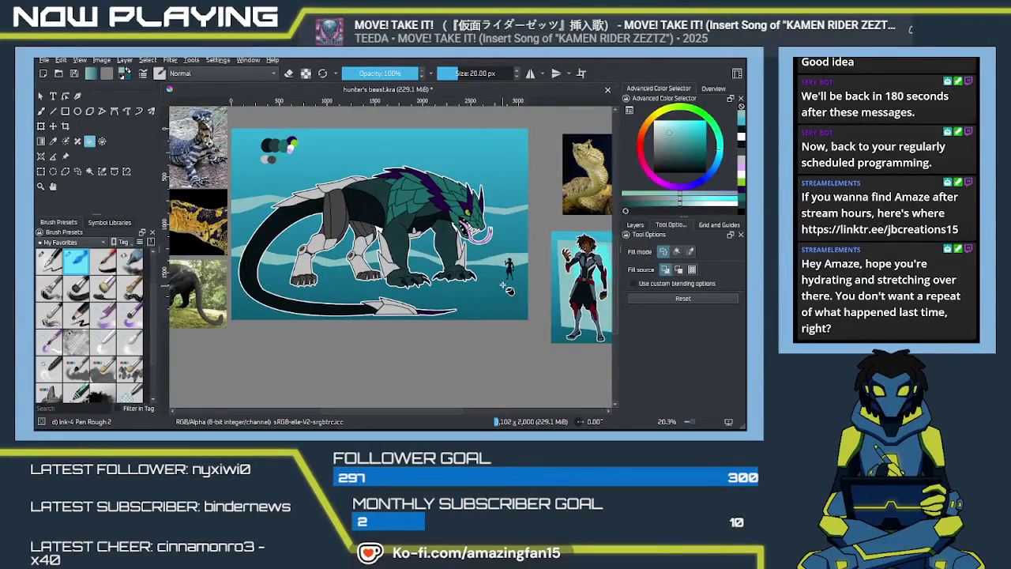
{"action": "left_click", "coordinate": [638, 226]}
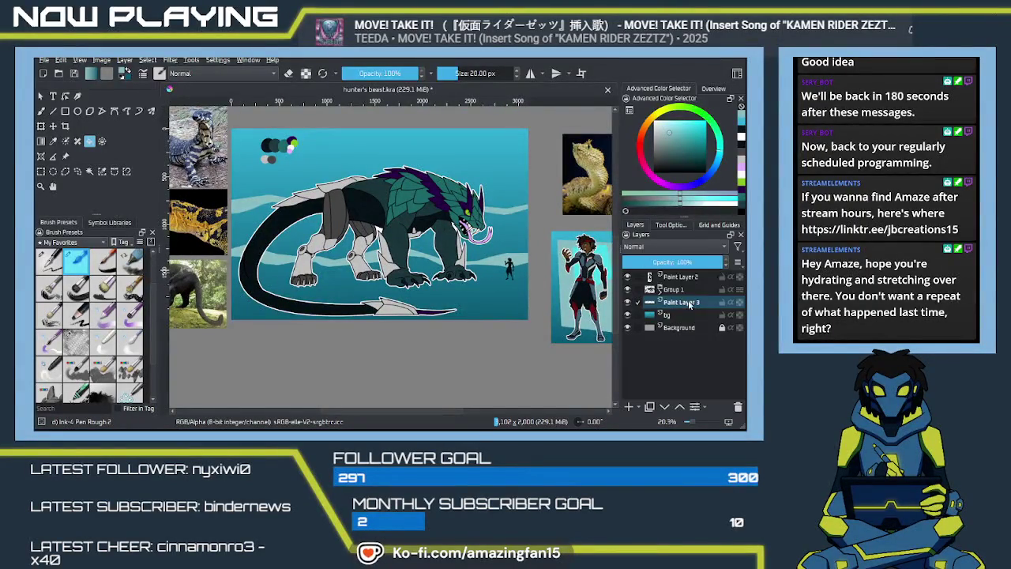
{"action": "left_click", "coordinate": [651, 290]}
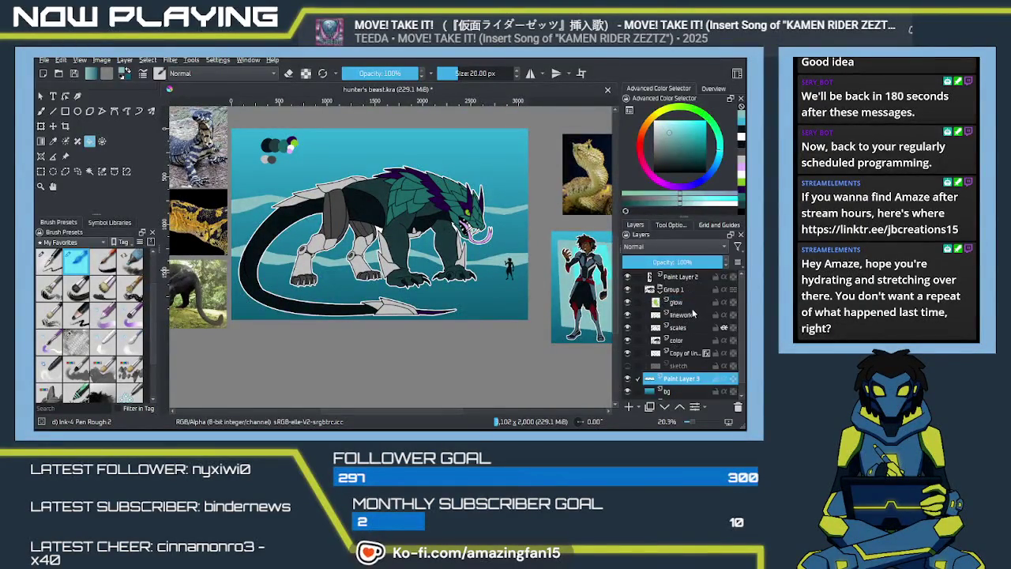